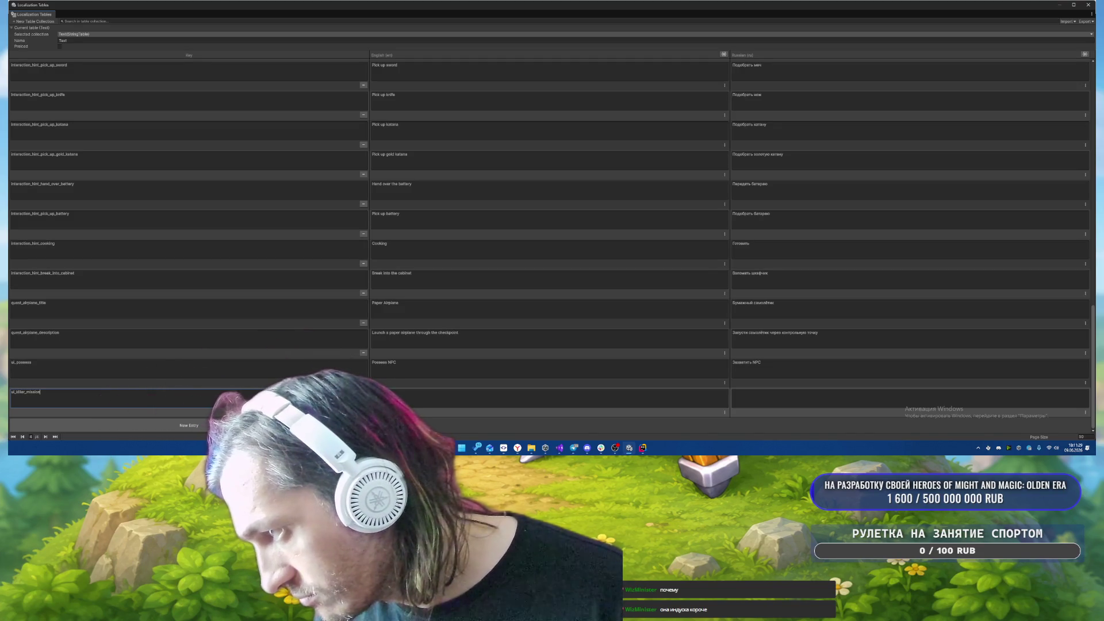
- Remove the stray line break from the ui_killer_mission key and enter its English text
{"action": "key", "text": "Return"}
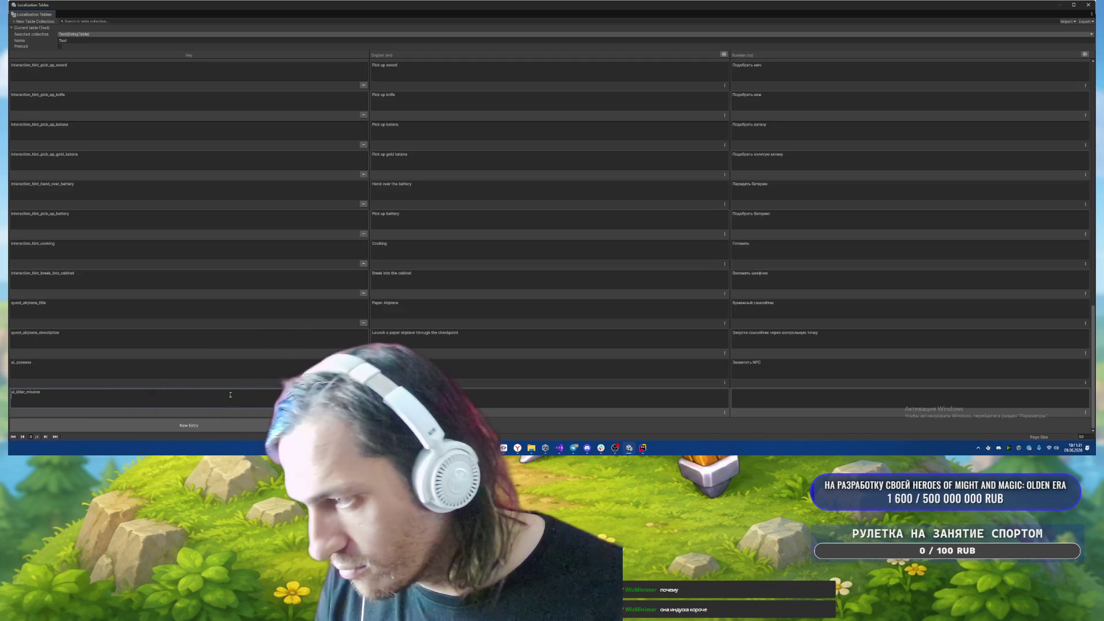
{"action": "key", "text": "BackSpace"}
{"action": "mouse_move", "coordinate": [522, 439]}
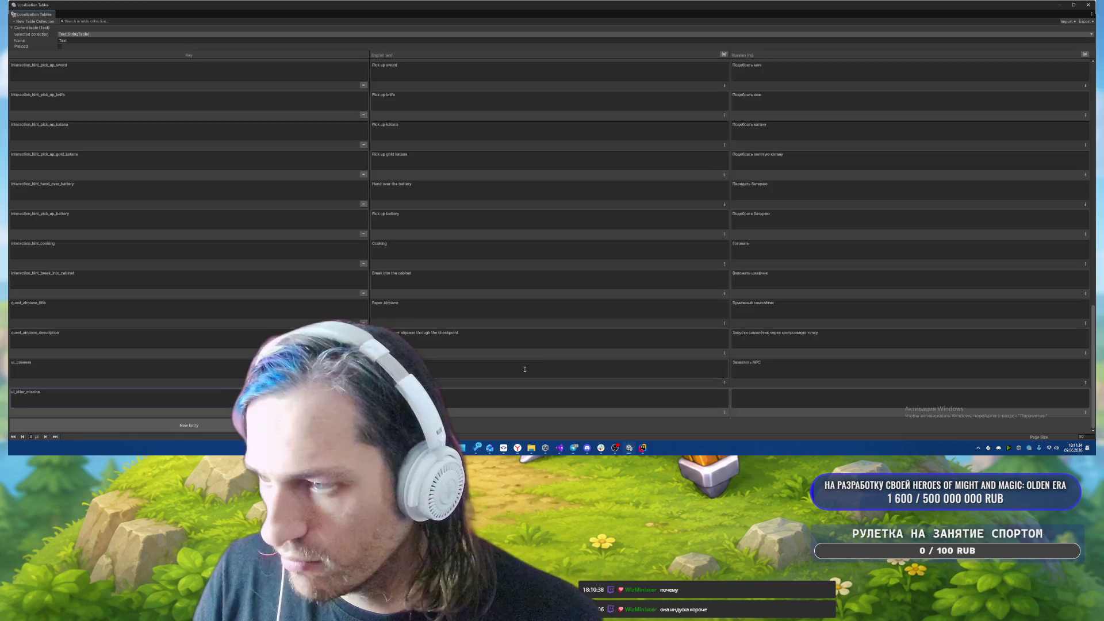
{"action": "left_click", "coordinate": [478, 394]}
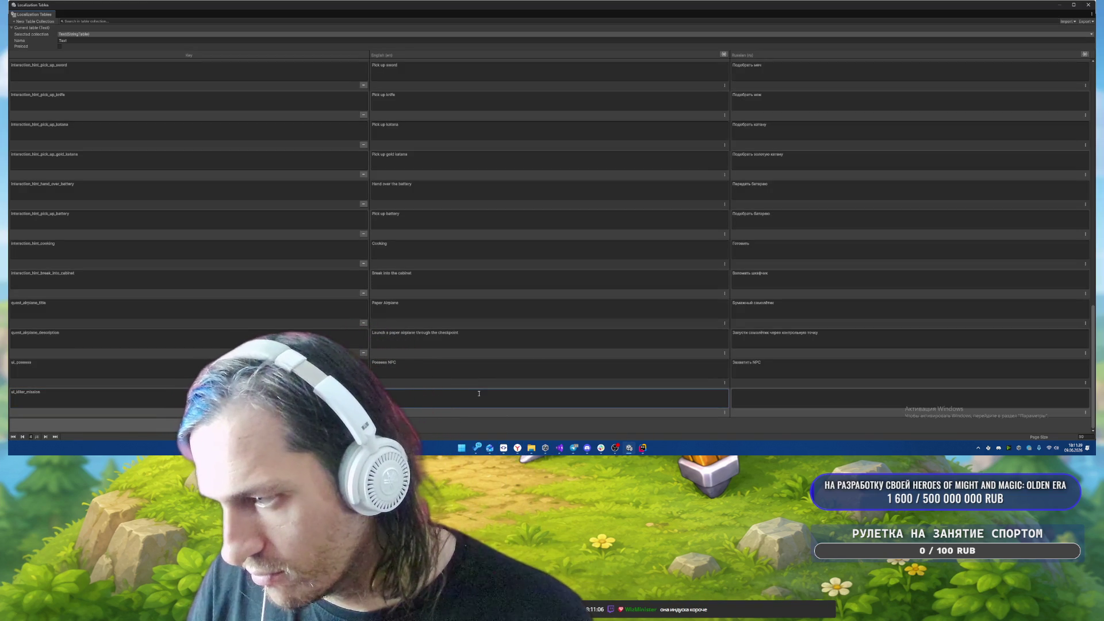
{"action": "type", "text": "Kill residents"}
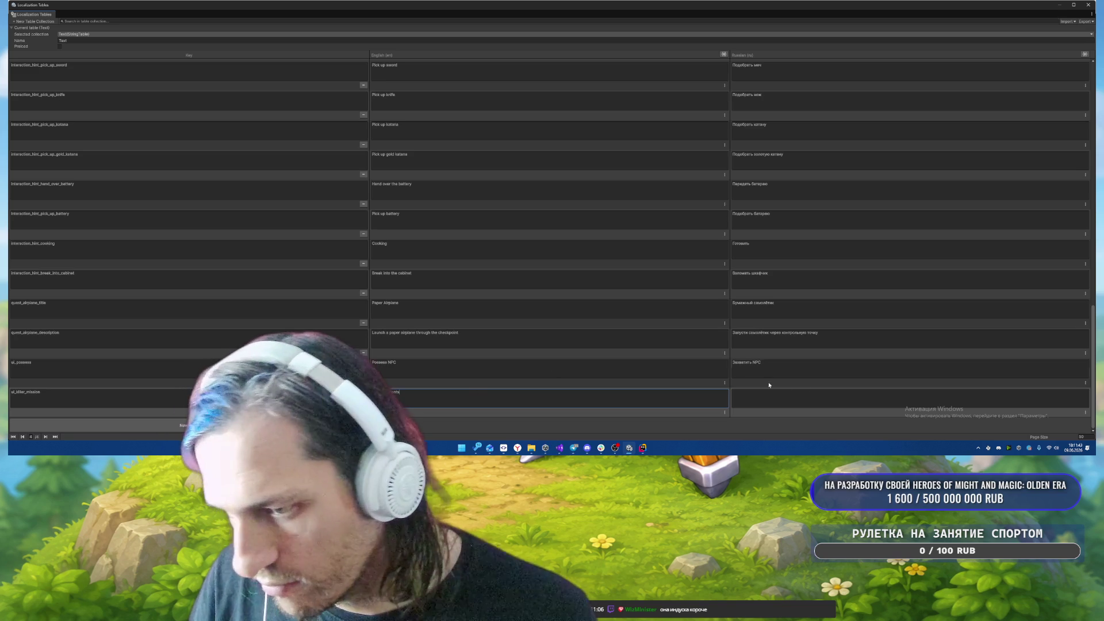
- Enter the Russian translation for ui_killer_mission and add a new entry row
{"action": "left_click", "coordinate": [793, 393]}
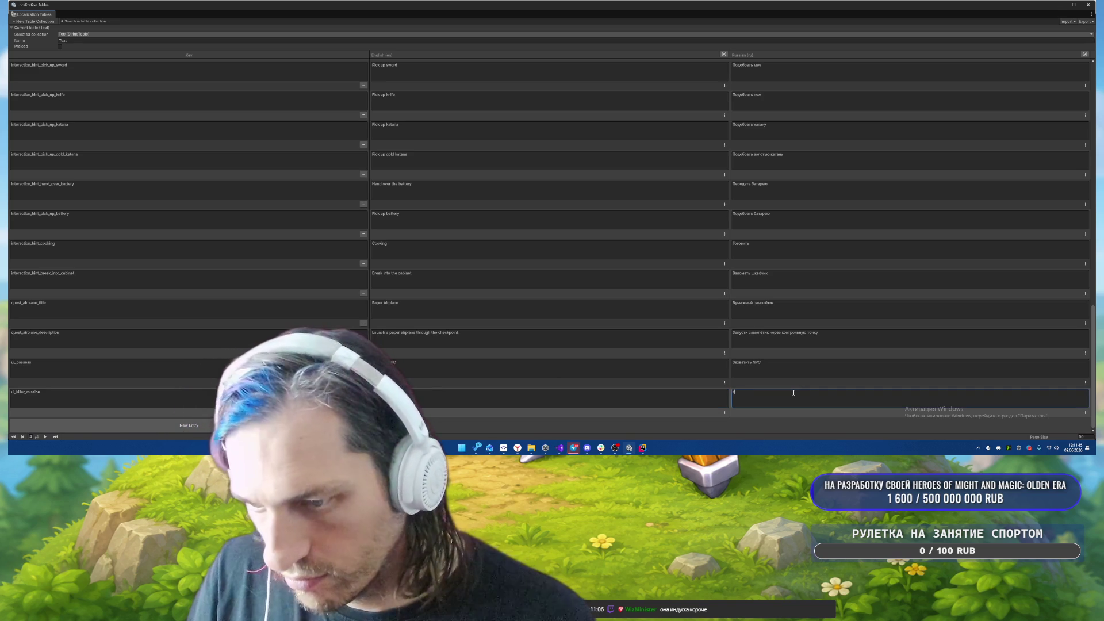
{"action": "type", "text": "бей"}
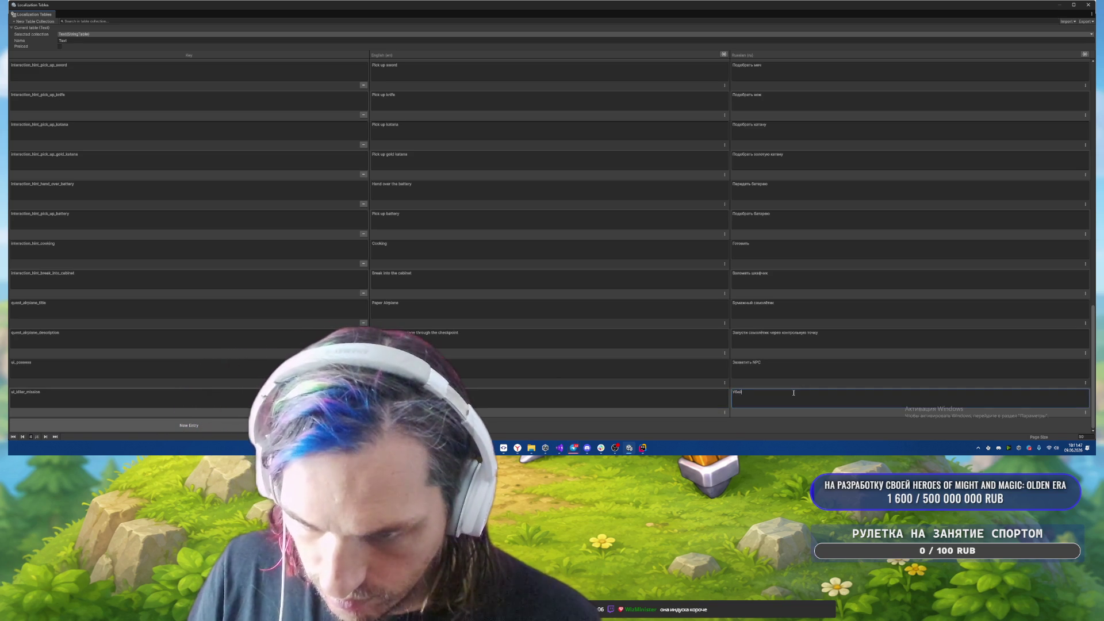
{"action": "type", "text": "те всех ж"}
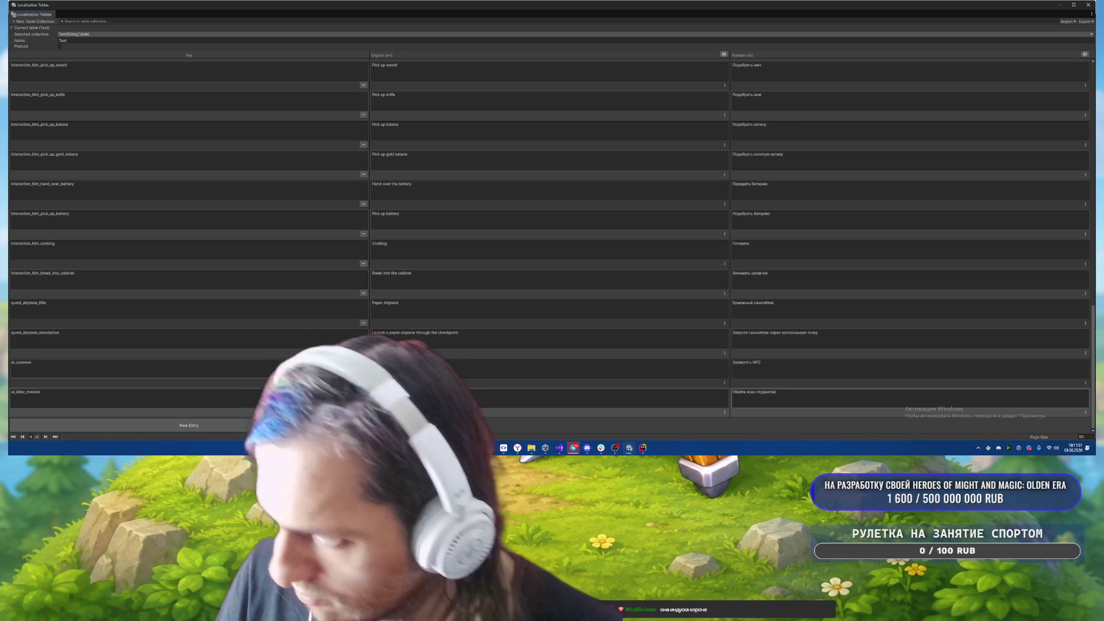
{"action": "left_click", "coordinate": [131, 425]}
{"action": "type", "text": "ui"}
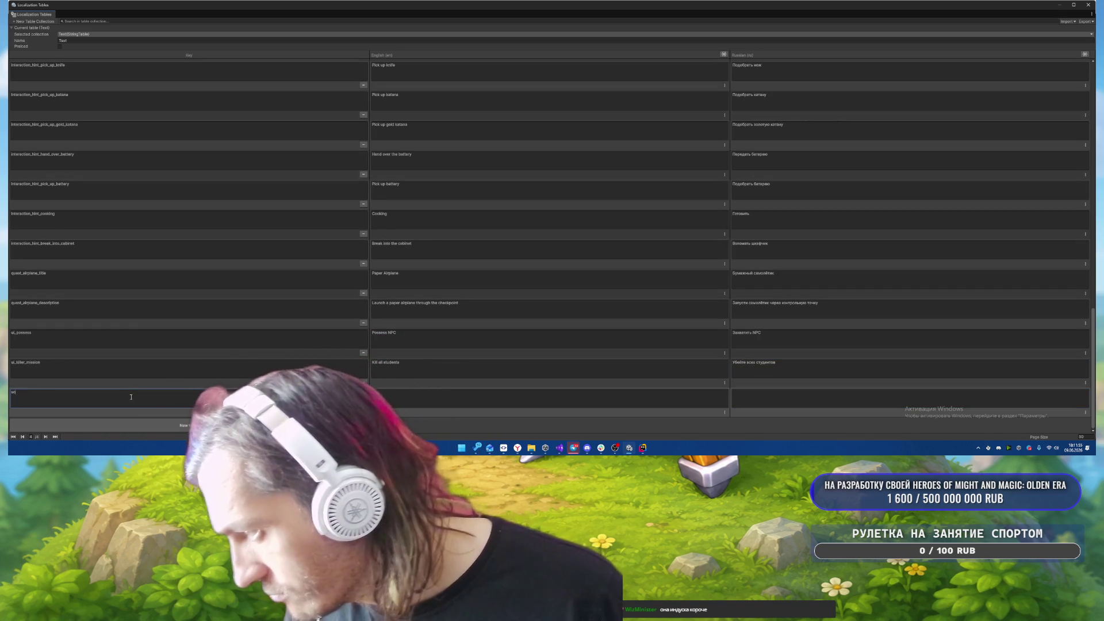
- Name the new key ui_victim_mission and fill its English and Russian task texts
{"action": "type", "text": "_victim"}
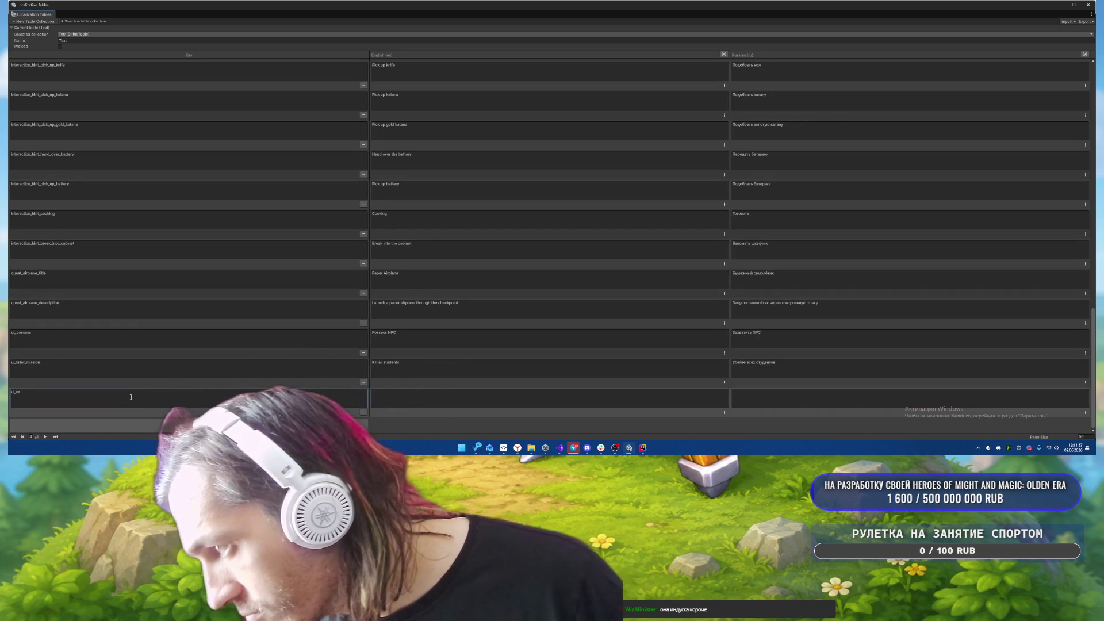
{"action": "type", "text": "_mission"}
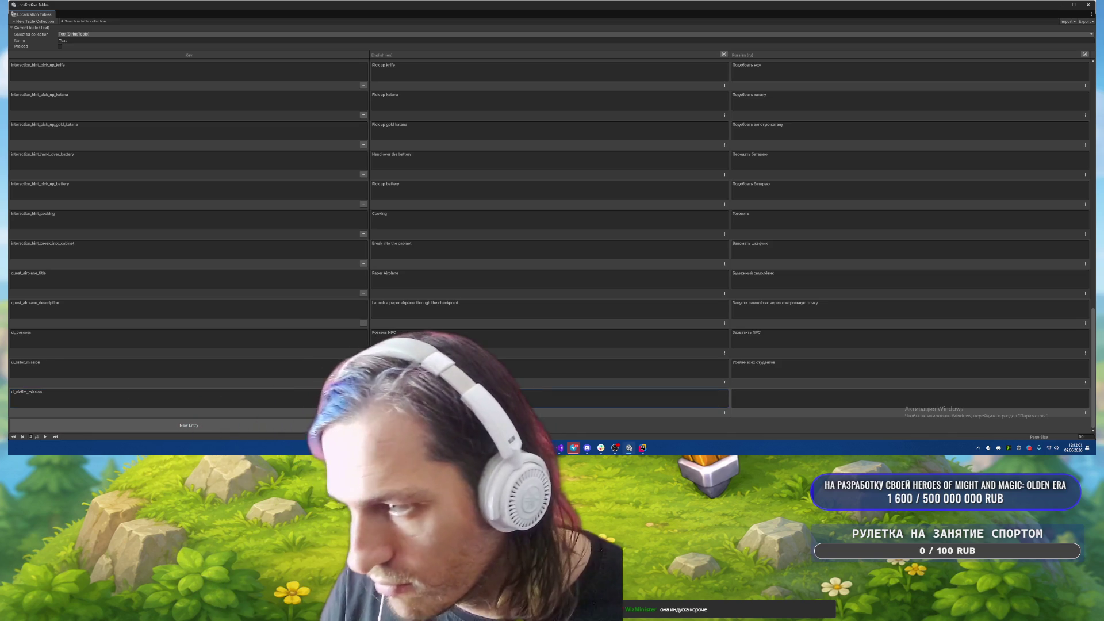
{"action": "left_click", "coordinate": [402, 398]}
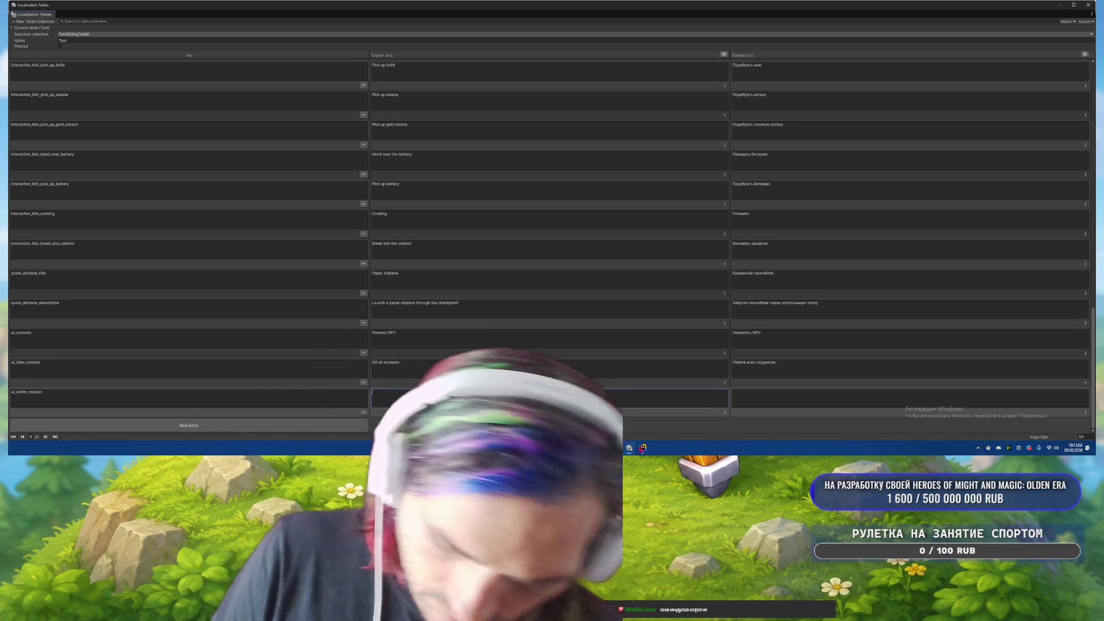
{"action": "type", "text": "Survive"}
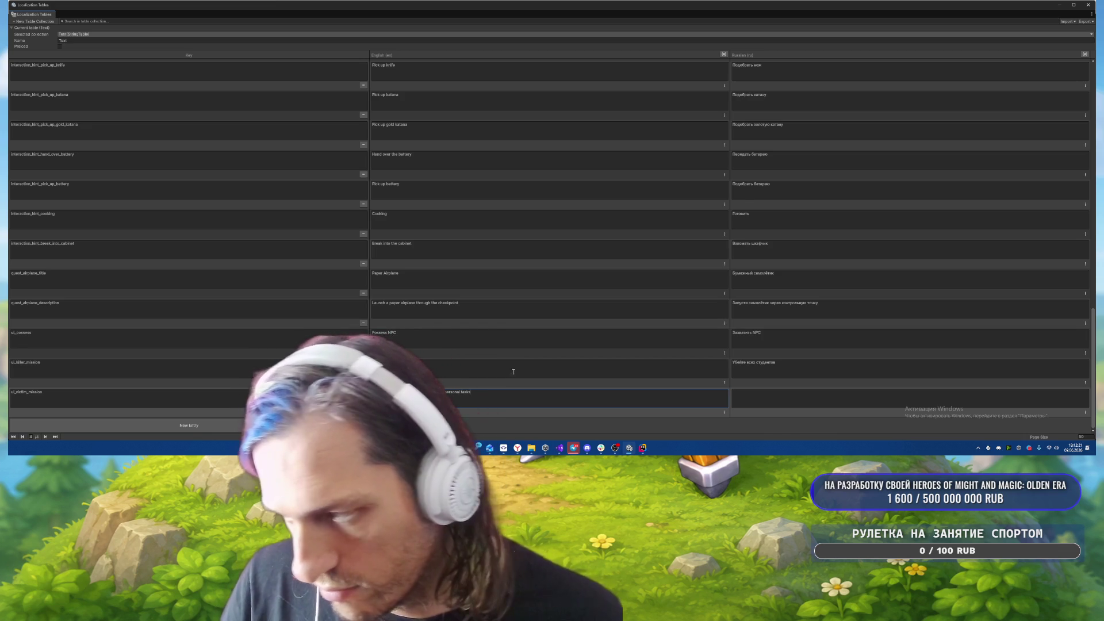
{"action": "left_click", "coordinate": [762, 407]}
{"action": "type", "text": "Завершить общую цель и все ваши личные з"}
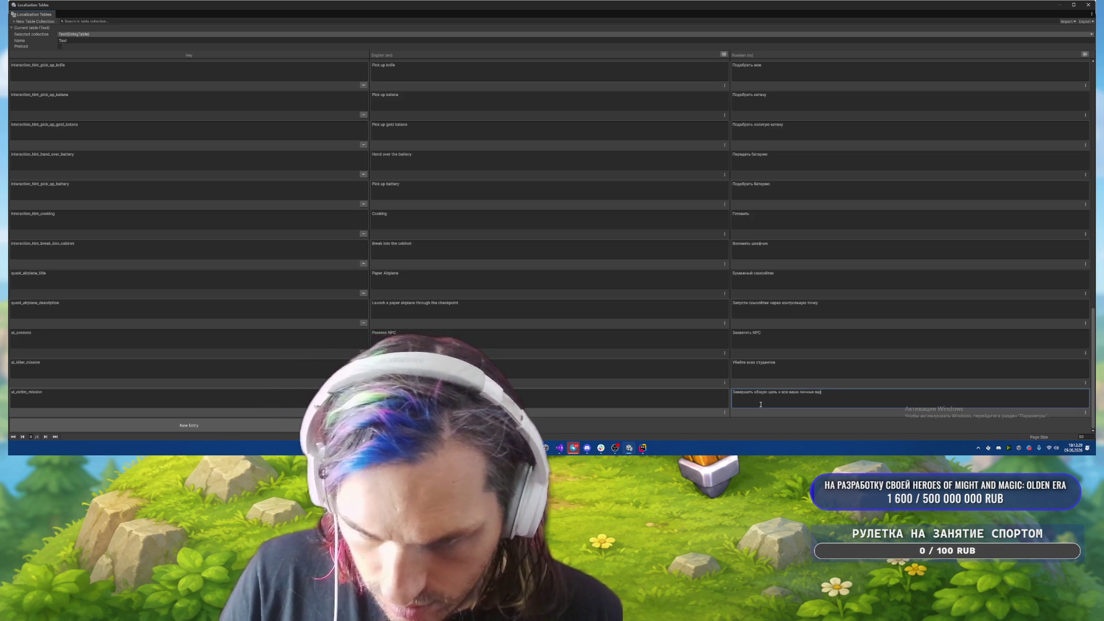
{"action": "type", "text": "ачи"}
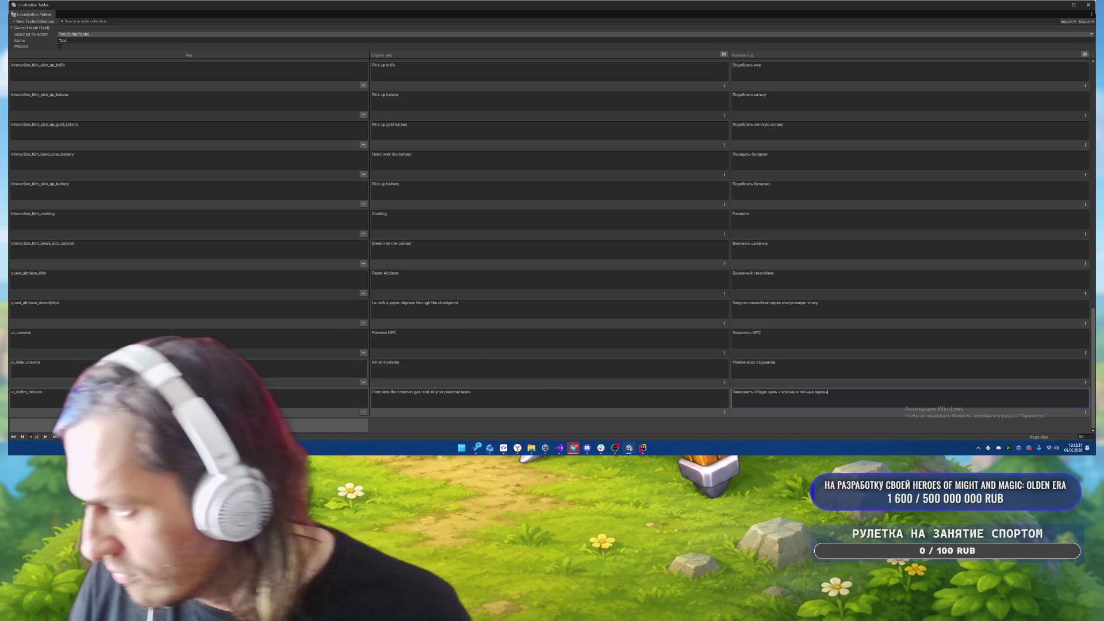
{"action": "left_click", "coordinate": [145, 363]}
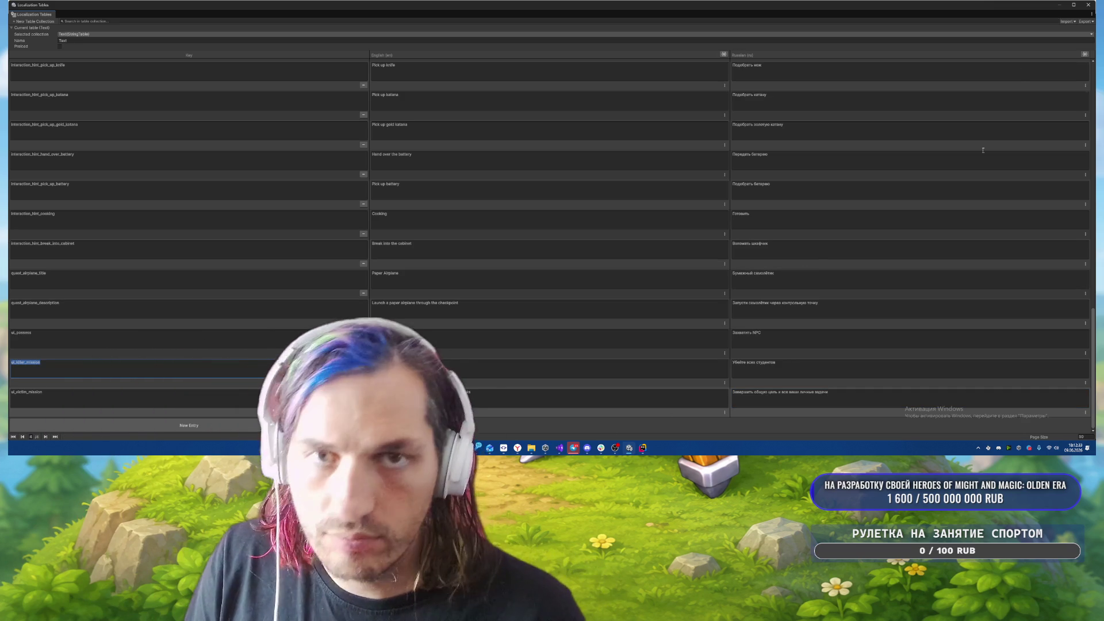
- Close the Localization Tables and select the RevealOverlay prefab via a 'Reveal' search
{"action": "left_click", "coordinate": [1088, 5]}
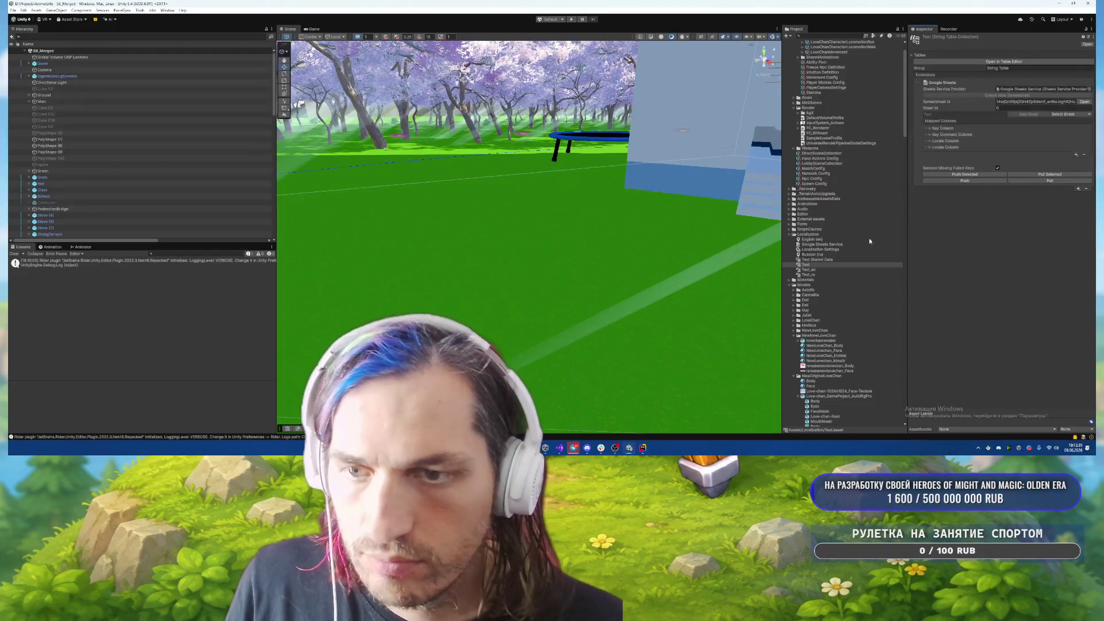
{"action": "scroll", "coordinate": [840, 115], "scroll_direction": "down", "scroll_amount": 15}
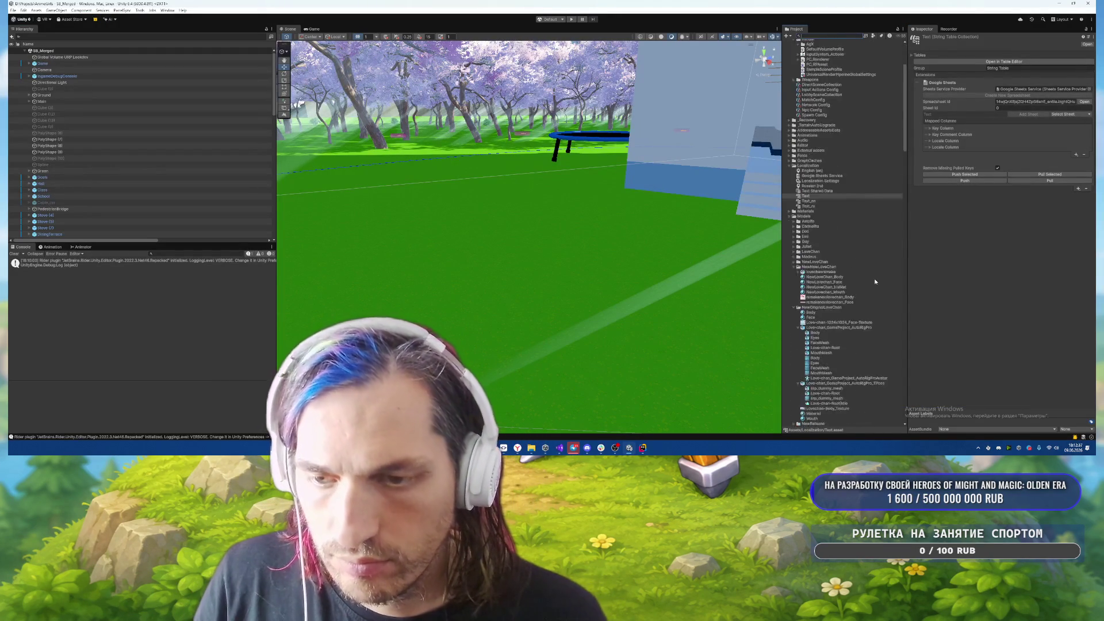
{"action": "type", "text": "Reveal"}
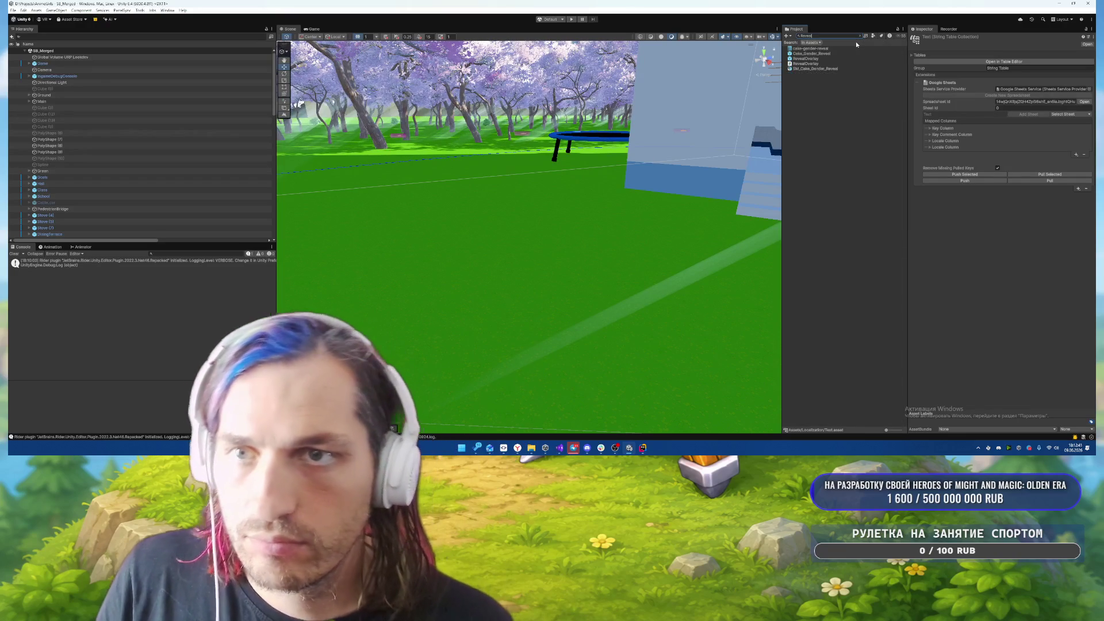
{"action": "left_click", "coordinate": [806, 59]}
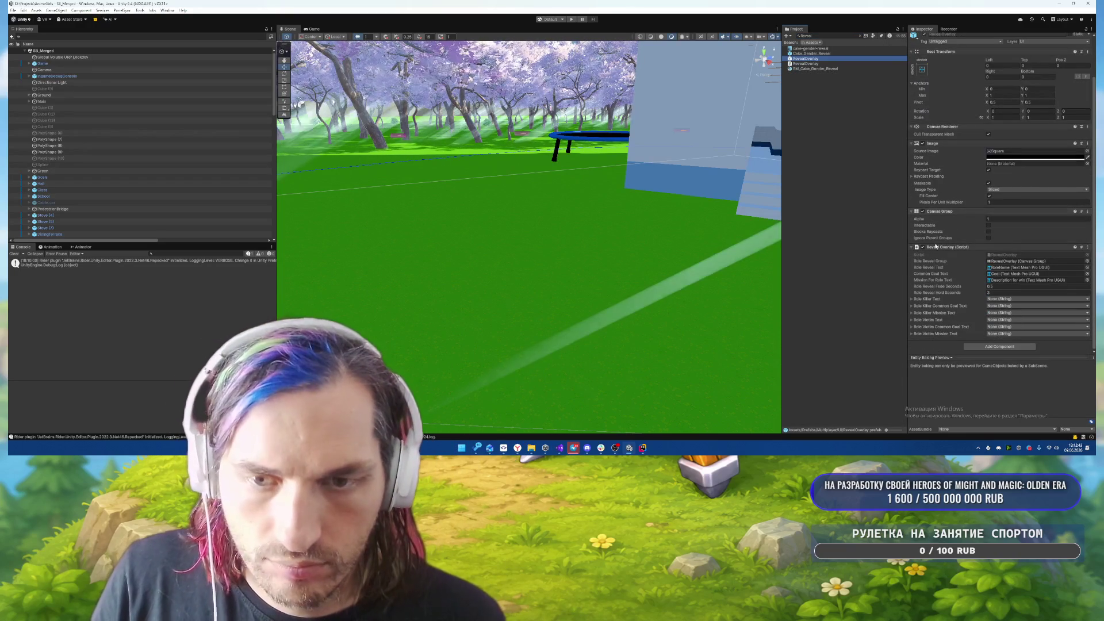
- Bind Role Killer Text to hud_role_killer and Role Killer Mission Text to ui_killer_mission
{"action": "left_click", "coordinate": [1001, 299]}
{"action": "type", "text": "killer"}
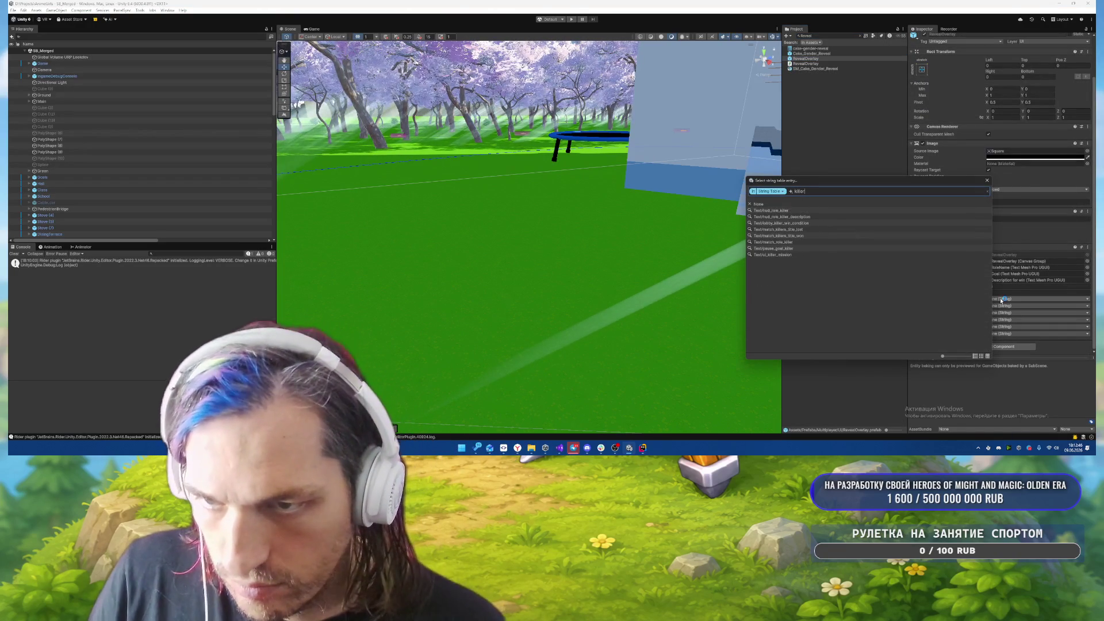
{"action": "key", "text": "Down"}
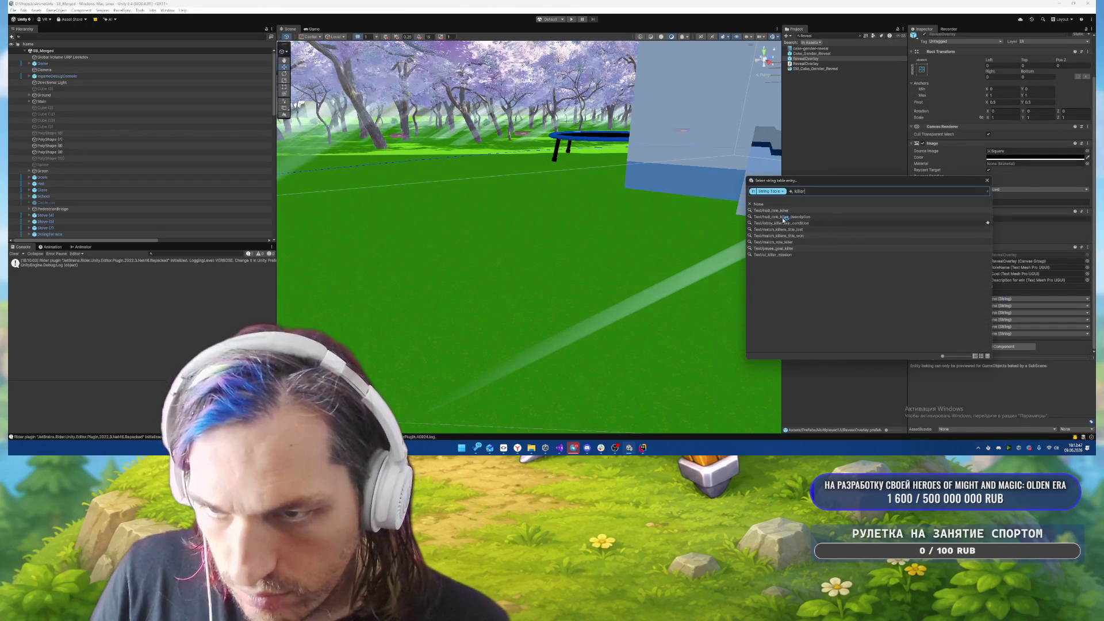
{"action": "key", "text": "Return"}
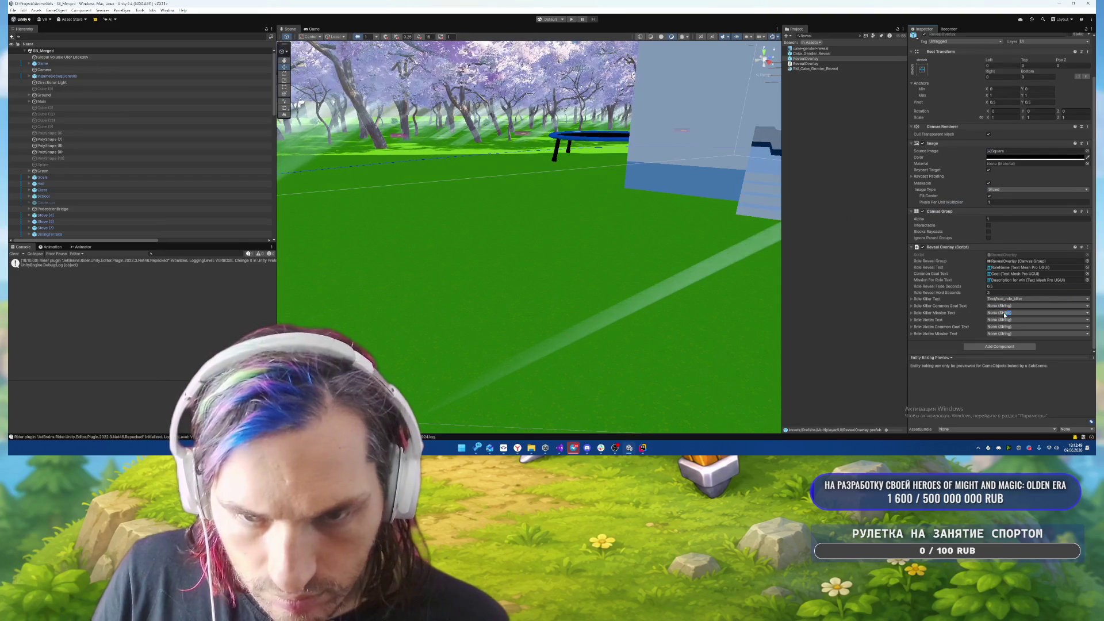
{"action": "left_click", "coordinate": [1006, 313]}
{"action": "type", "text": "ui_"}
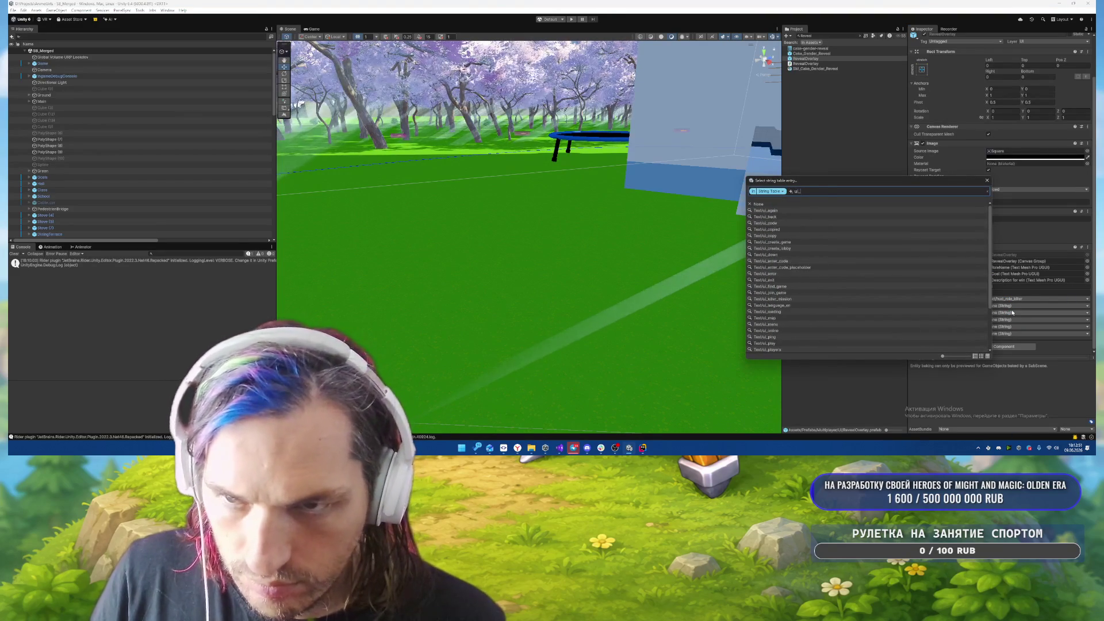
{"action": "type", "text": "kill"}
{"action": "key", "text": "Down"}
{"action": "key", "text": "Return"}
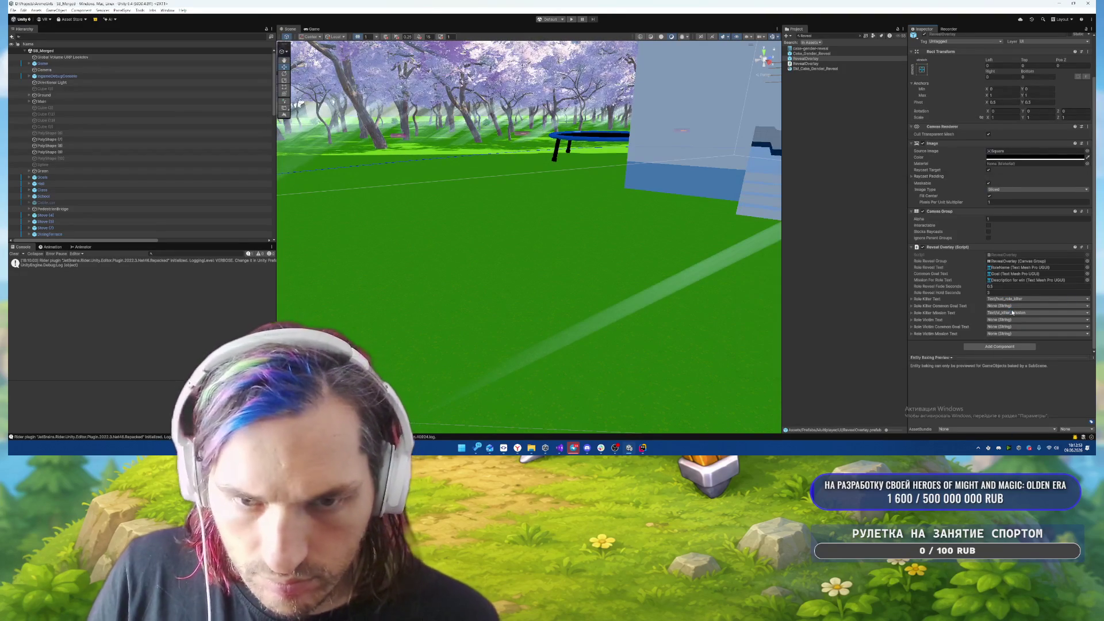
- Bind Role Victim Text to hud_role_victim and Role Victim Mission Text to ui_victim_mission
{"action": "left_click", "coordinate": [1004, 321]}
{"action": "type", "text": "victi"}
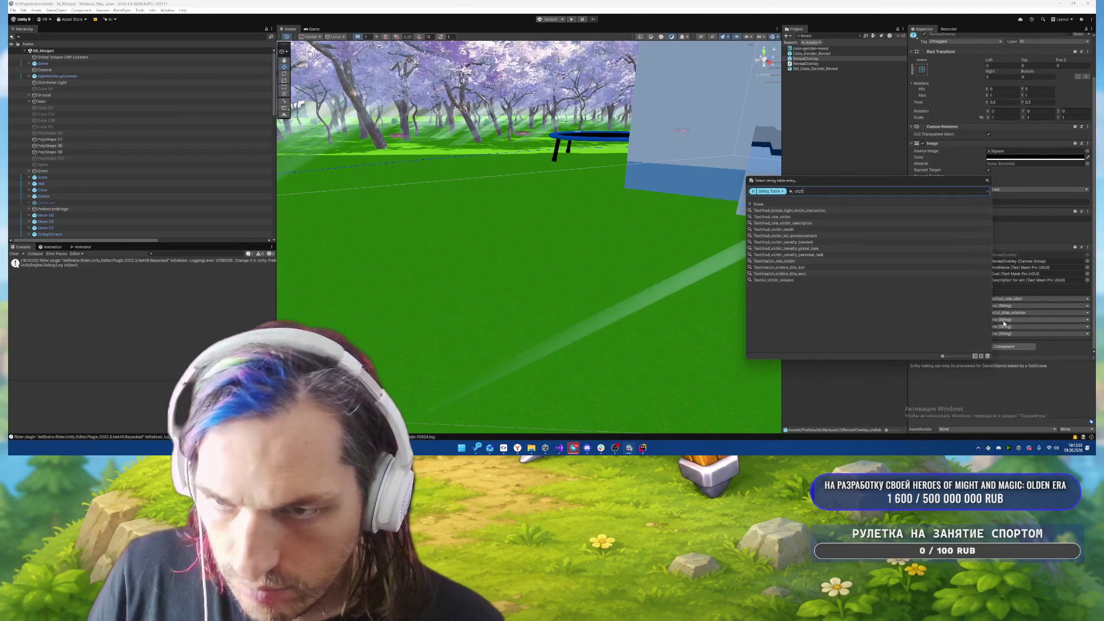
{"action": "key", "text": "Down"}
{"action": "key", "text": "Return"}
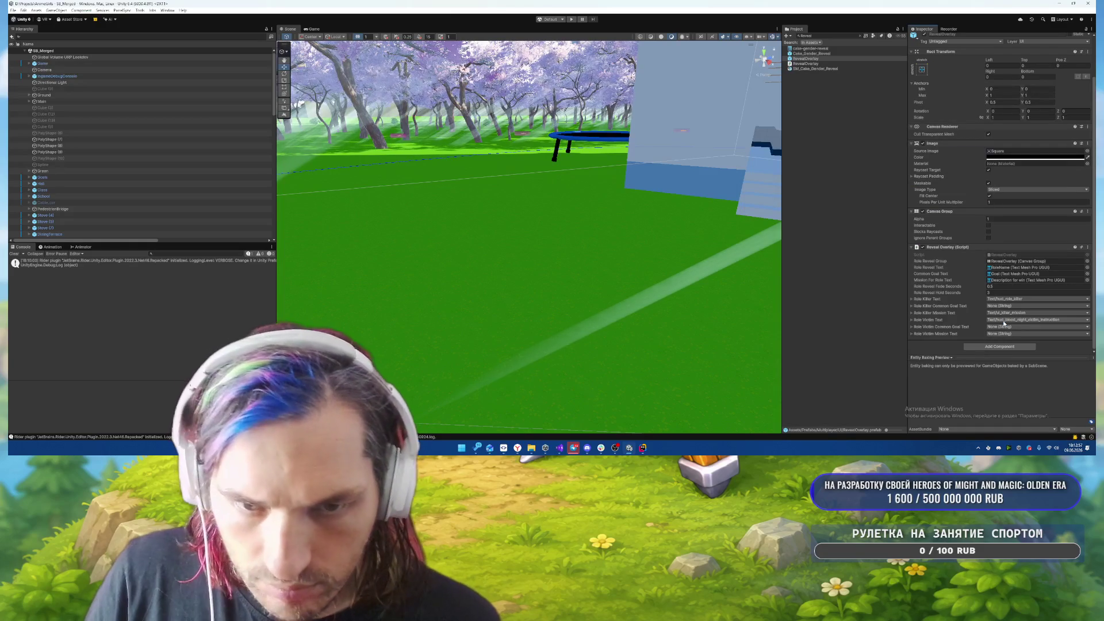
{"action": "left_click", "coordinate": [1008, 319]}
{"action": "type", "text": "victim"}
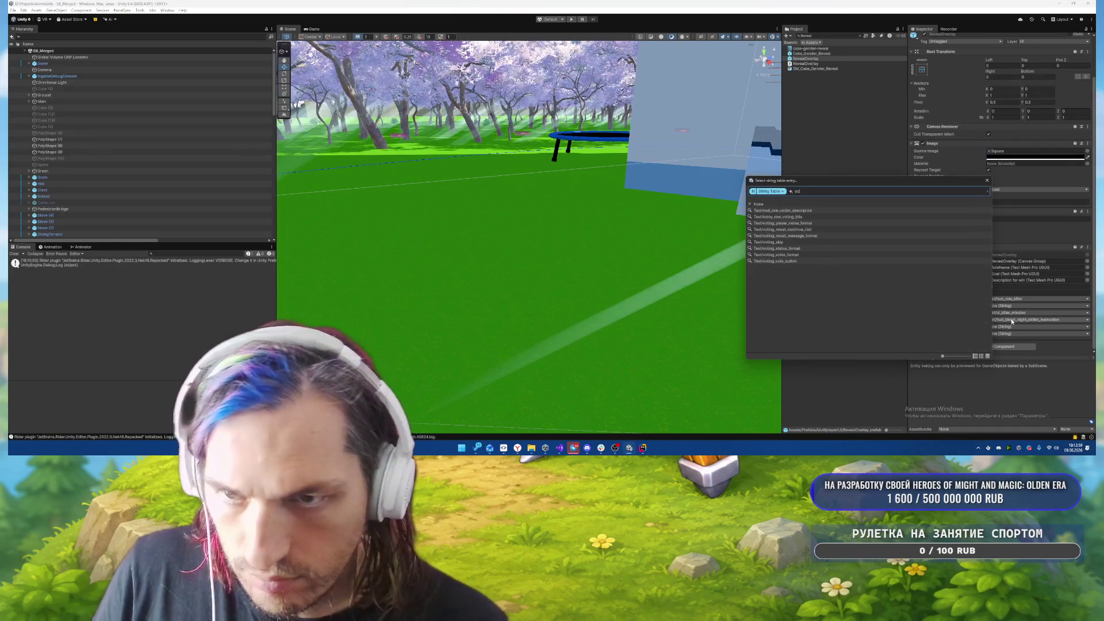
{"action": "key", "text": "Down"}
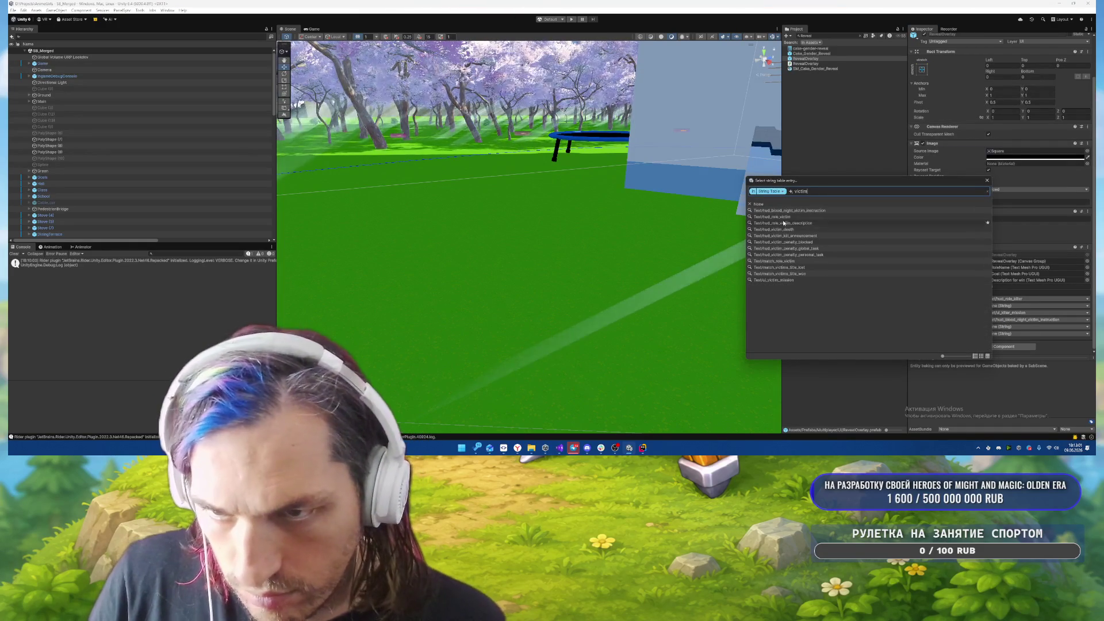
{"action": "key", "text": "Return"}
{"action": "left_click", "coordinate": [1006, 337]}
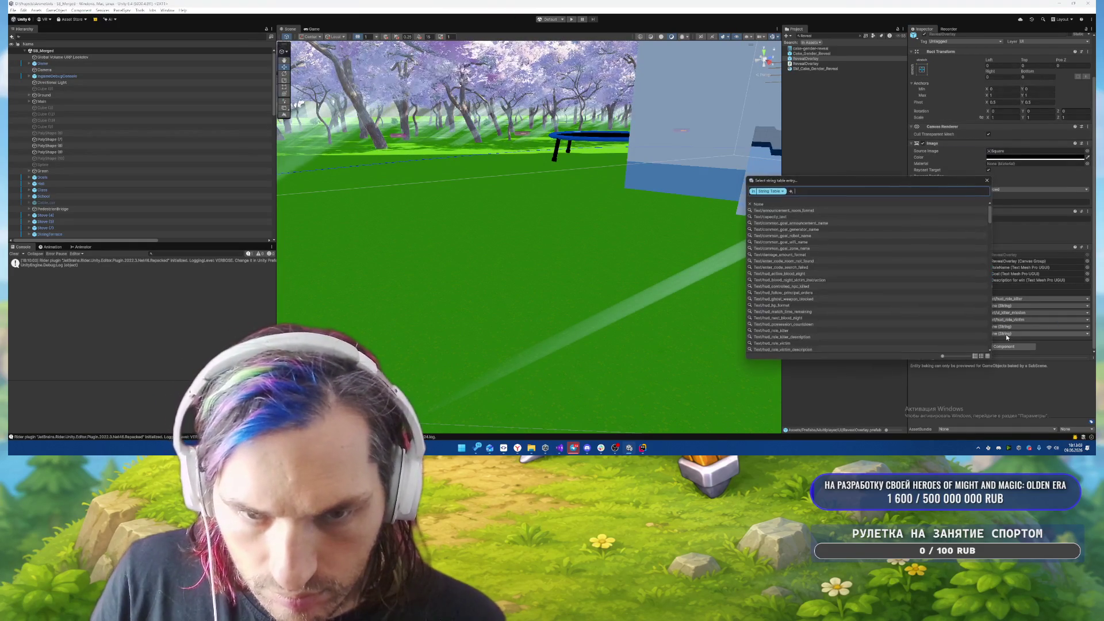
{"action": "type", "text": "victim"}
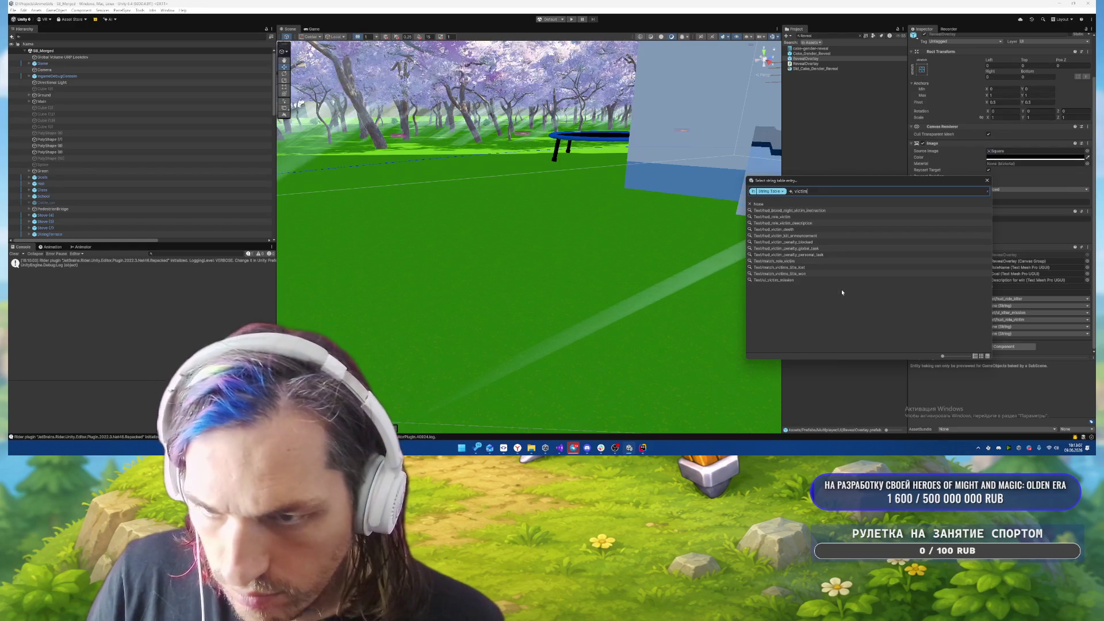
{"action": "left_click", "coordinate": [783, 279]}
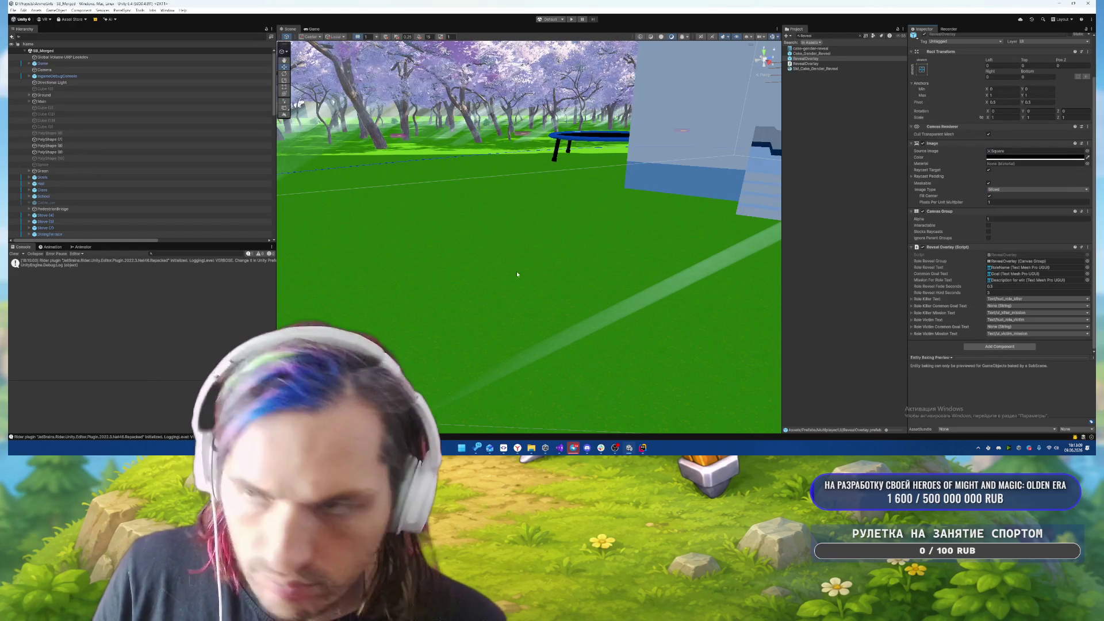
- Play-test the game twice, walking around and pausing with Escape, then stop play mode
{"action": "left_click", "coordinate": [418, 254], "text": "shift"}
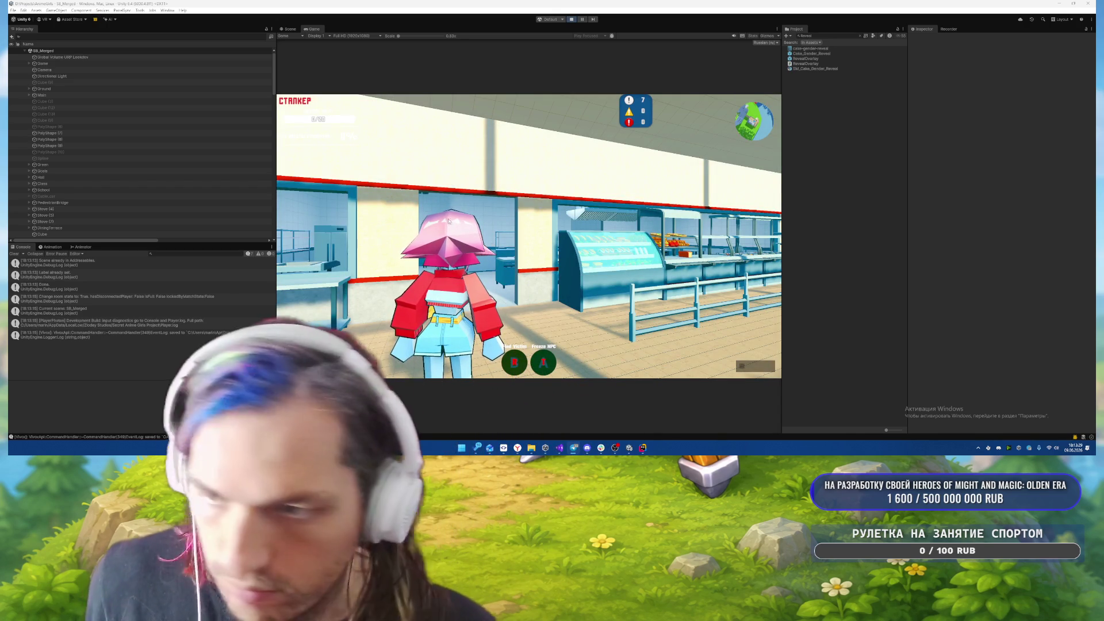
{"action": "key", "text": "w"}
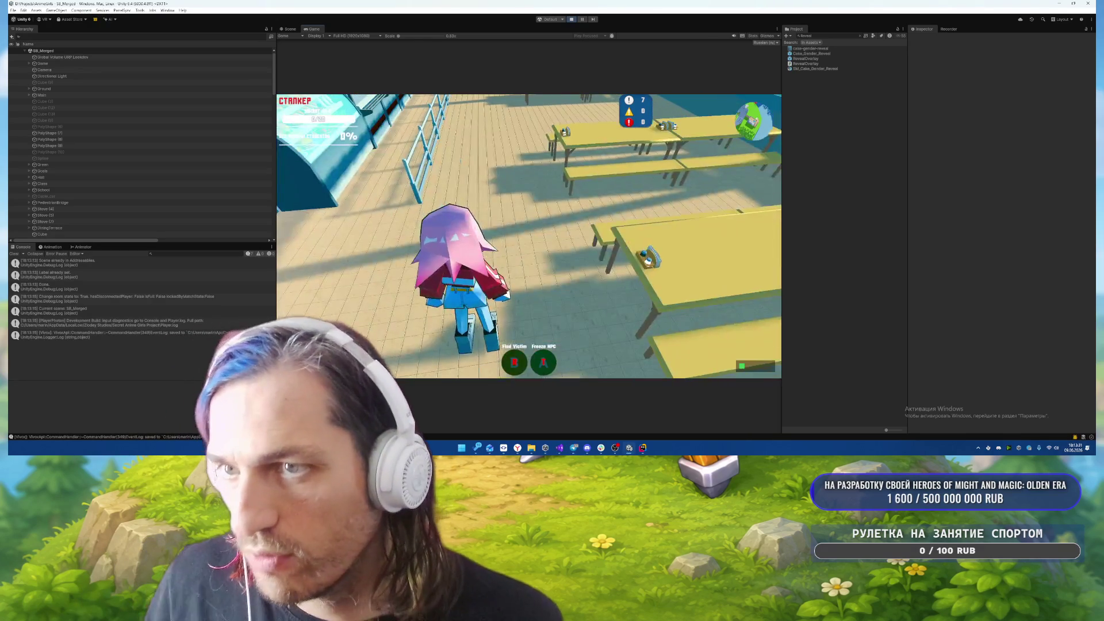
{"action": "key", "text": "Escape"}
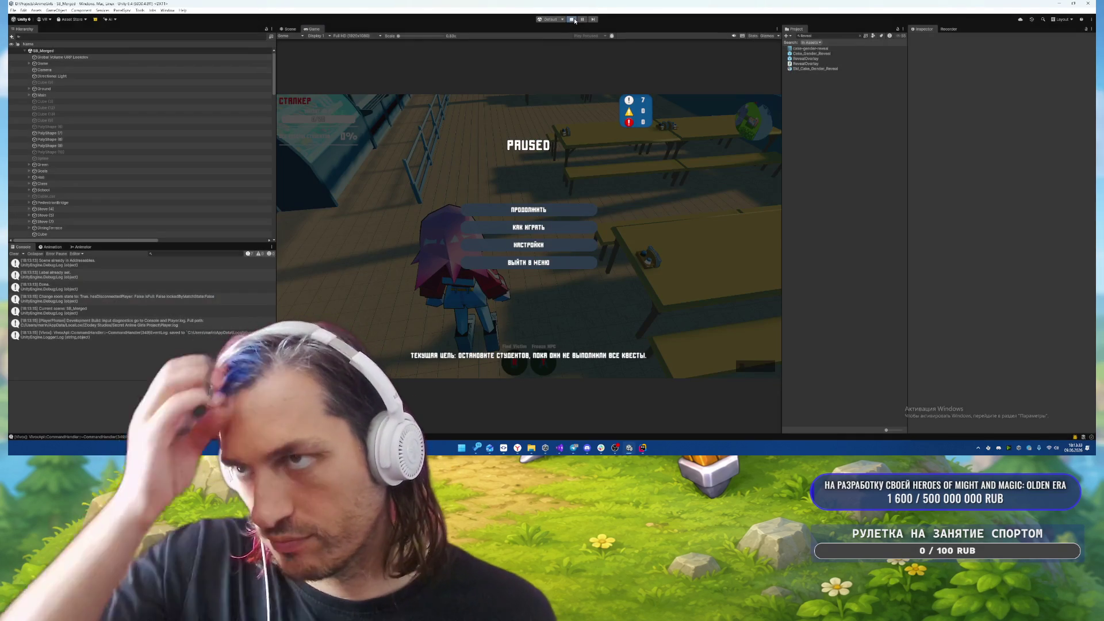
{"action": "left_click", "coordinate": [571, 20]}
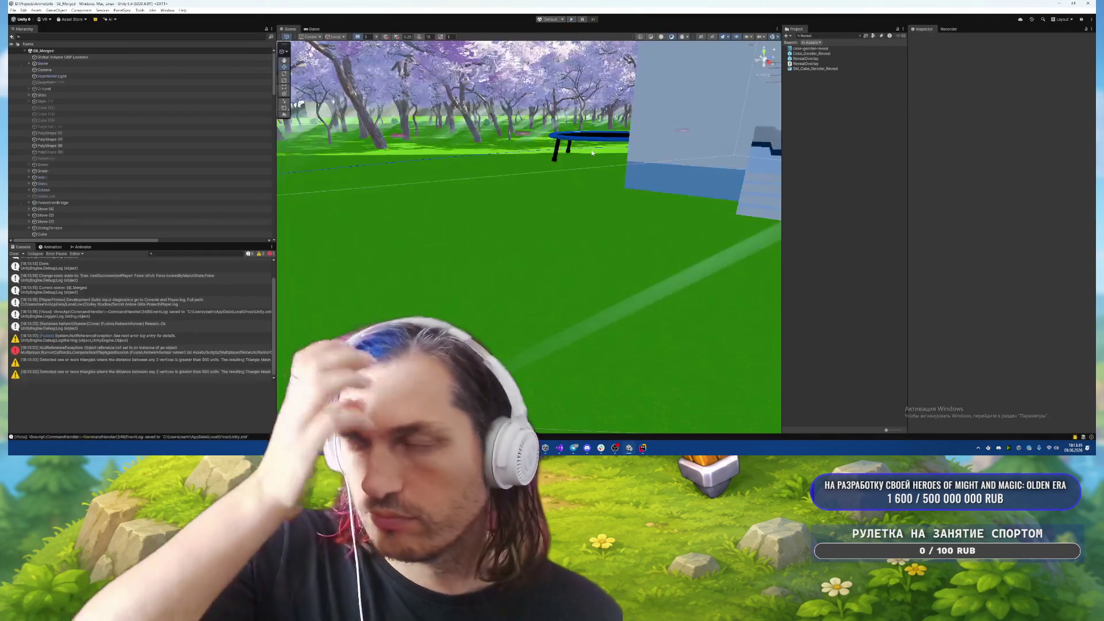
{"action": "left_click", "coordinate": [571, 20]}
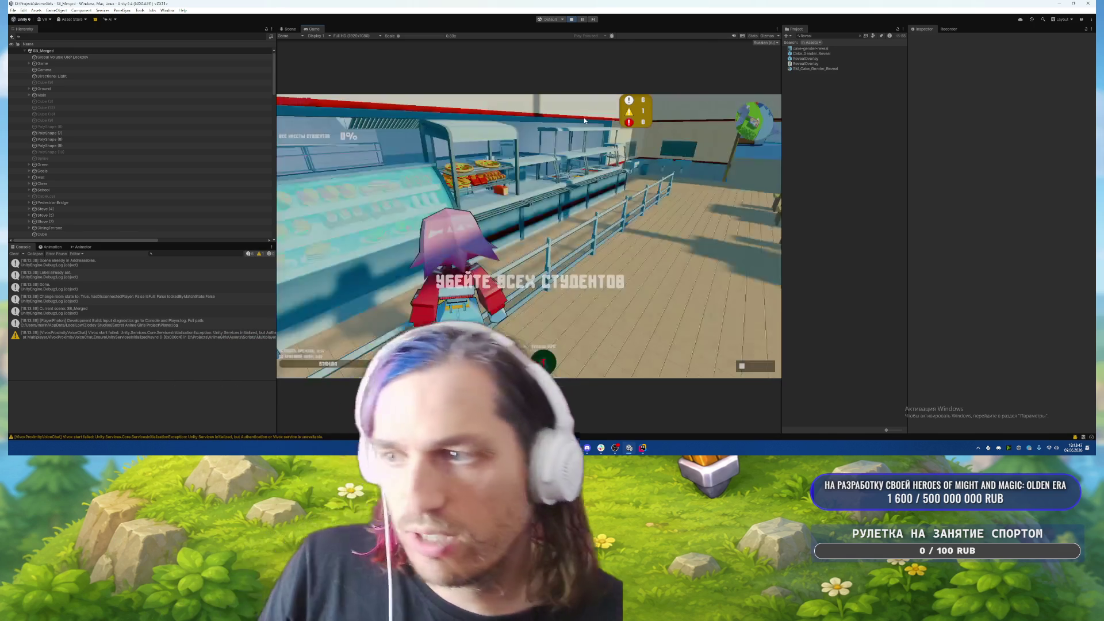
{"action": "key", "text": "Escape"}
{"action": "left_click", "coordinate": [573, 21]}
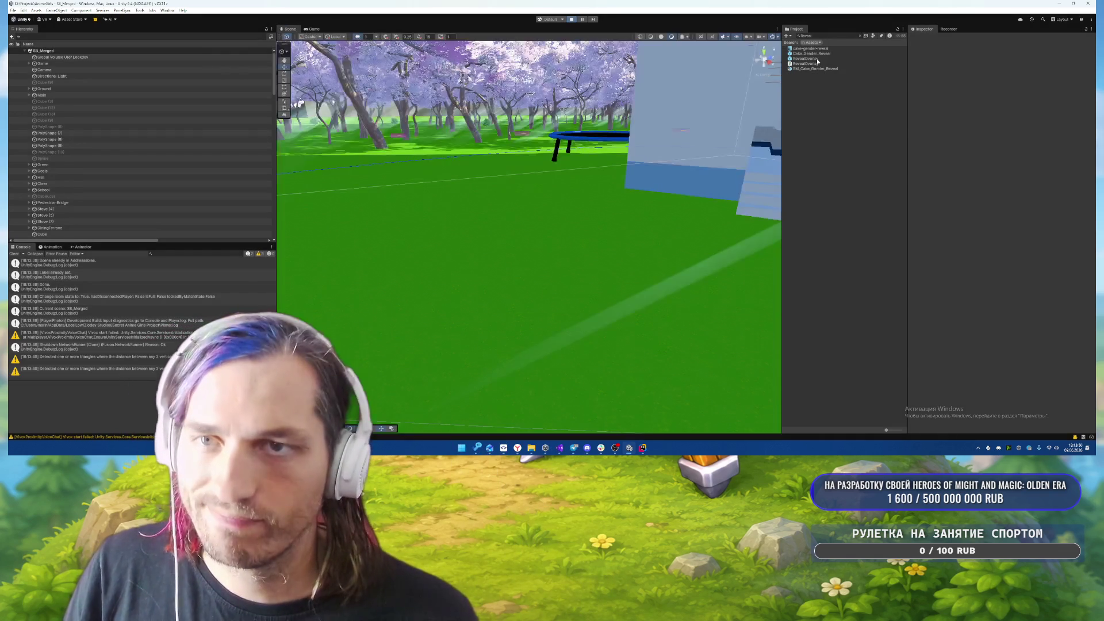
- Set the RevealOverlay Canvas Group alpha to 0 and search the Project for the DeathOverlay prefab
{"action": "left_click", "coordinate": [817, 59]}
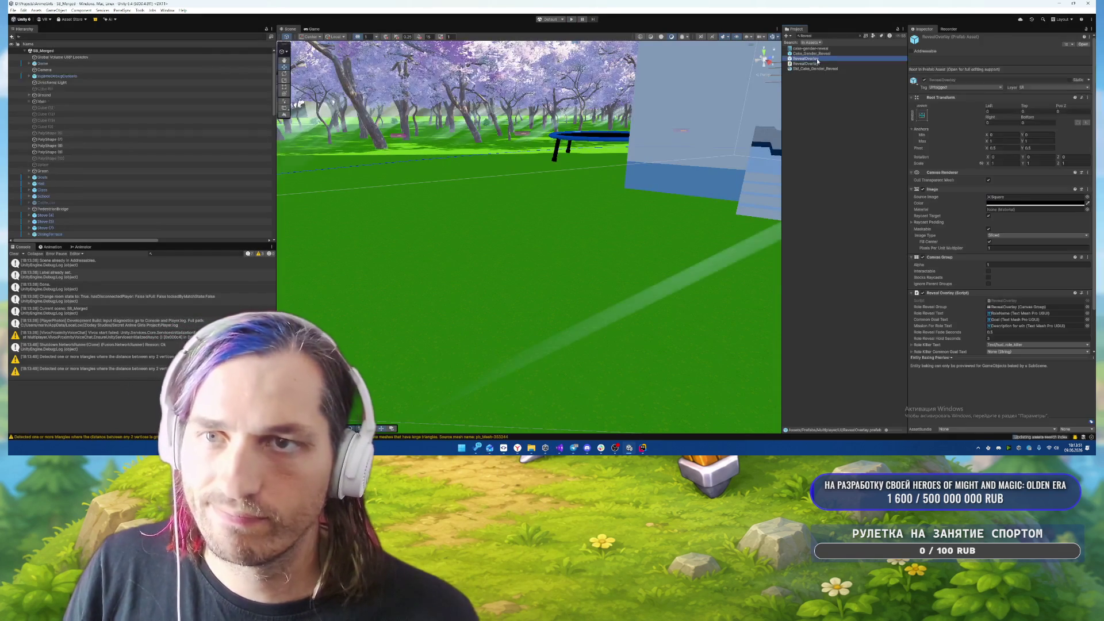
{"action": "left_click", "coordinate": [1002, 218]}
{"action": "type", "text": "0"}
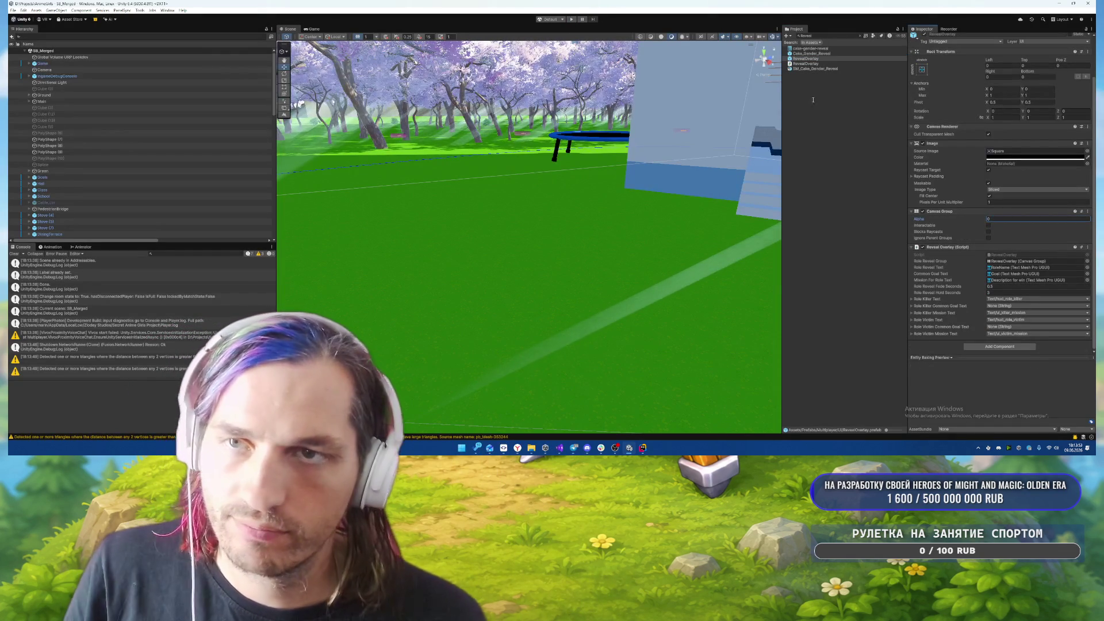
{"action": "left_click", "coordinate": [824, 35]}
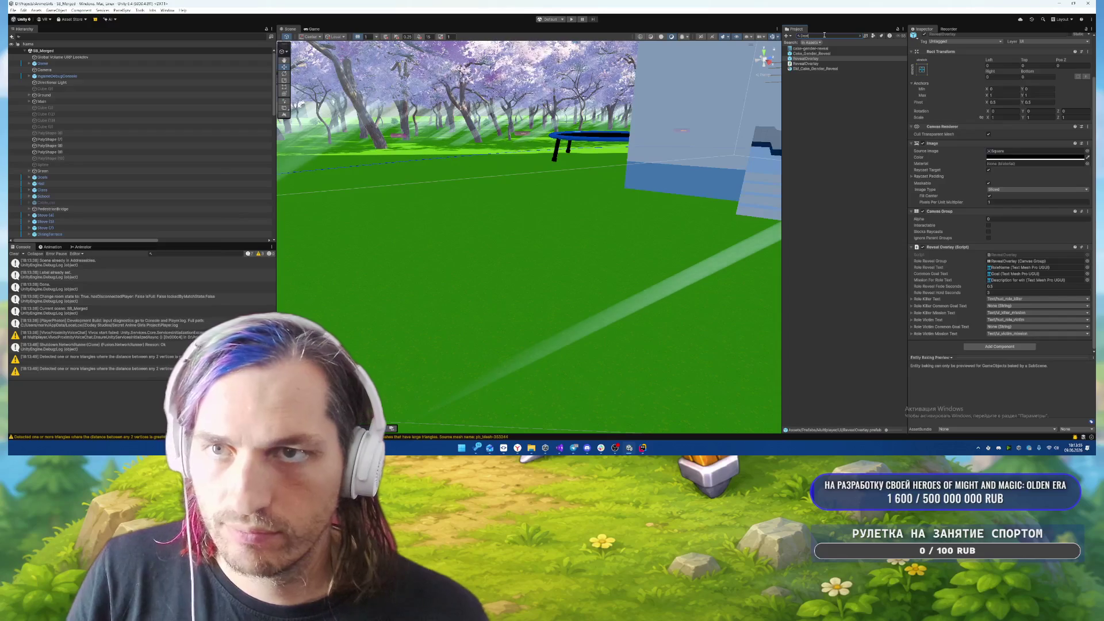
{"action": "type", "text": "thO"}
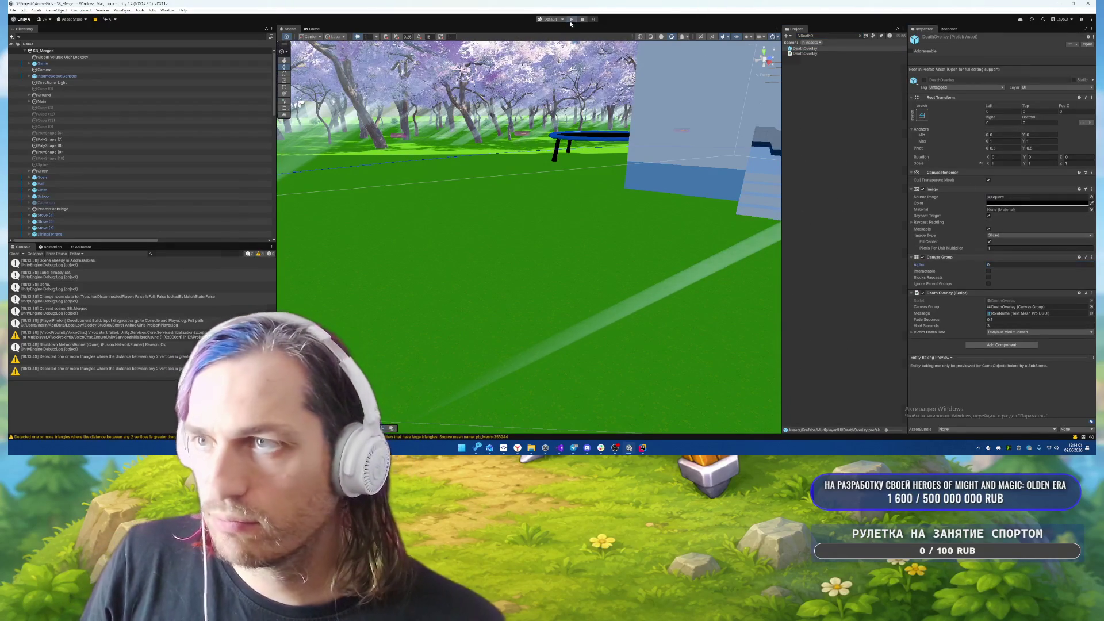
- Play-test with Ctrl+P, walking until the black role reveal appears, then stop
{"action": "key", "text": "ctrl+p"}
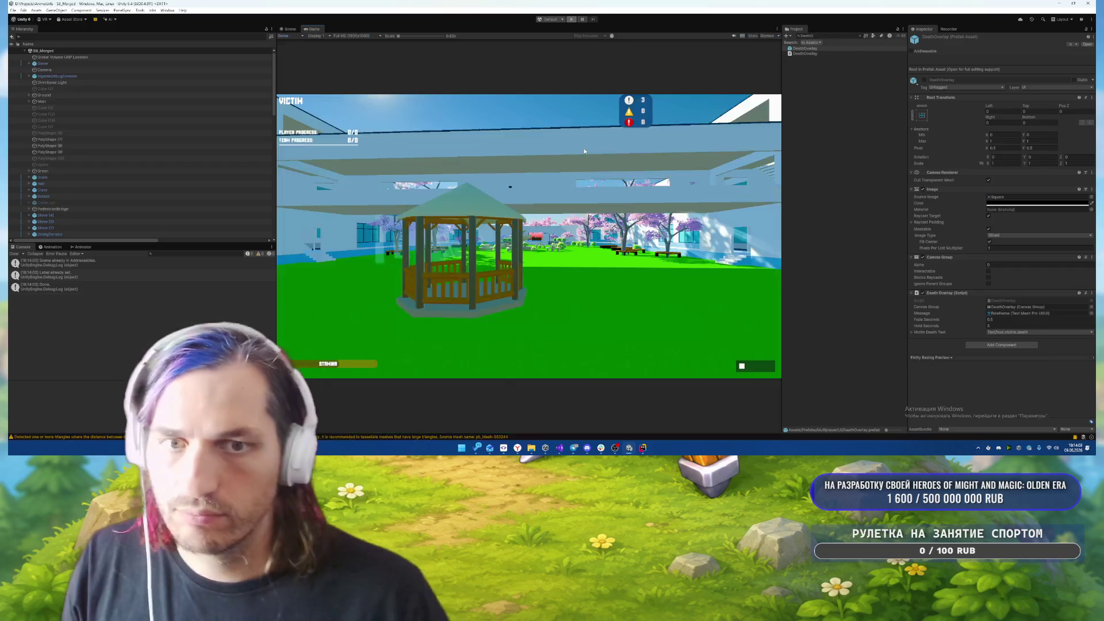
{"action": "key", "text": "w"}
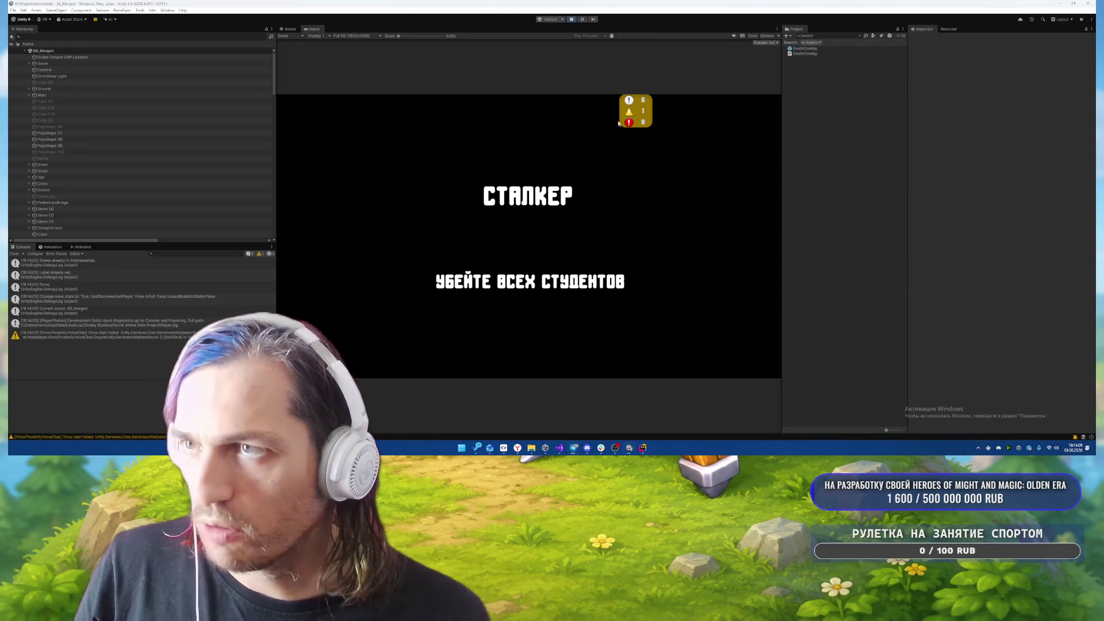
{"action": "left_click", "coordinate": [571, 20]}
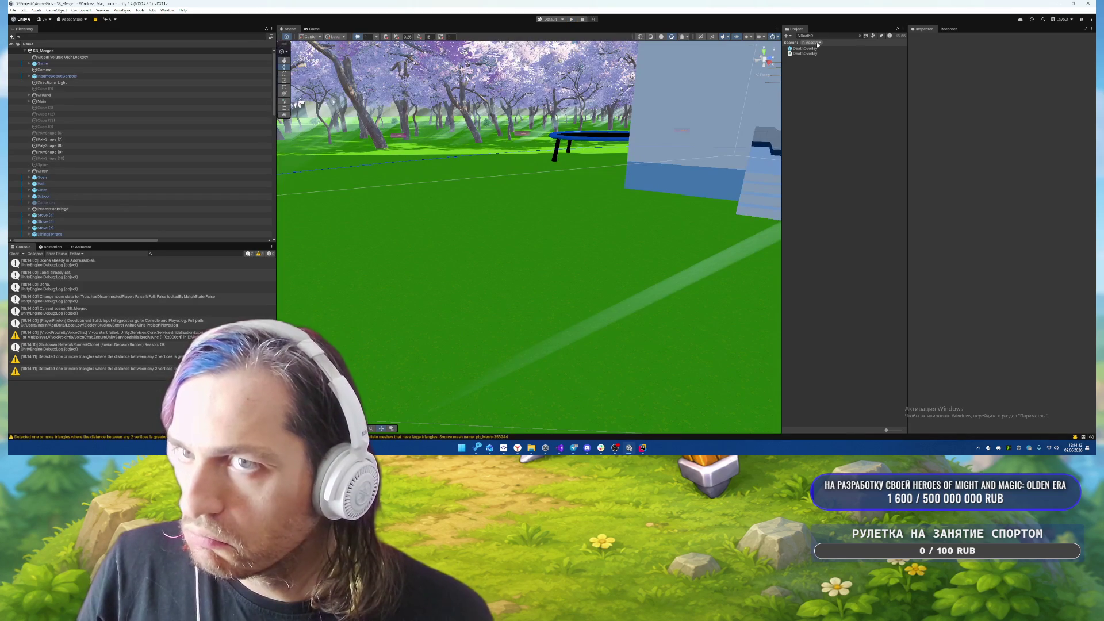
- Open the RevealOverlay prefab in Prefab Mode and inspect its RoleName and root objects
{"action": "double_click", "coordinate": [822, 36]}
{"action": "type", "text": "Reveal"}
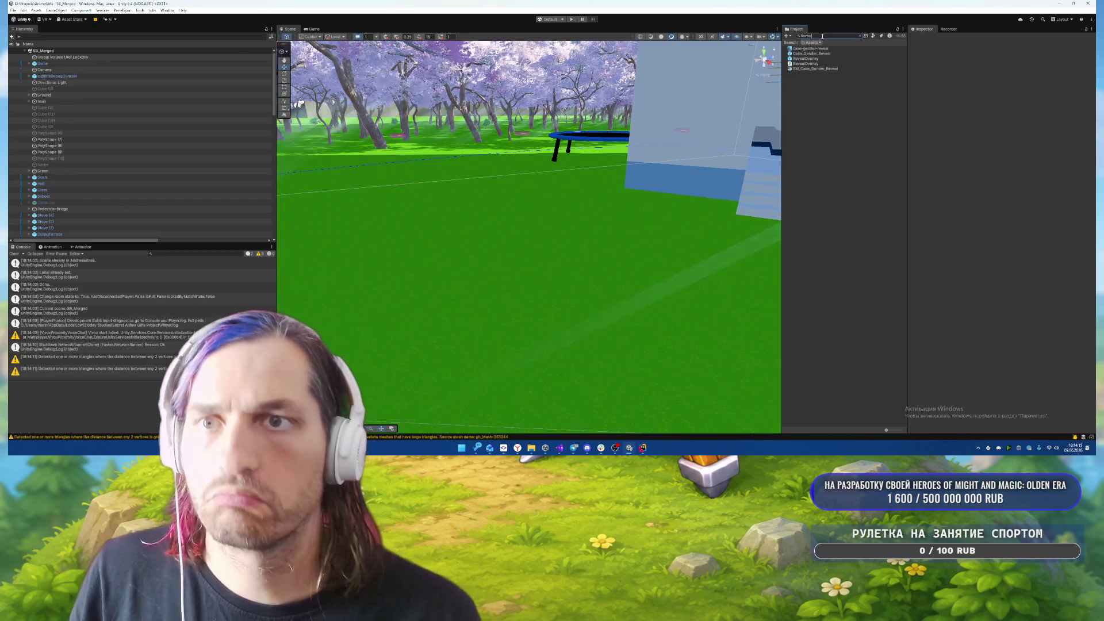
{"action": "type", "text": "O"}
{"action": "double_click", "coordinate": [823, 49]}
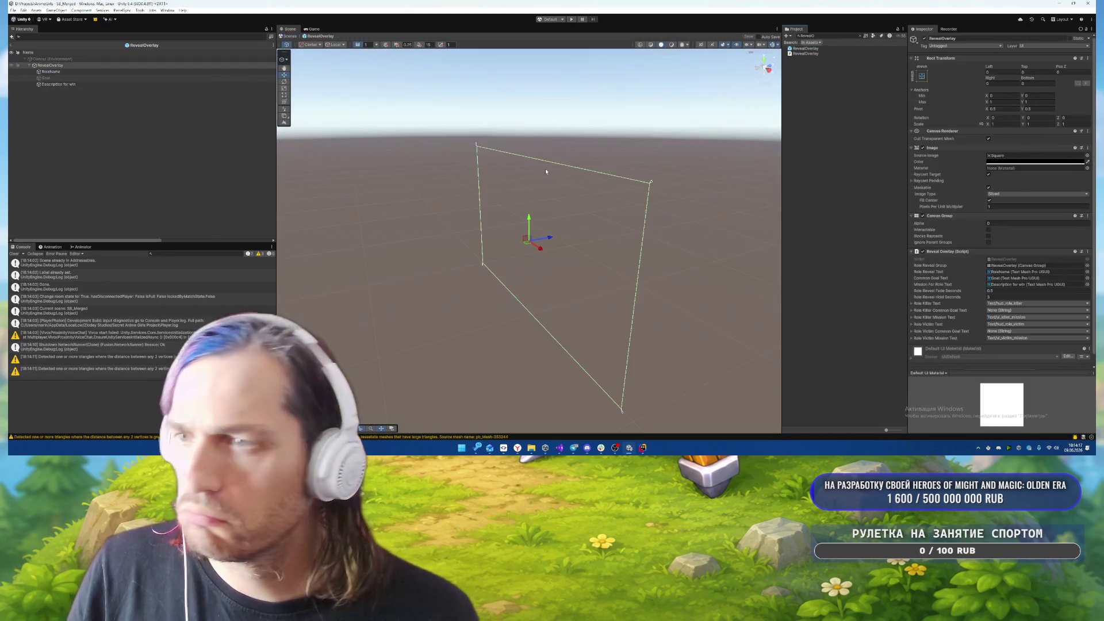
{"action": "double_click", "coordinate": [86, 72]}
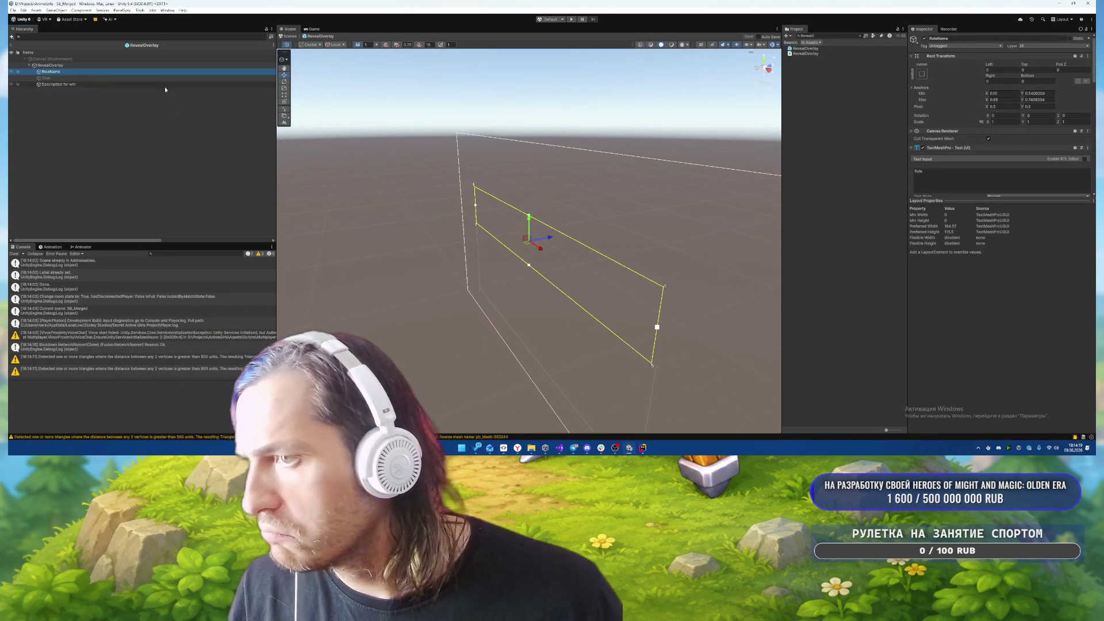
{"action": "left_click", "coordinate": [84, 65]}
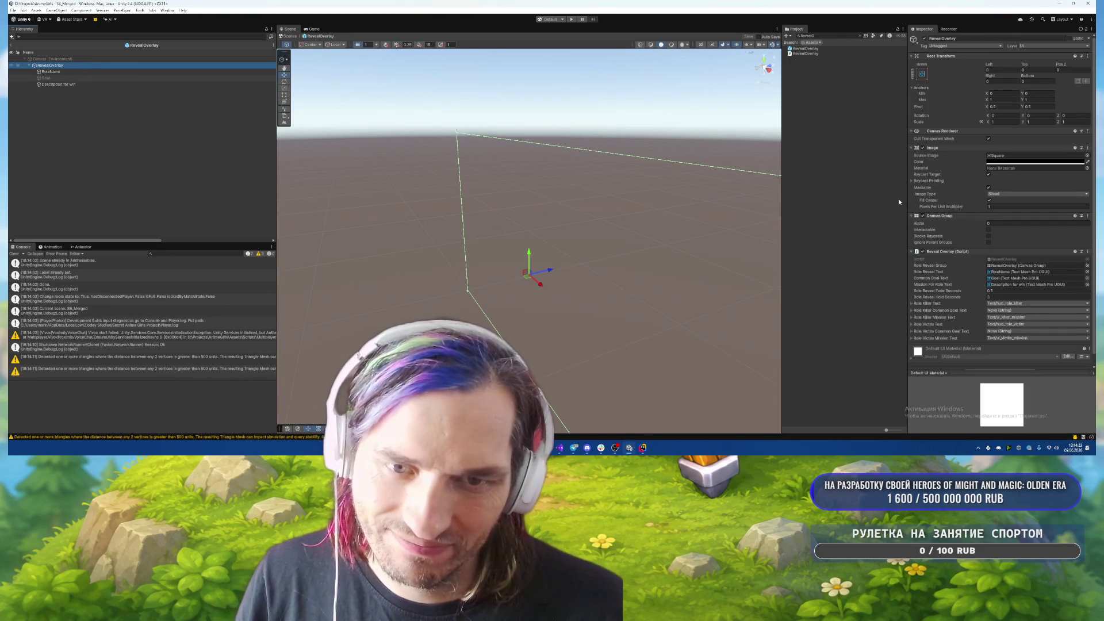
{"action": "key", "text": "alt+Tab"}
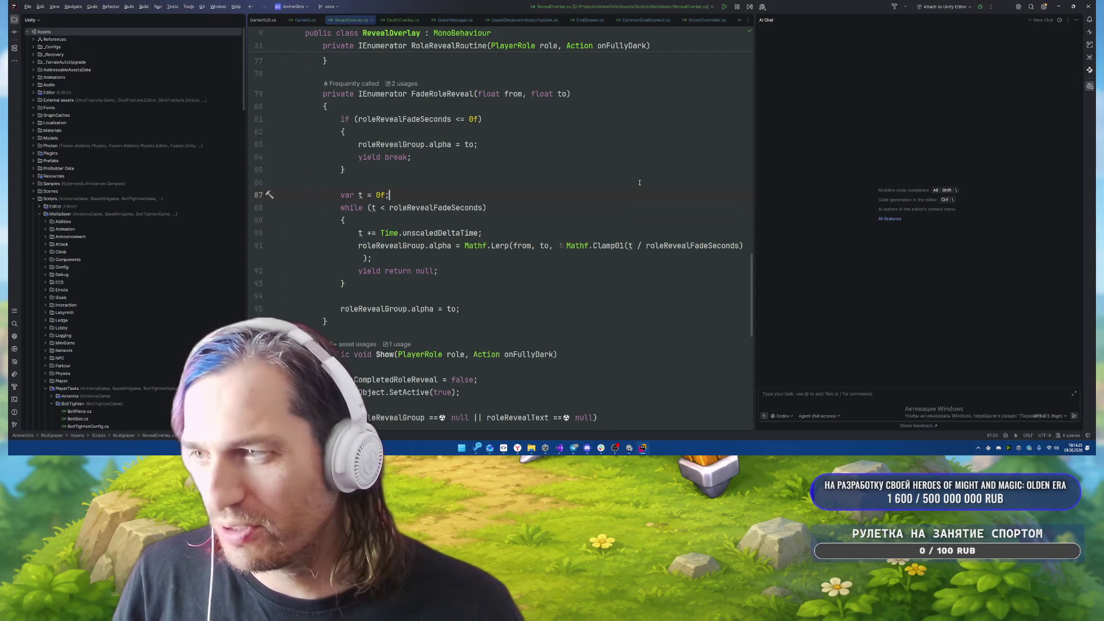
- Duplicate line 37 so RoleRevealRoutine also hides missionForRoleText at its start
{"action": "scroll", "coordinate": [640, 183], "scroll_direction": "up", "scroll_amount": 15}
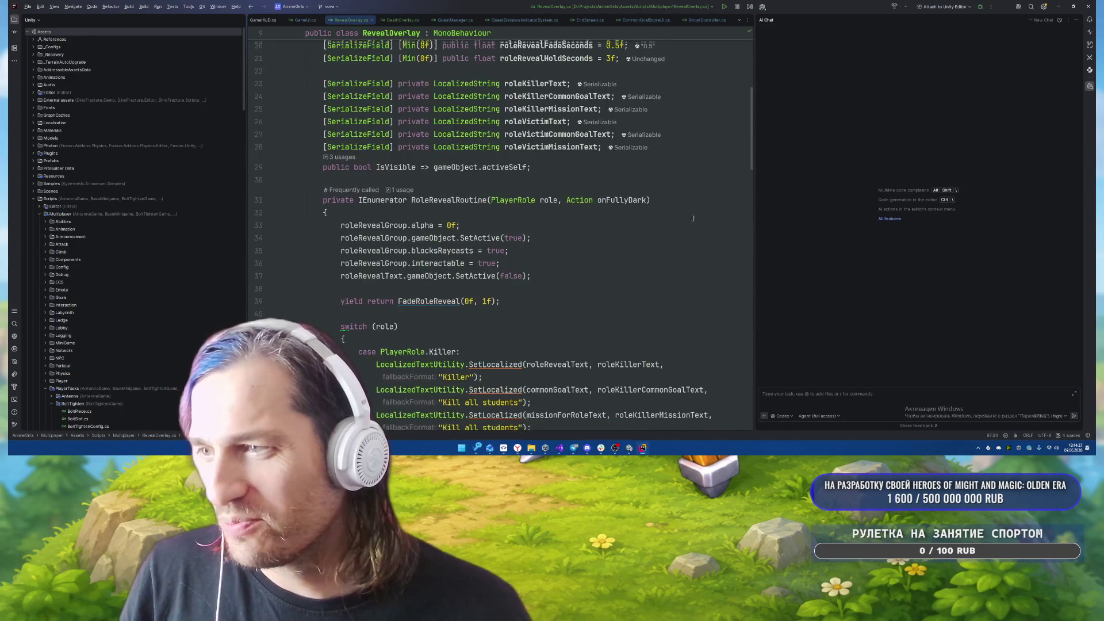
{"action": "scroll", "coordinate": [693, 219], "scroll_direction": "down", "scroll_amount": 6}
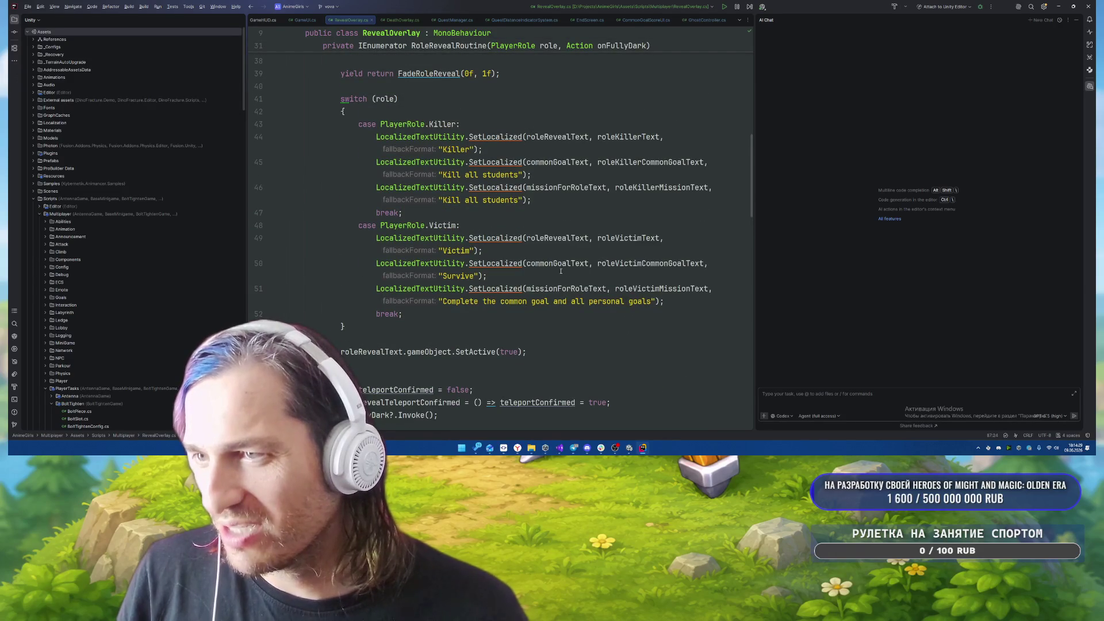
{"action": "scroll", "coordinate": [482, 206], "scroll_direction": "up", "scroll_amount": 4}
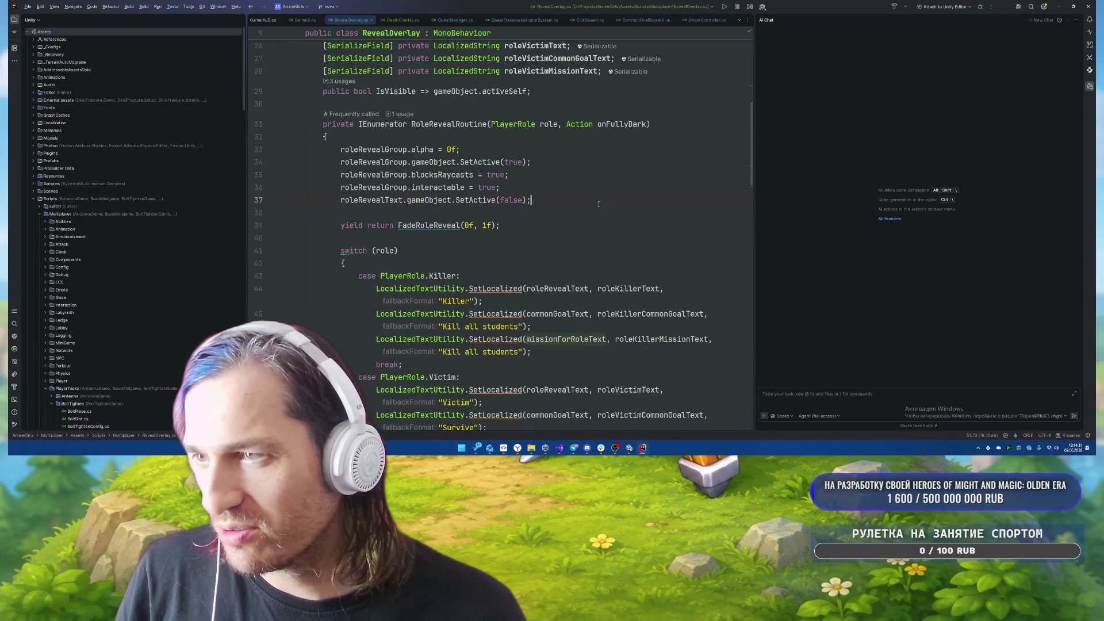
{"action": "key", "text": "ctrl+d"}
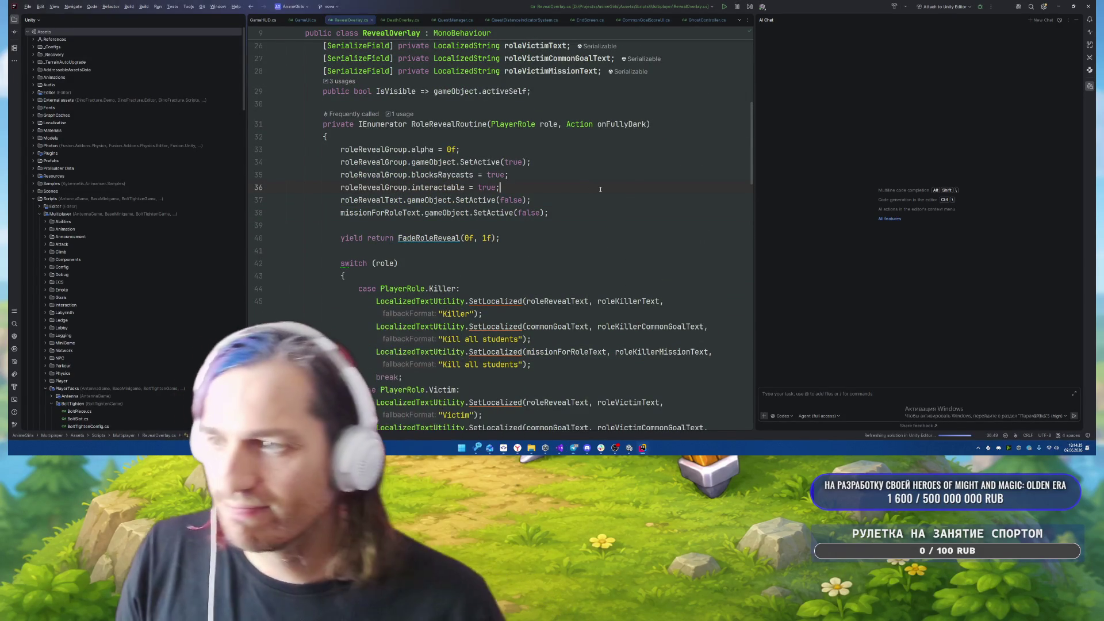
{"action": "key", "text": "alt+Tab"}
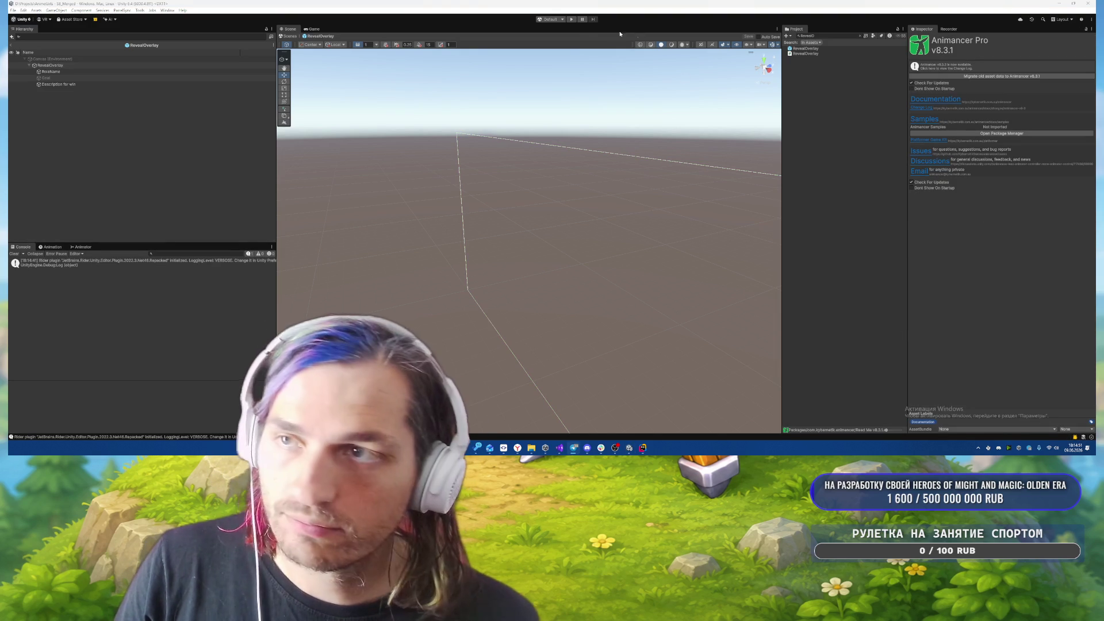
- Play-test the updated script, walking until the СТАЛКЕР role reveal appears
{"action": "left_click", "coordinate": [572, 20]}
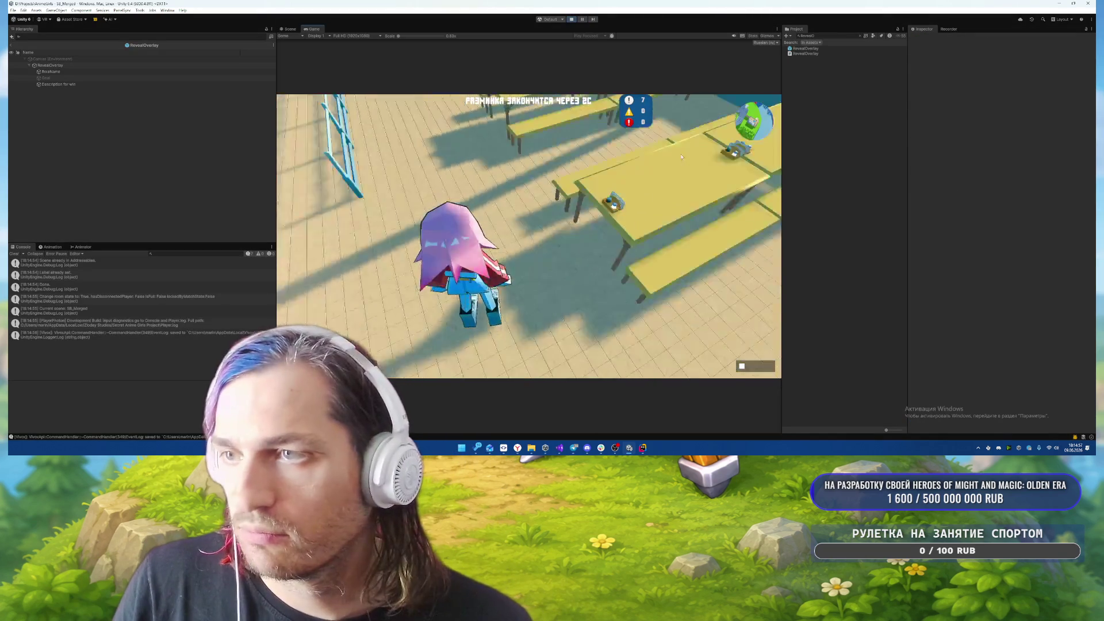
{"action": "key", "text": "w"}
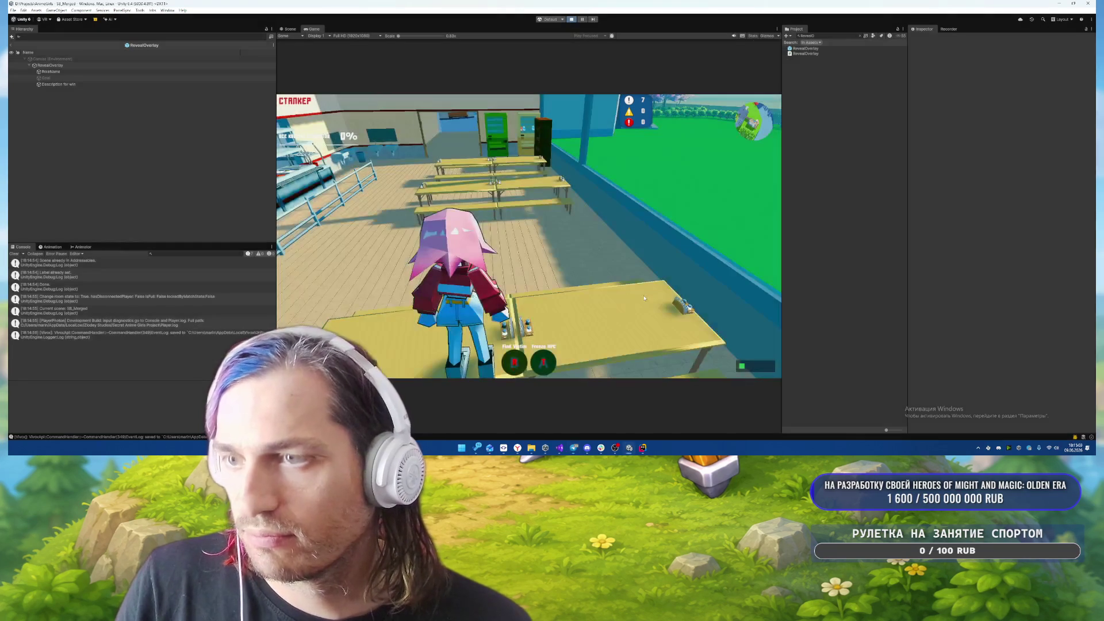
- Copy the missionForRoleText SetActive line below the fade-in wait and change false to true
{"action": "left_click", "coordinate": [643, 447]}
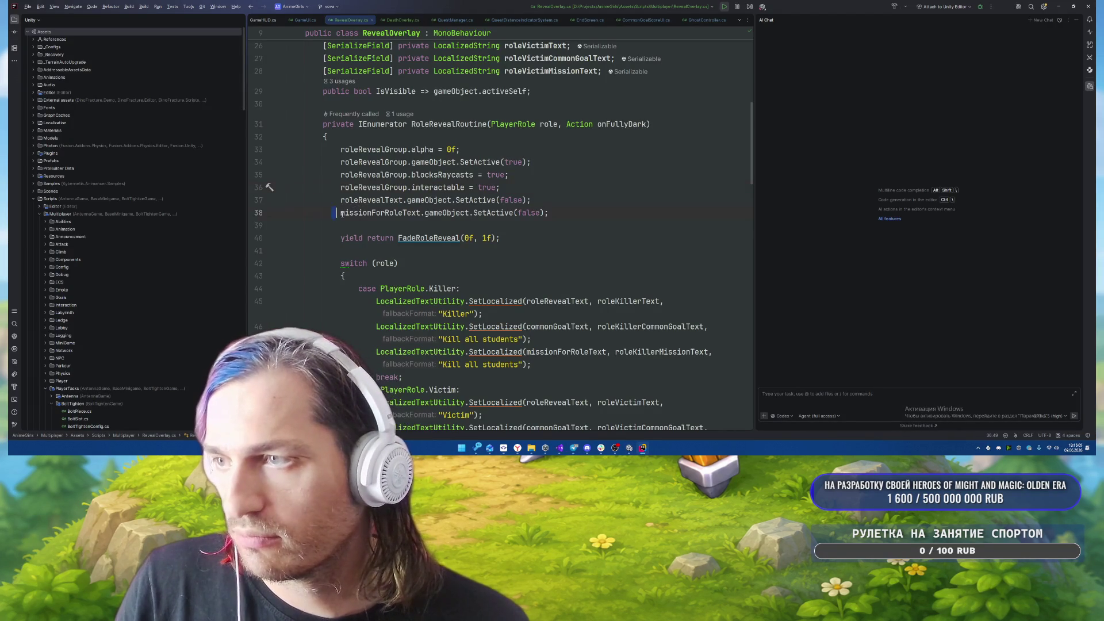
{"action": "left_click_drag", "start_coordinate": [342, 214], "coordinate": [610, 211]}
{"action": "key", "text": "ctrl+c"}
{"action": "left_click", "coordinate": [555, 241]}
{"action": "key", "text": "Return"}
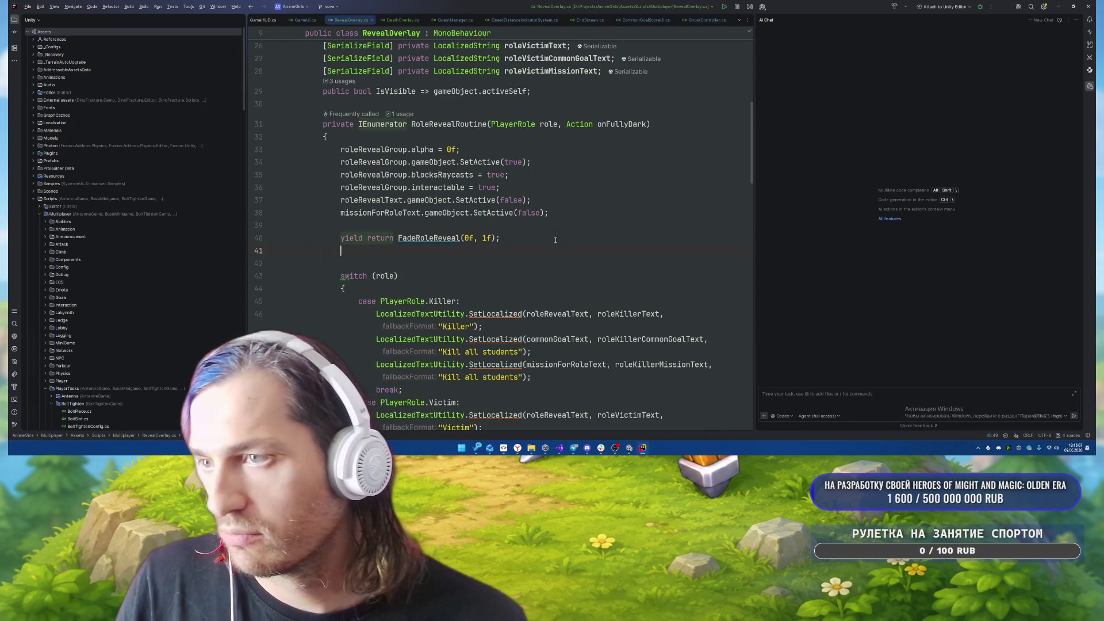
{"action": "key", "text": "Return"}
{"action": "key", "text": "ctrl+v"}
{"action": "key", "text": "ctrl+shift+Left"}
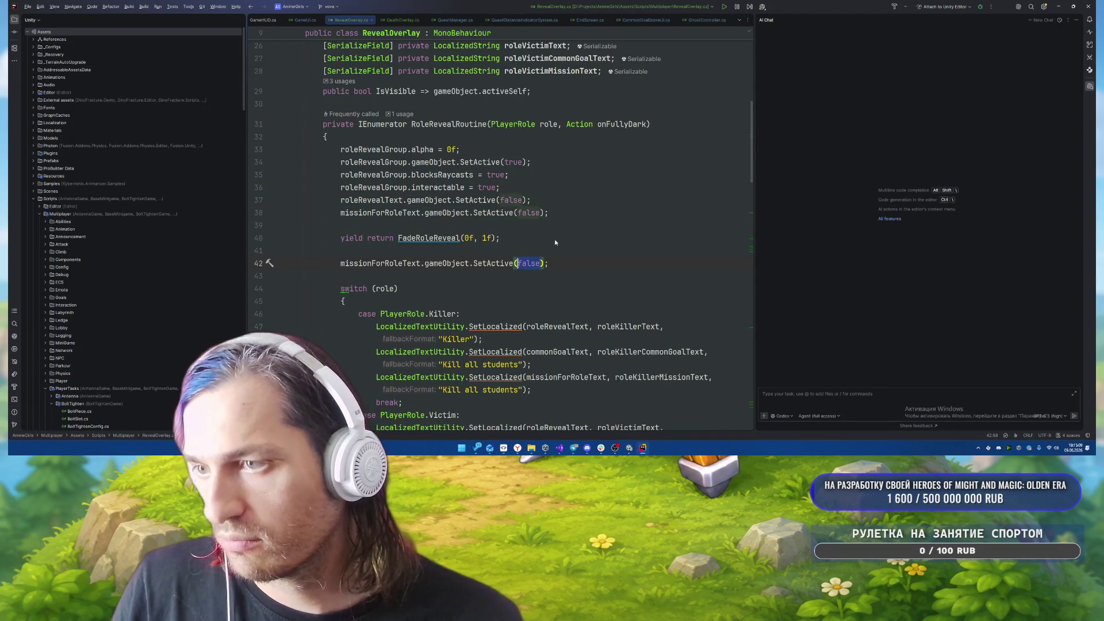
{"action": "type", "text": "true"}
{"action": "key", "text": "Escape"}
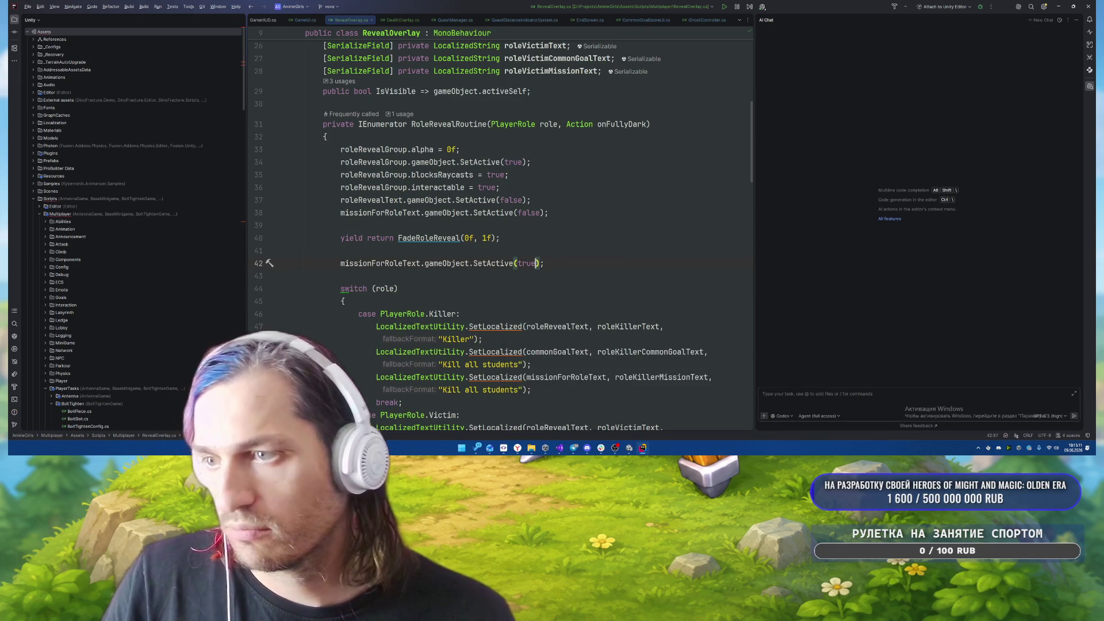
- Place the missionForRoleText activation line just above roleRevealText after the role switch
{"action": "scroll", "coordinate": [430, 213], "scroll_direction": "down", "scroll_amount": 5}
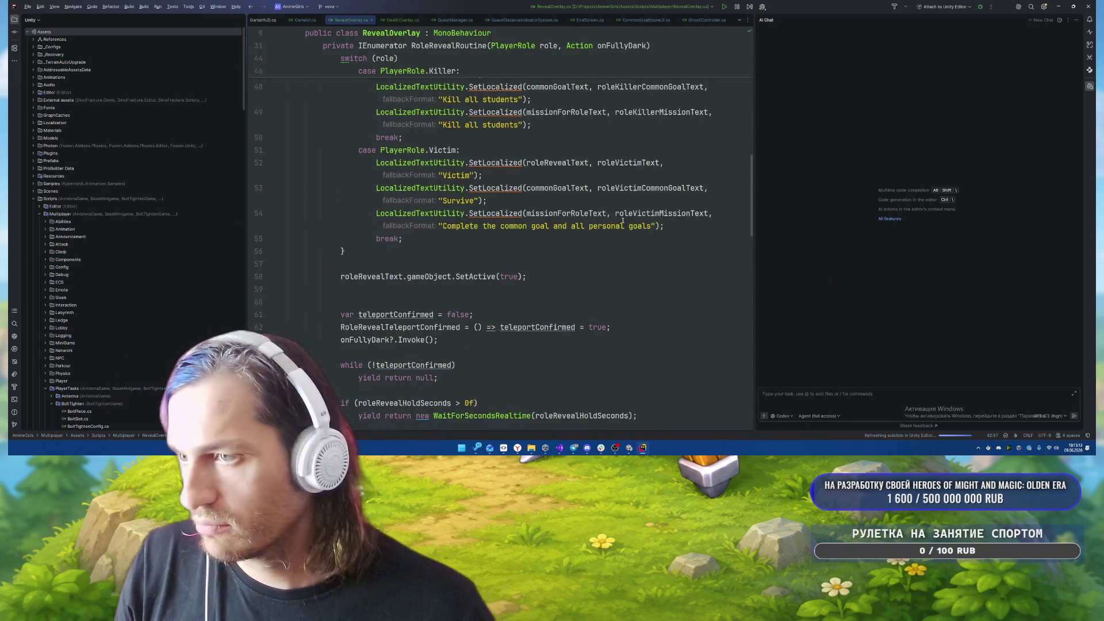
{"action": "scroll", "coordinate": [429, 214], "scroll_direction": "up", "scroll_amount": 4}
{"action": "scroll", "coordinate": [470, 233], "scroll_direction": "down", "scroll_amount": 6}
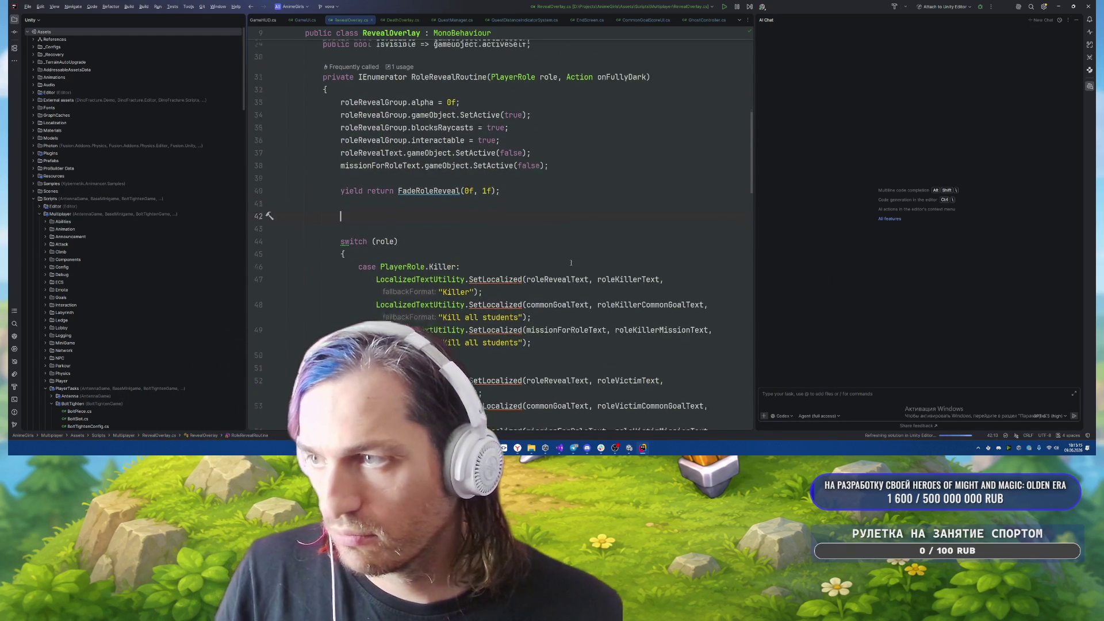
{"action": "left_click", "coordinate": [492, 188]}
{"action": "key", "text": "Return"}
{"action": "key", "text": "Tab"}
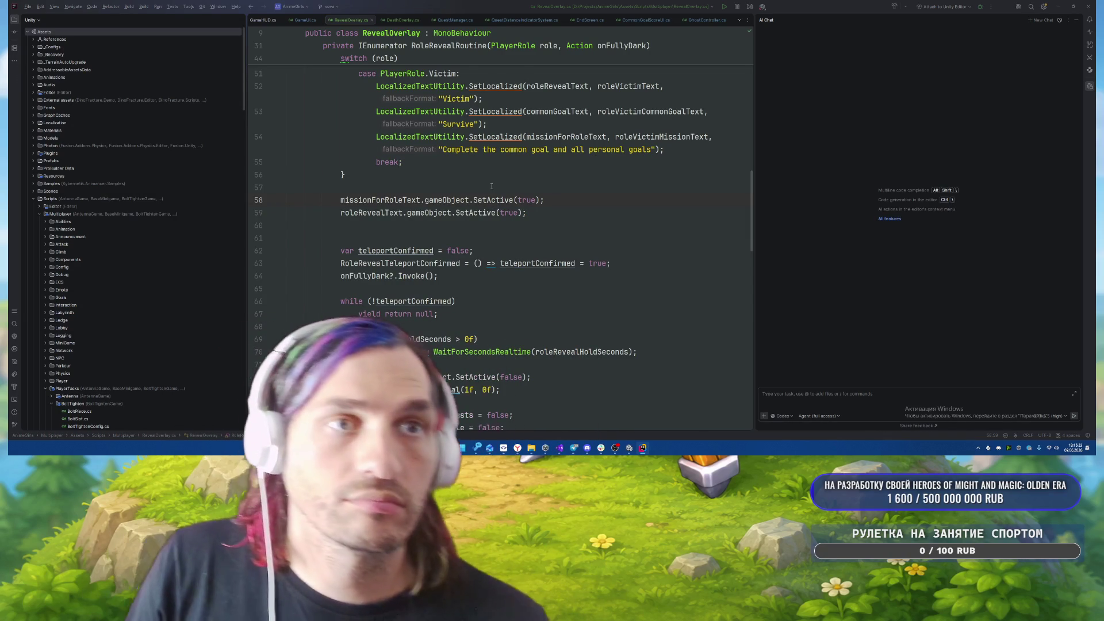
{"action": "key", "text": "alt+Tab"}
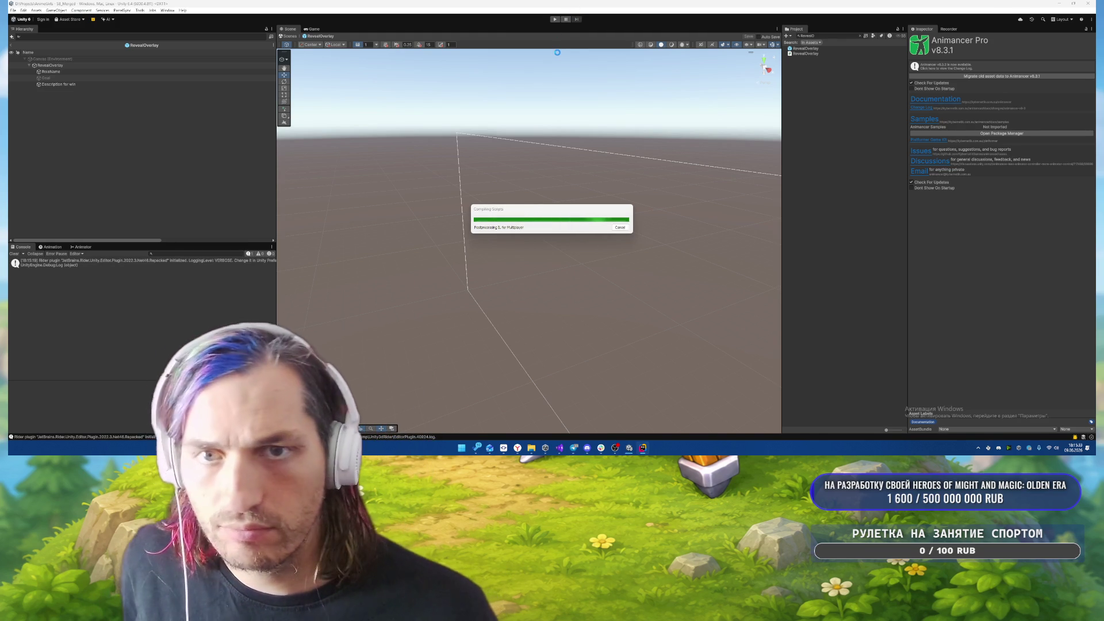
- Enter play mode and walk the character across the cafeteria toward the corridor
{"action": "left_click", "coordinate": [558, 20]}
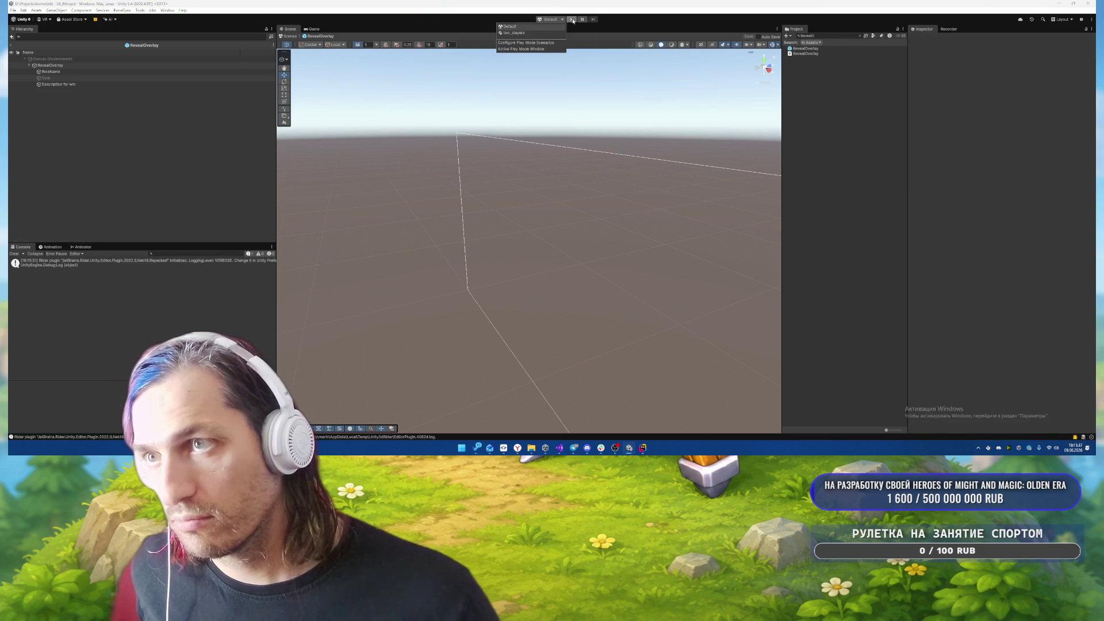
{"action": "left_click", "coordinate": [573, 20]}
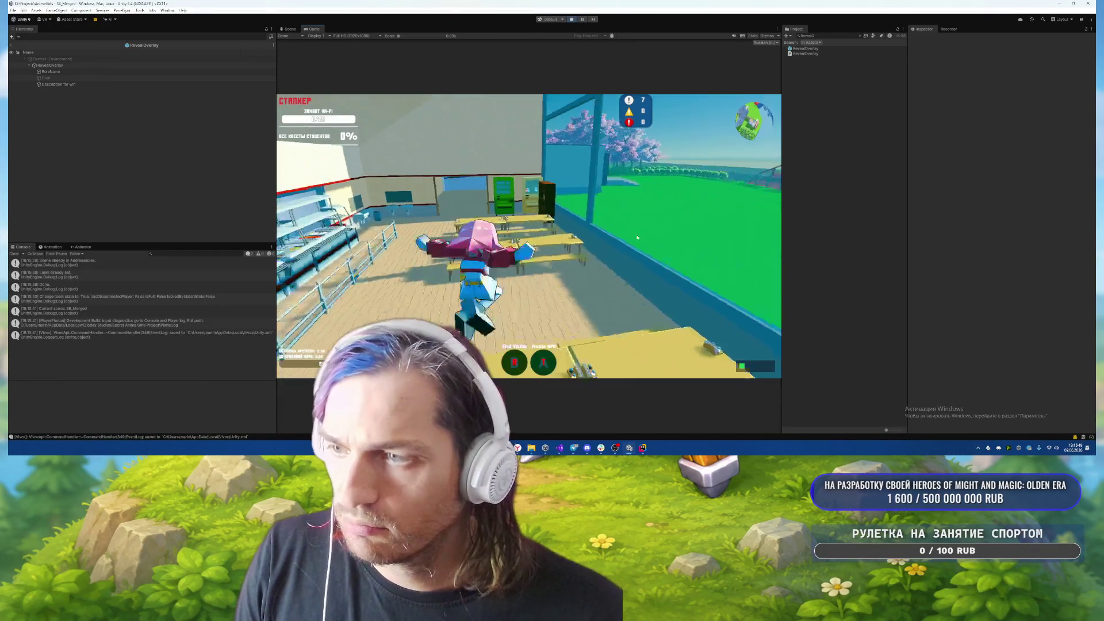
{"action": "key", "text": "w"}
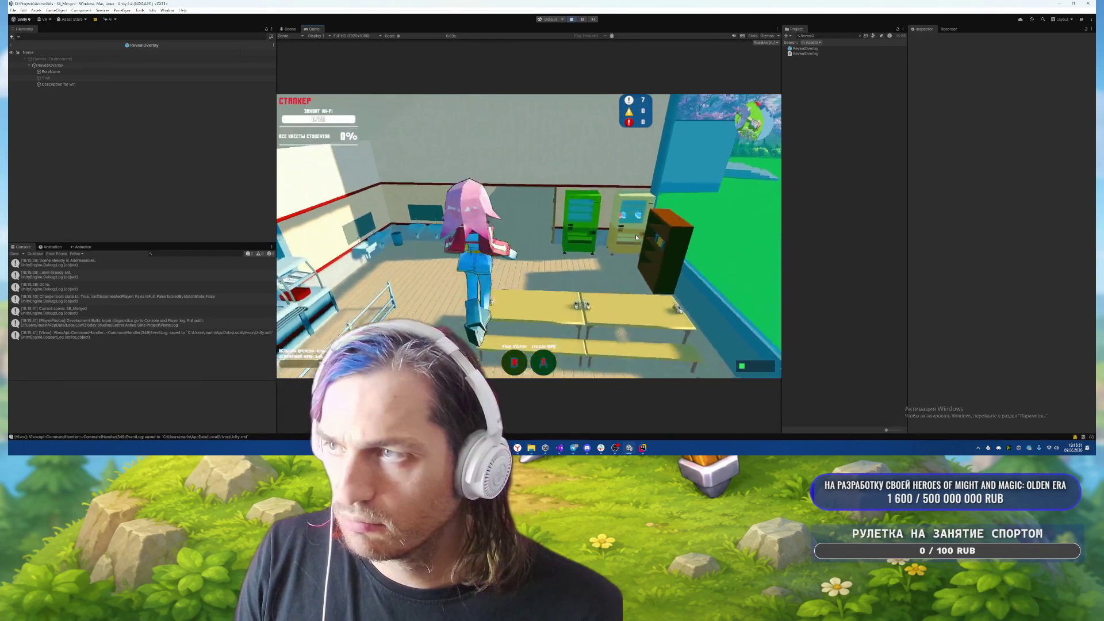
{"action": "key", "text": "w"}
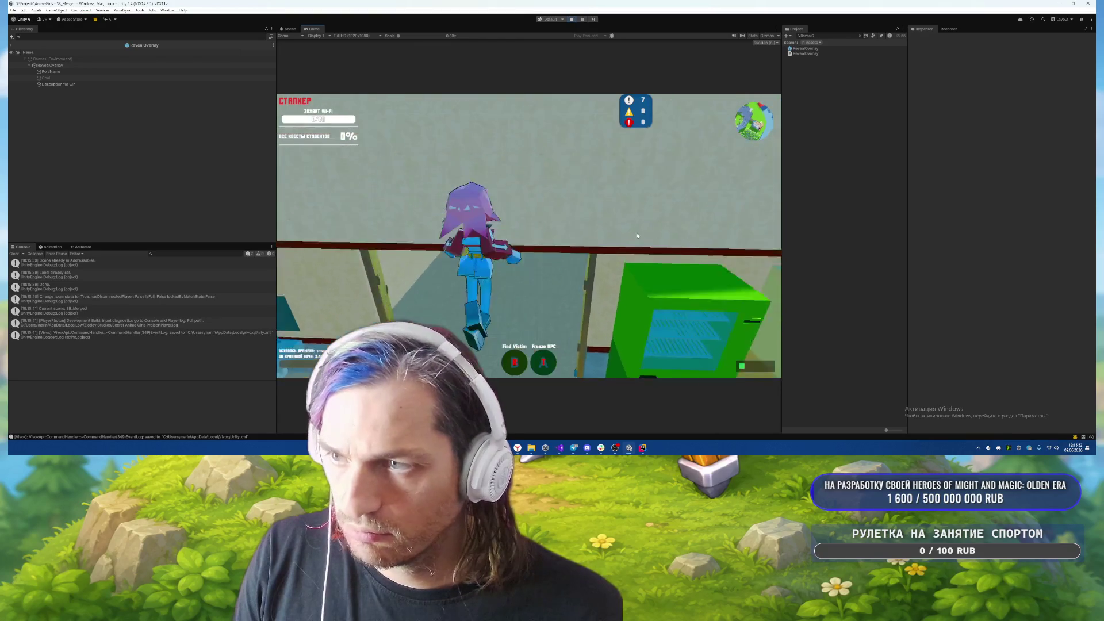
{"action": "key", "text": "w"}
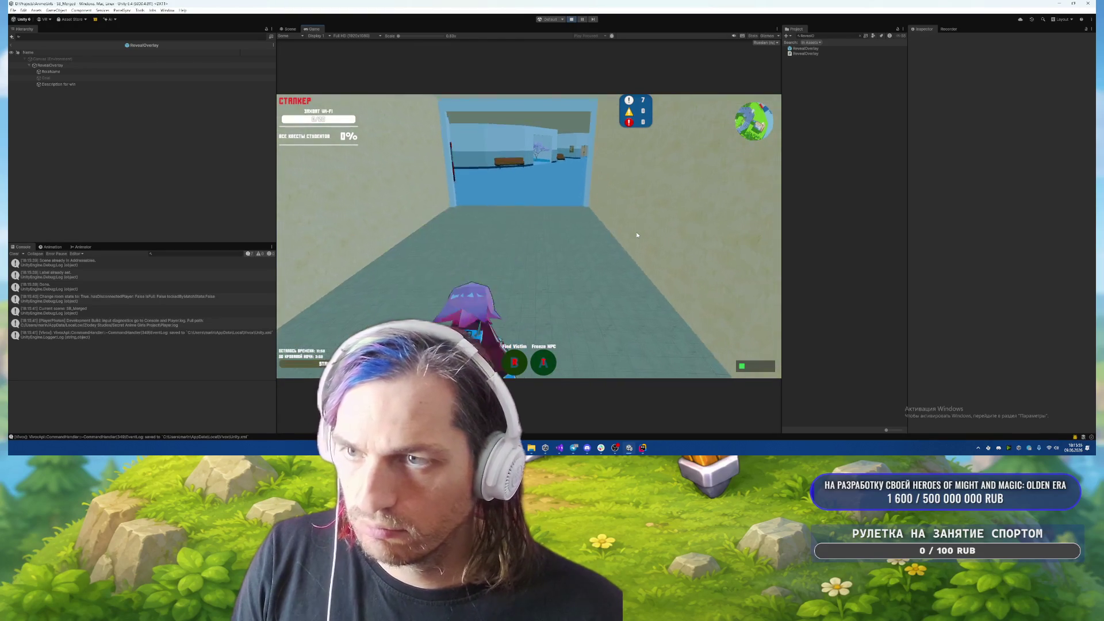
- In the F12 debug panel, test Kill and the victim, killer and student role buttons
{"action": "key", "text": "F12"}
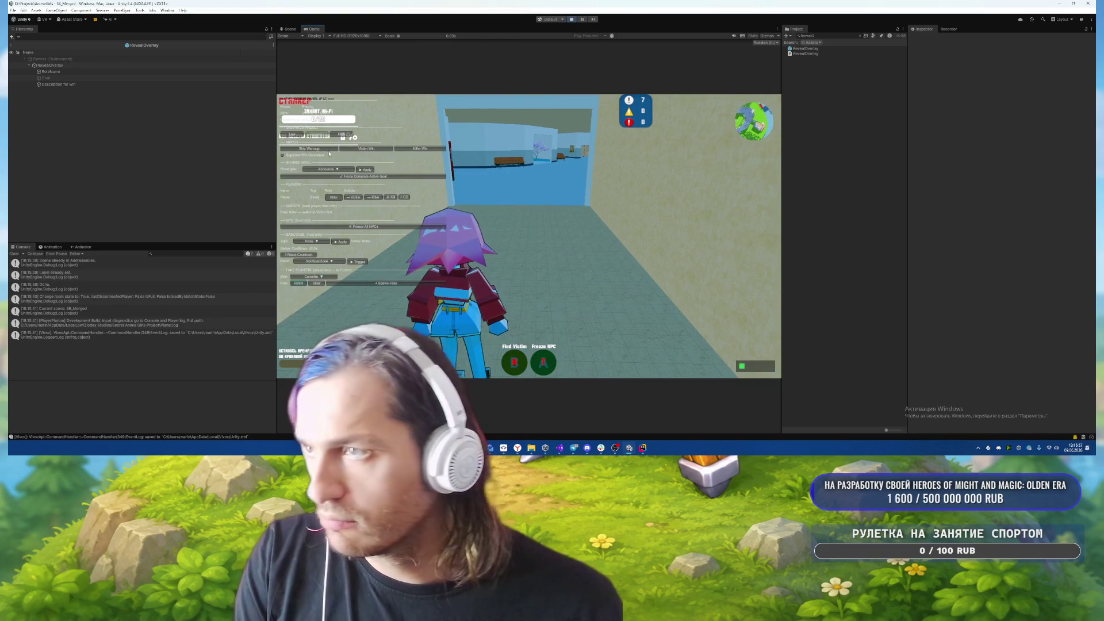
{"action": "left_click", "coordinate": [393, 198]}
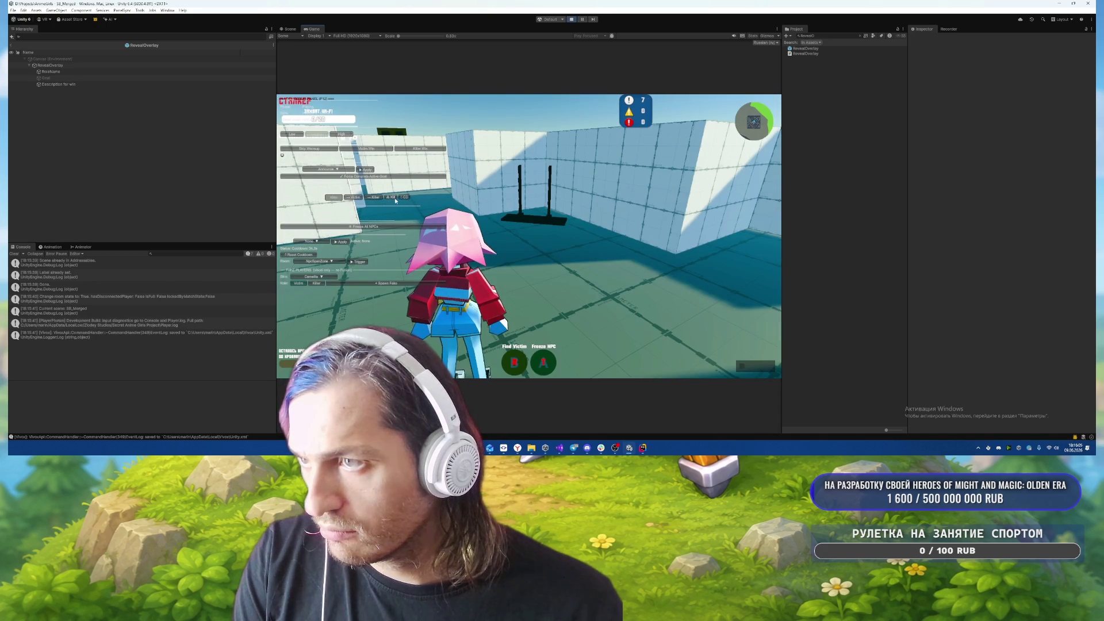
{"action": "left_click", "coordinate": [390, 198]}
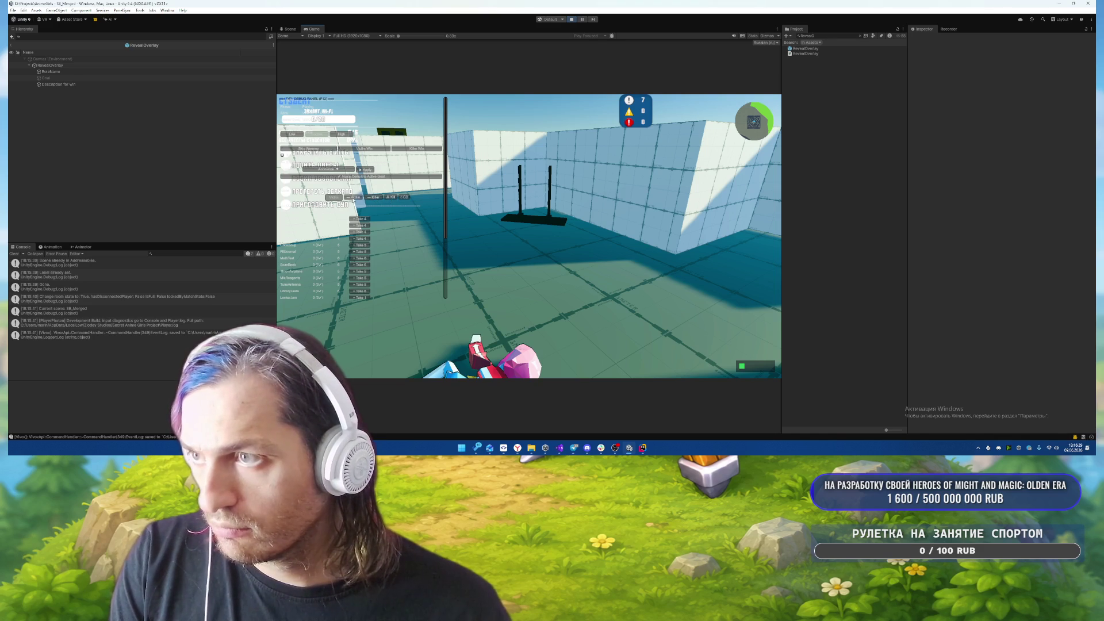
{"action": "left_click", "coordinate": [353, 199]}
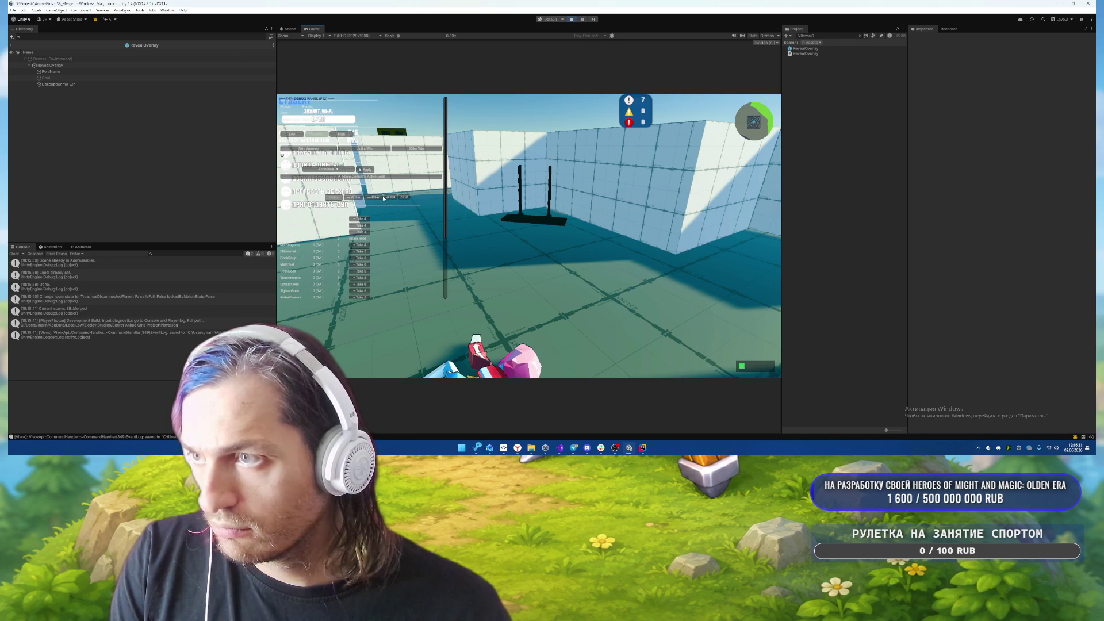
{"action": "left_click", "coordinate": [374, 198]}
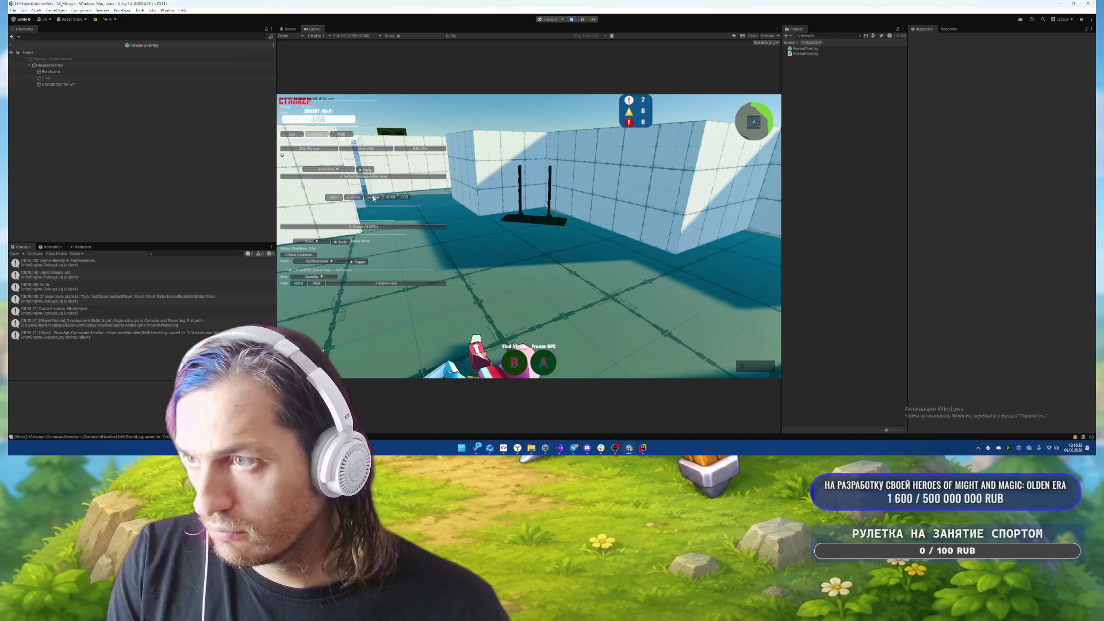
{"action": "left_click", "coordinate": [359, 198]}
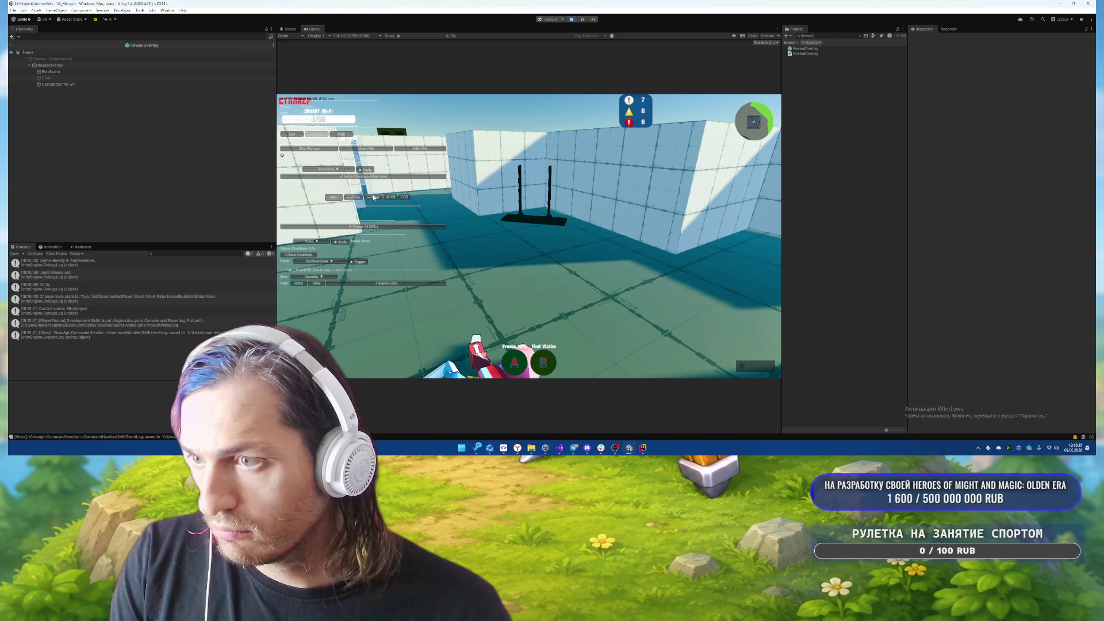
{"action": "left_click", "coordinate": [353, 198]}
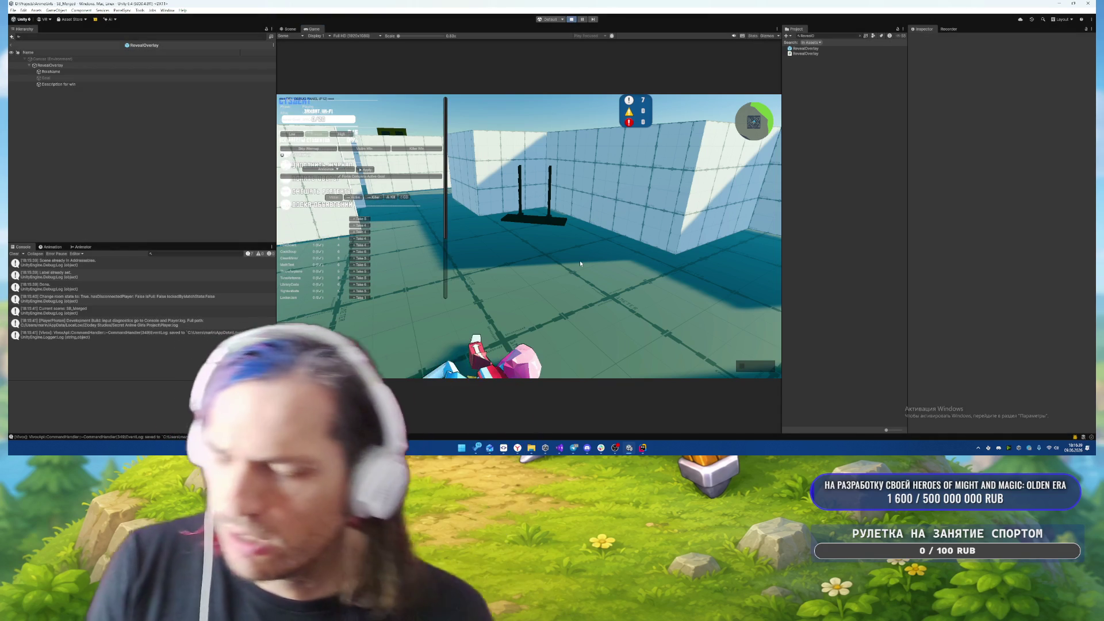
- Stop play mode and move from the design document over to the YouGile board
{"action": "key", "text": "ctrl+p"}
{"action": "key", "text": "alt+Tab"}
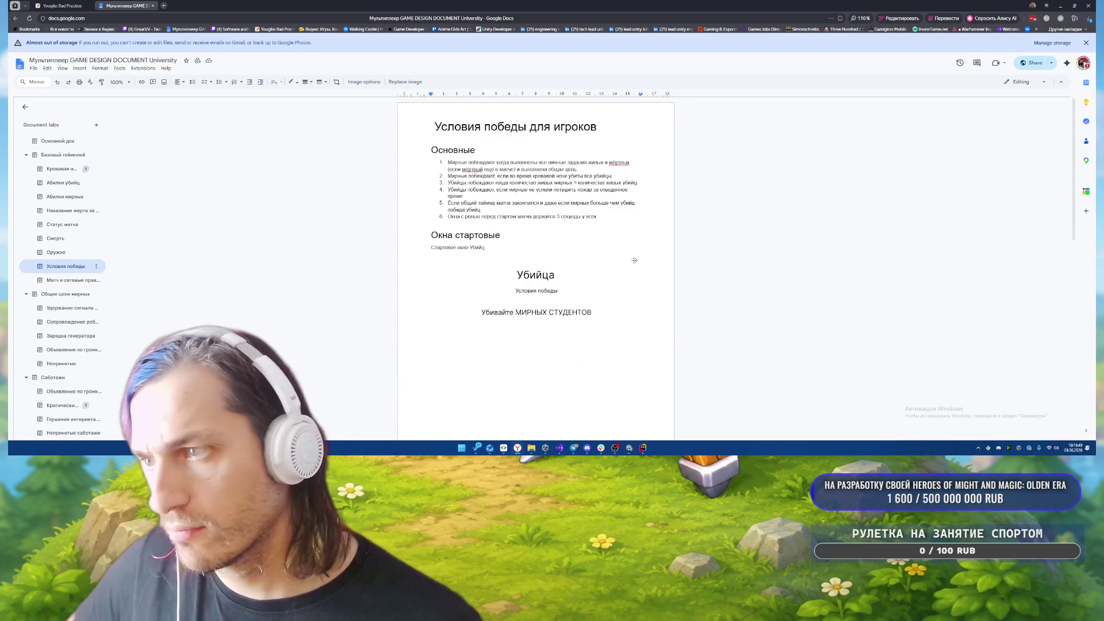
{"action": "left_click_drag", "start_coordinate": [447, 189], "coordinate": [463, 197]}
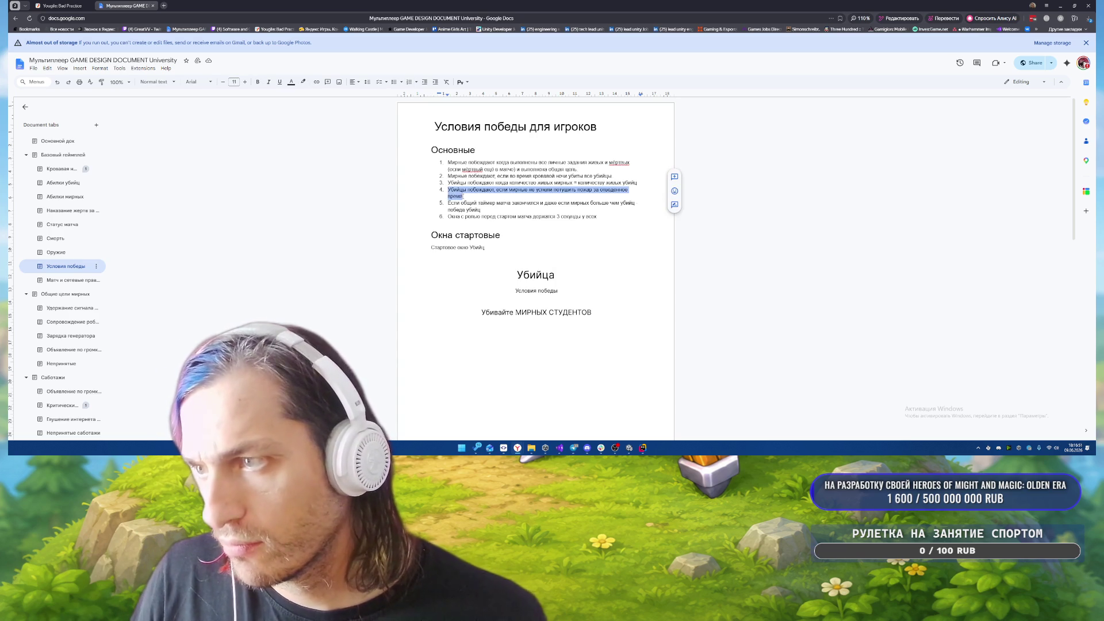
{"action": "left_click", "coordinate": [61, 6]}
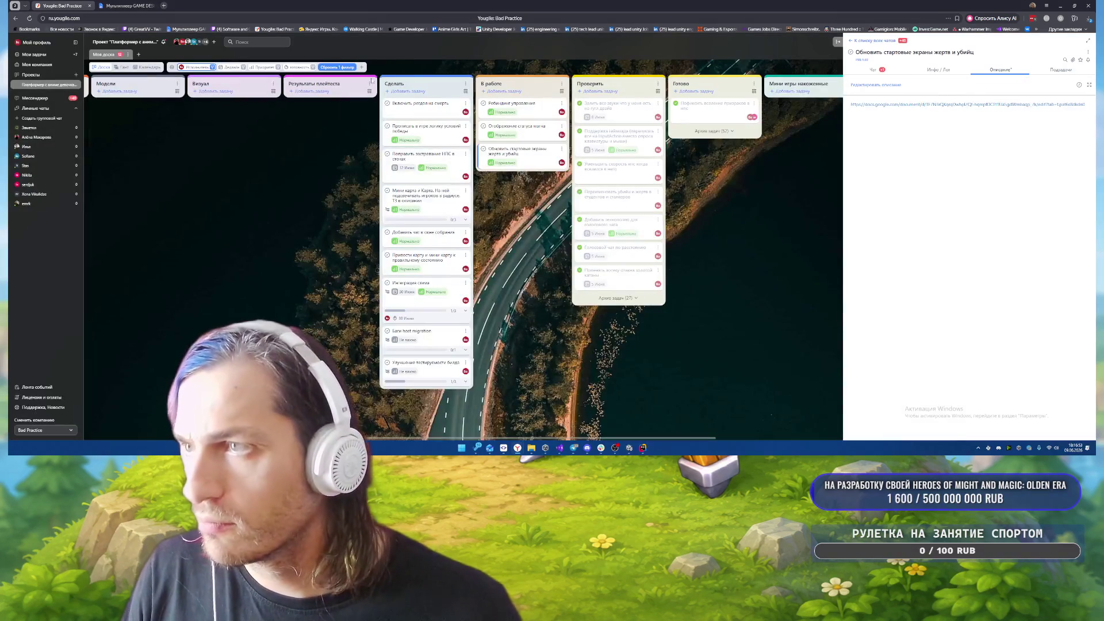
- Clear the board filter, filter to one Исполнитель, cancel the new Сделать task, and return to Docs
{"action": "left_click", "coordinate": [338, 68]}
{"action": "left_click", "coordinate": [195, 67]}
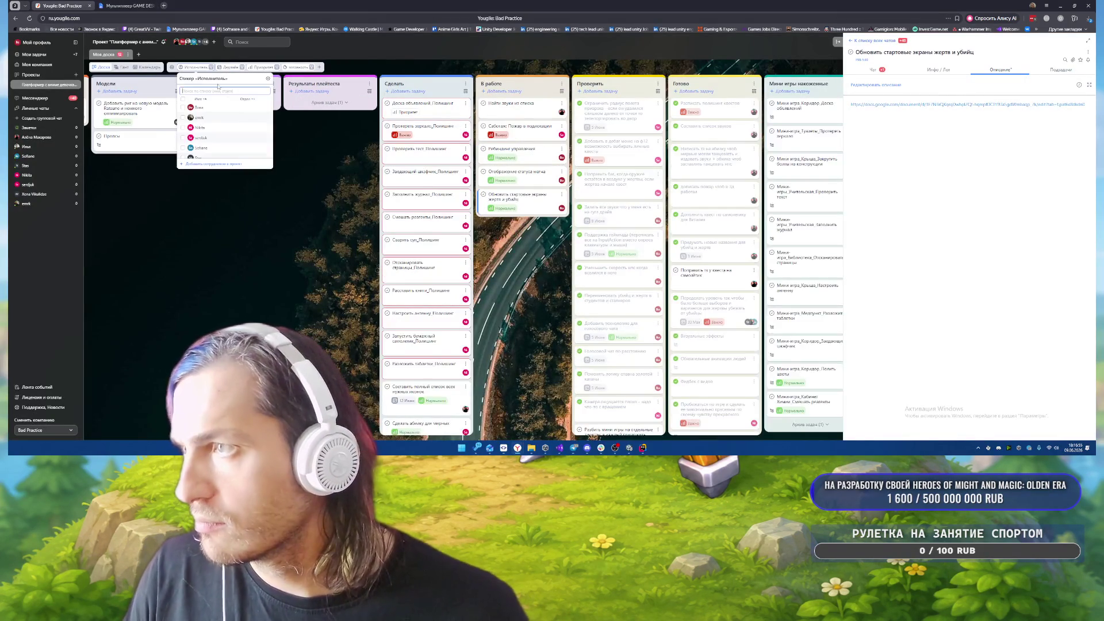
{"action": "left_click", "coordinate": [206, 138]}
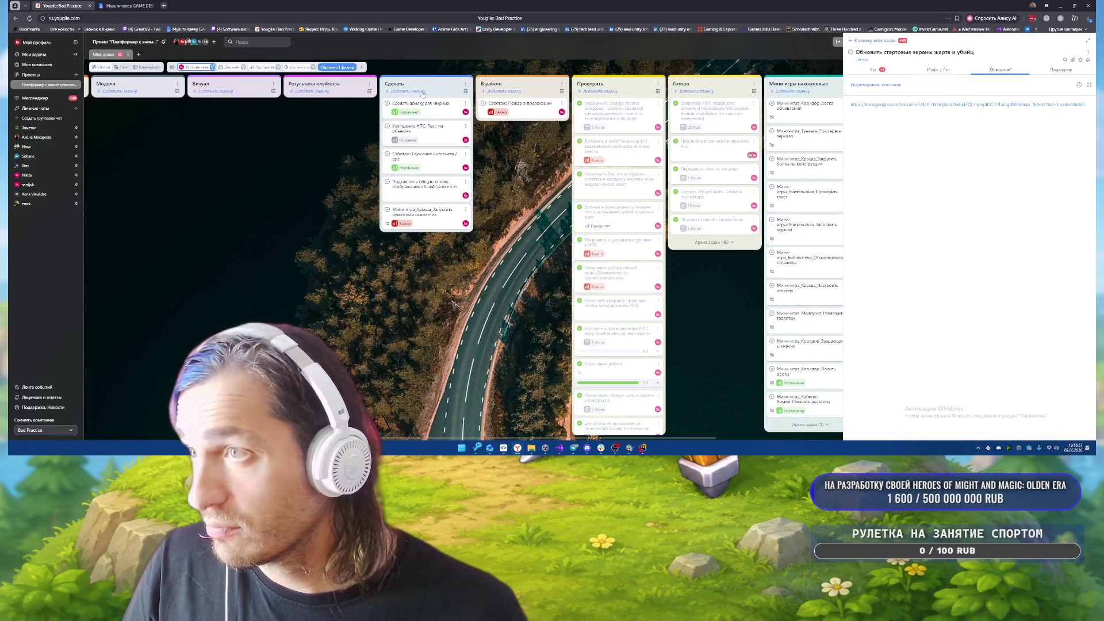
{"action": "left_click", "coordinate": [451, 92]}
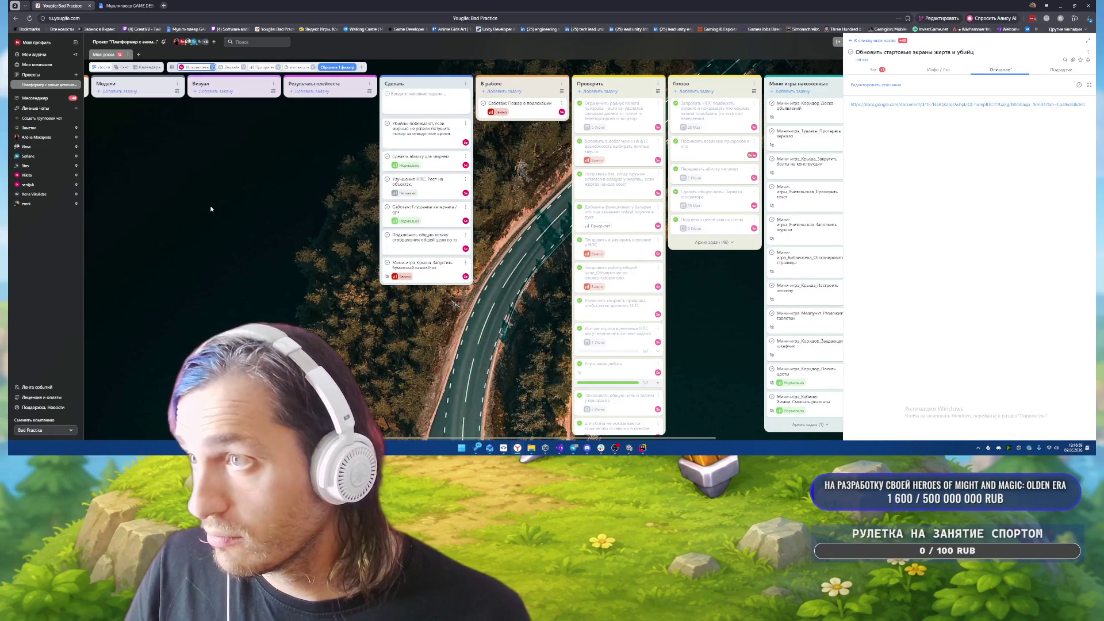
{"action": "left_click", "coordinate": [127, 6]}
{"action": "left_click", "coordinate": [784, 266]}
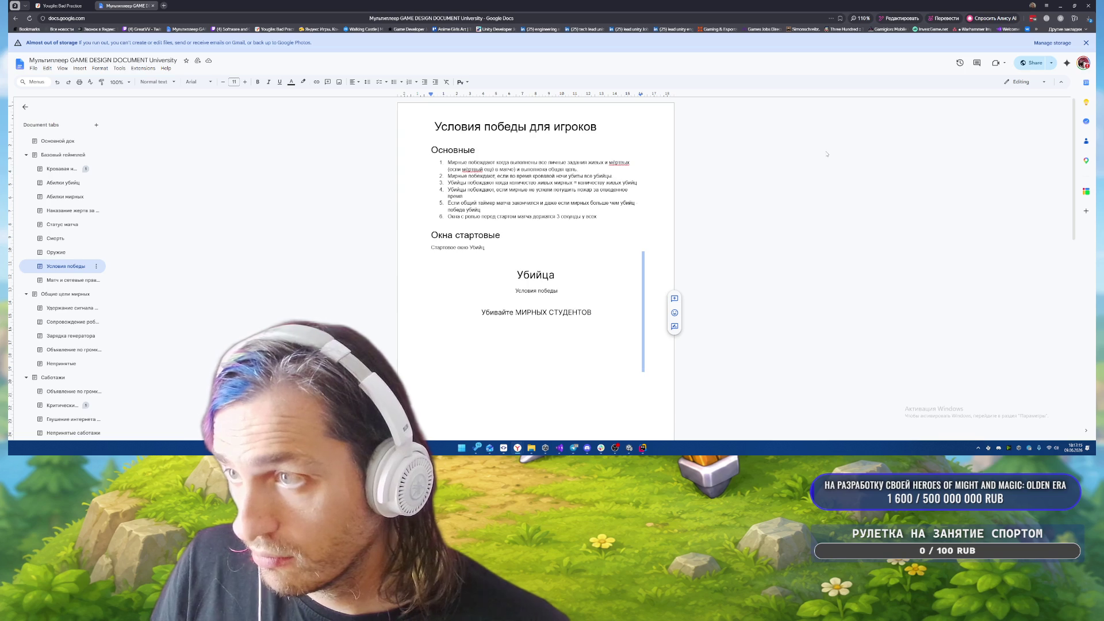
- Add the fifth victory condition as a new task card in YouGile's Сделать column
{"action": "left_click_drag", "start_coordinate": [448, 203], "coordinate": [480, 210]}
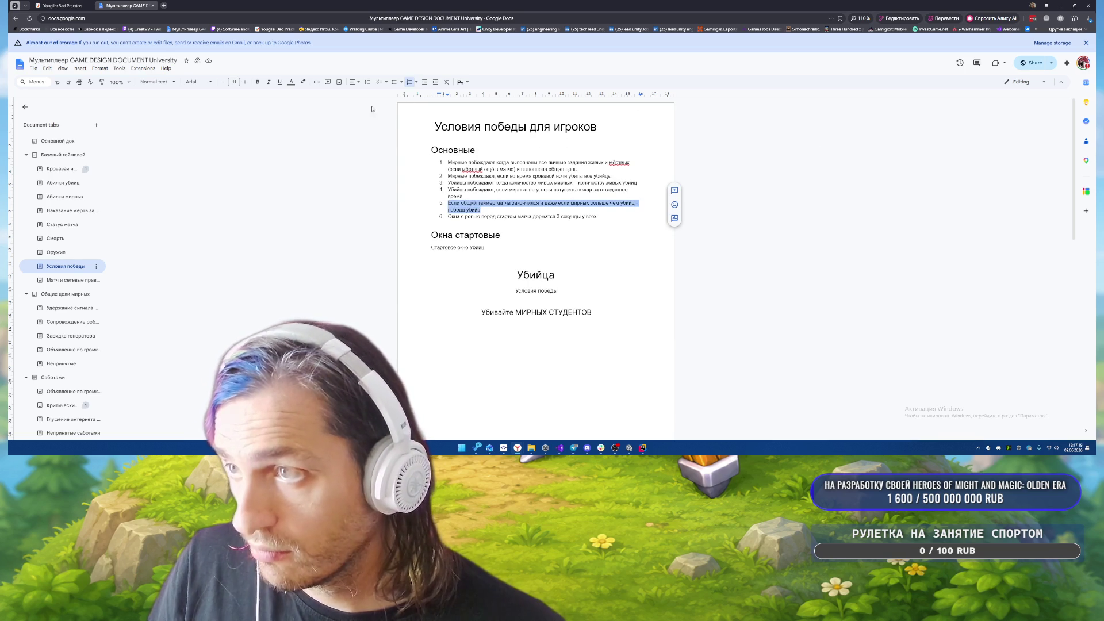
{"action": "key", "text": "ctrl+shift+Tab"}
{"action": "key", "text": "ctrl+v"}
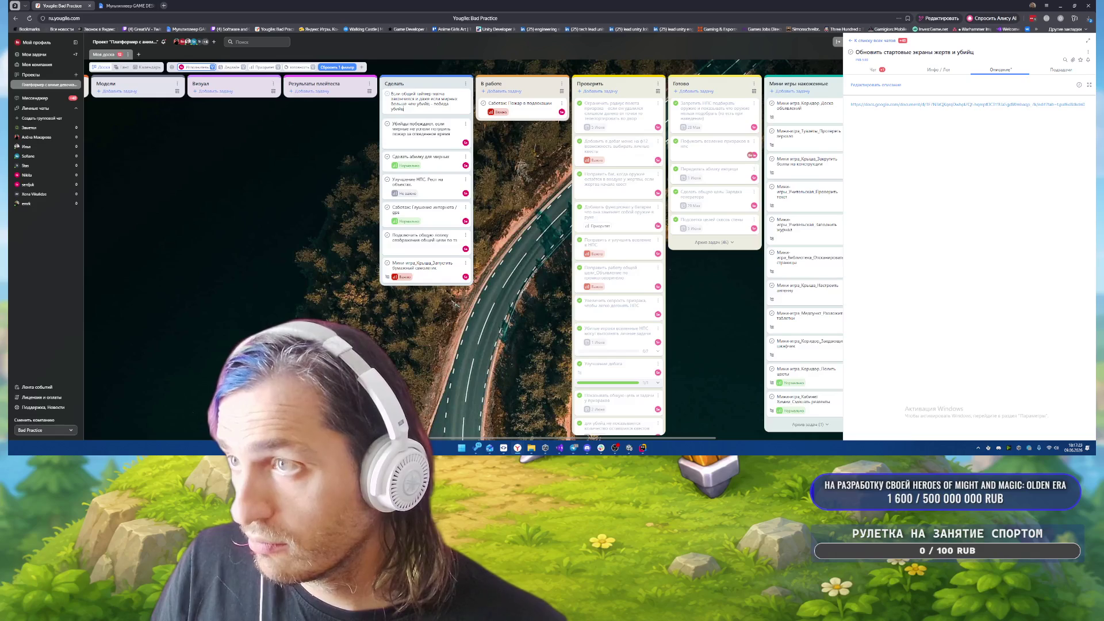
{"action": "key", "text": "Return"}
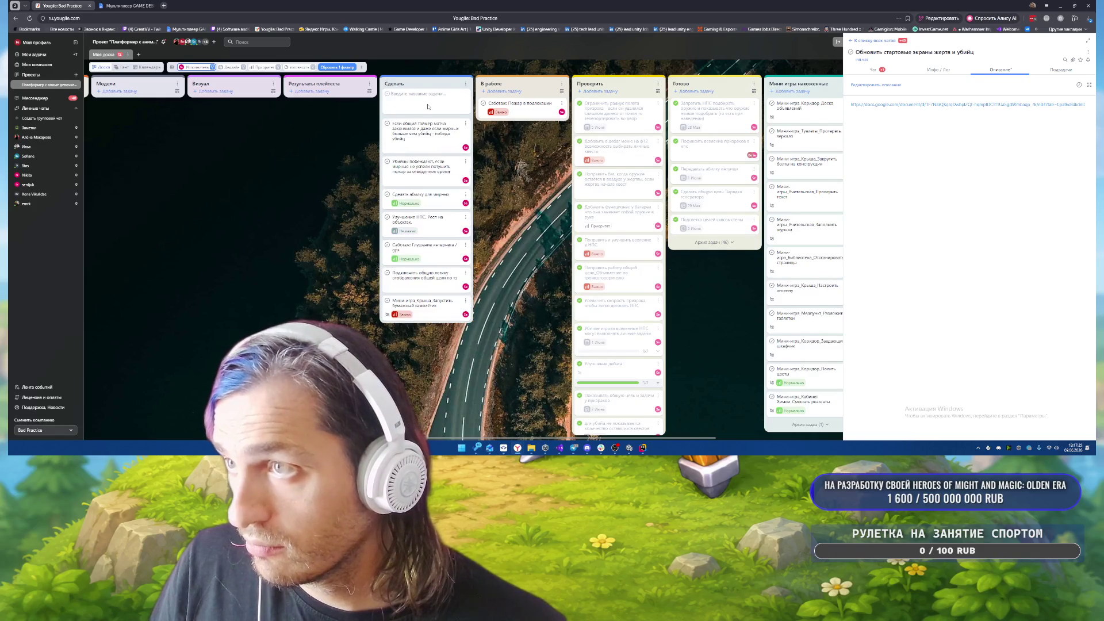
- Back in the design document, select the third victory condition
{"action": "key", "text": "ctrl+Tab"}
{"action": "left_click", "coordinate": [504, 216]}
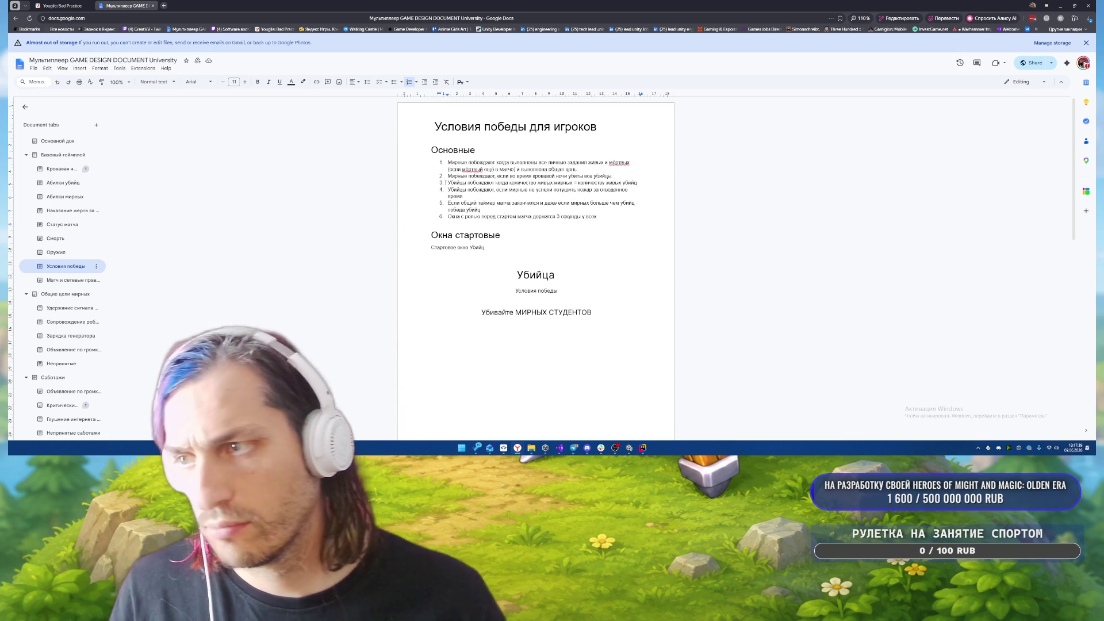
{"action": "left_click_drag", "start_coordinate": [448, 182], "coordinate": [635, 182]}
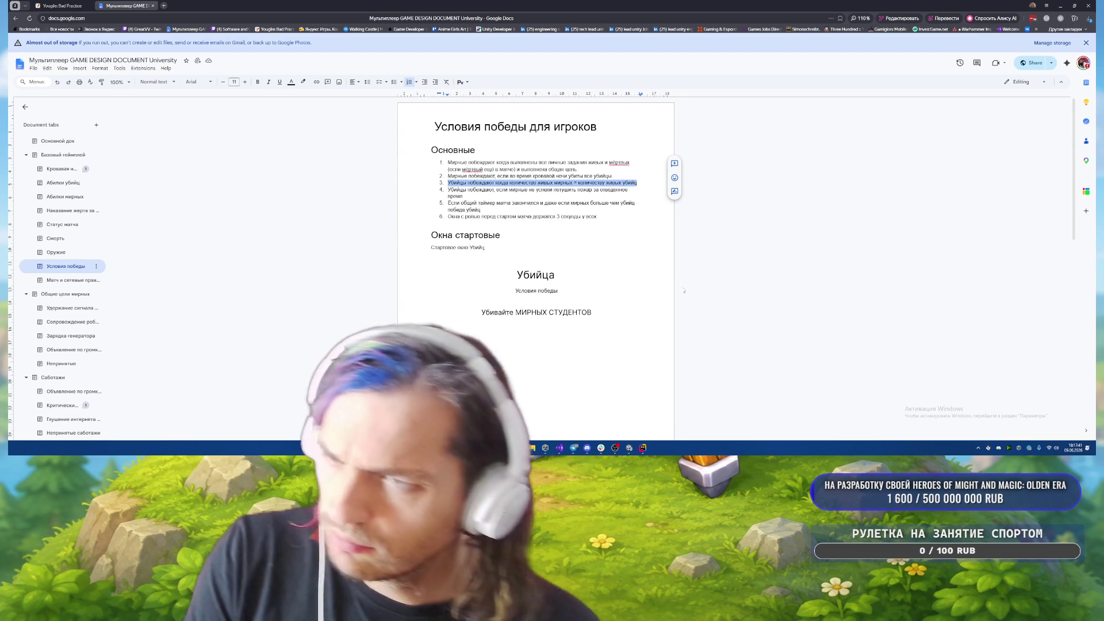
- Delete the third victory condition's text and its empty bullet, then scroll down
{"action": "key", "text": "BackSpace"}
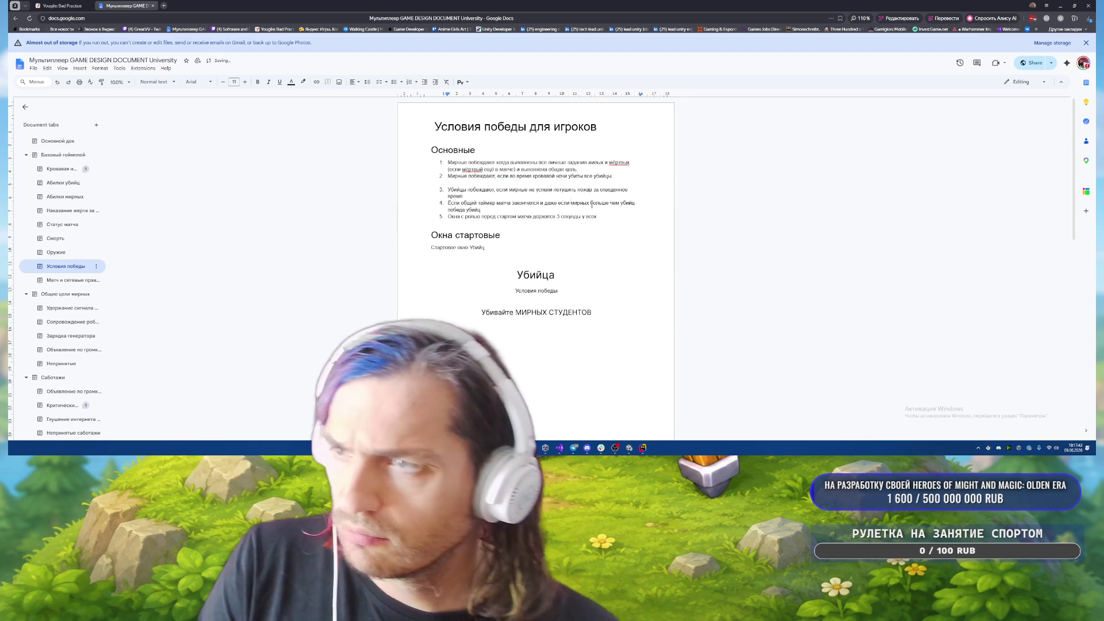
{"action": "key", "text": "BackSpace"}
{"action": "key", "text": "BackSpace"}
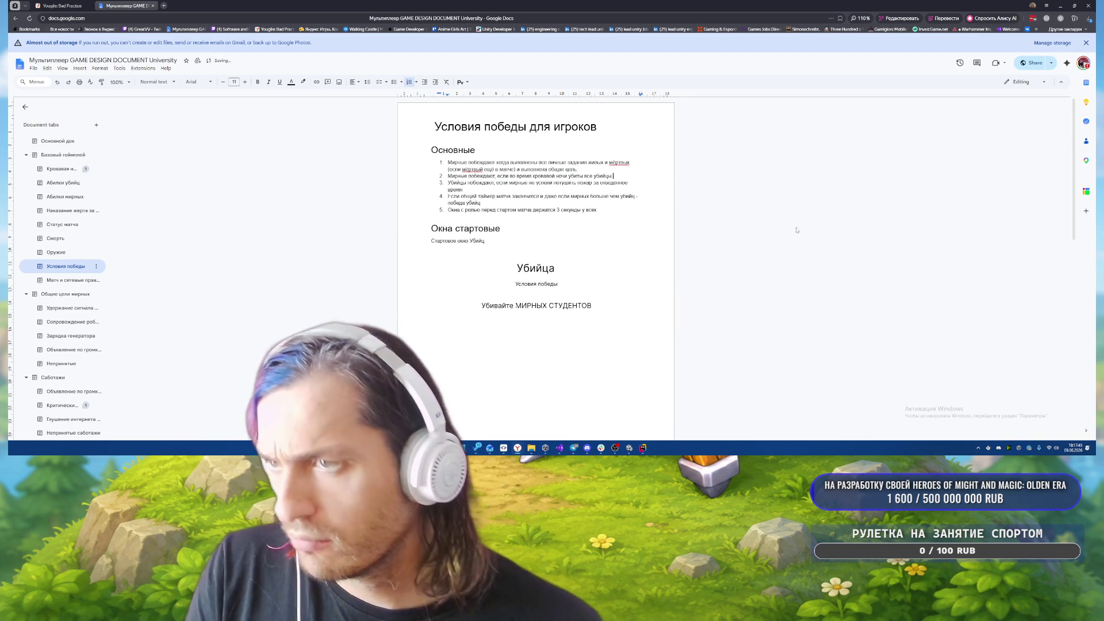
{"action": "scroll", "coordinate": [765, 218], "scroll_direction": "down", "scroll_amount": 5}
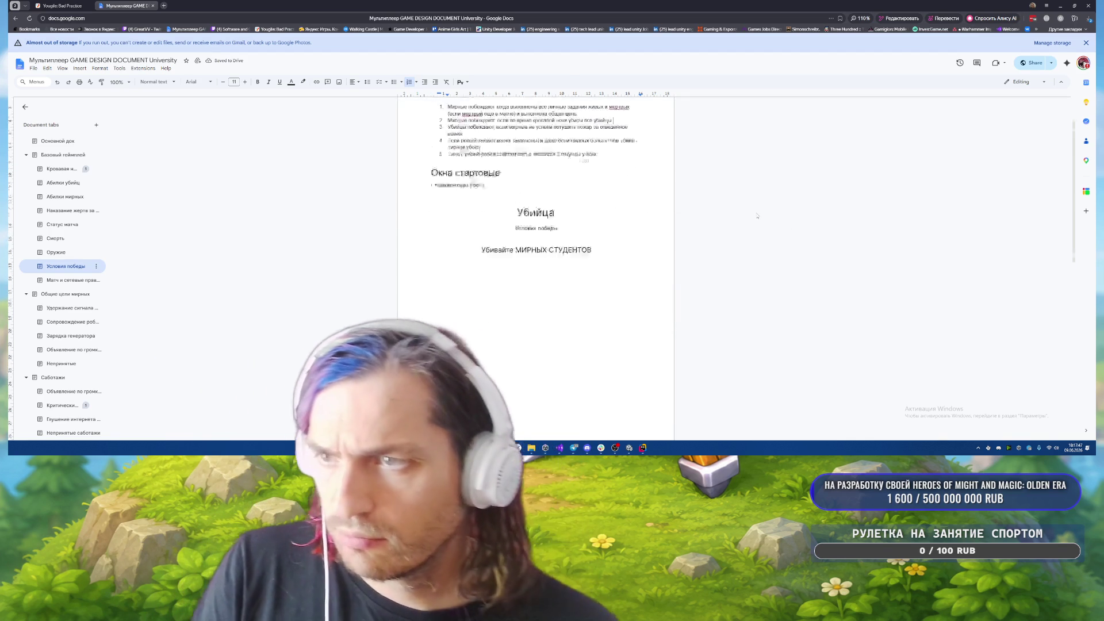
{"action": "scroll", "coordinate": [757, 216], "scroll_direction": "down", "scroll_amount": 3}
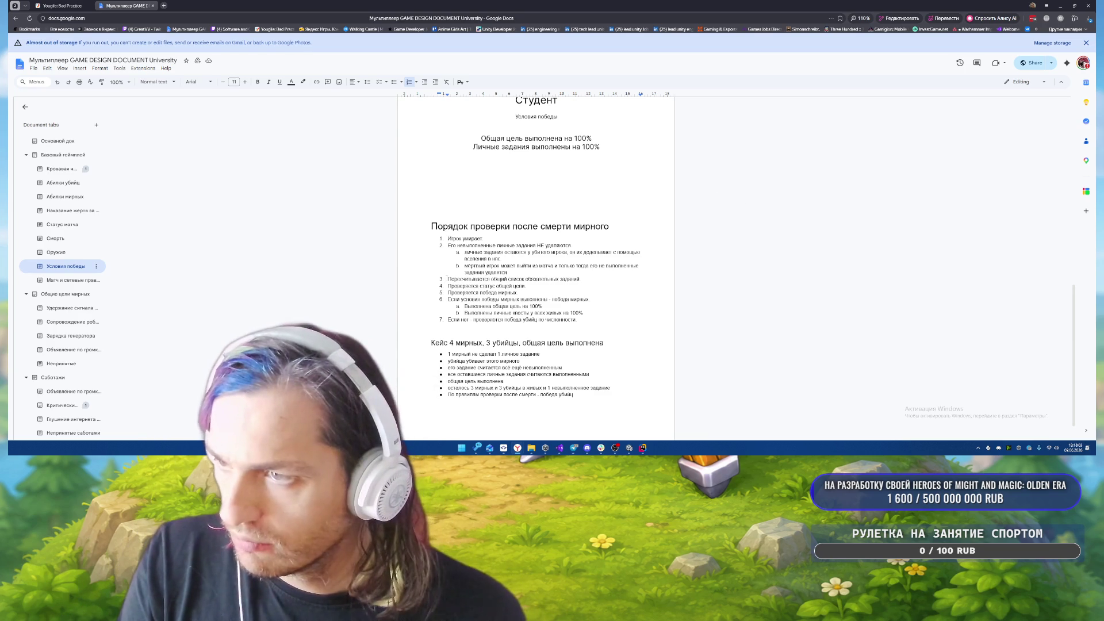
- Review the Порядок проверки items, scrolling through the check order down to Кейс 4 мирных
{"action": "left_click_drag", "start_coordinate": [447, 279], "coordinate": [597, 282]}
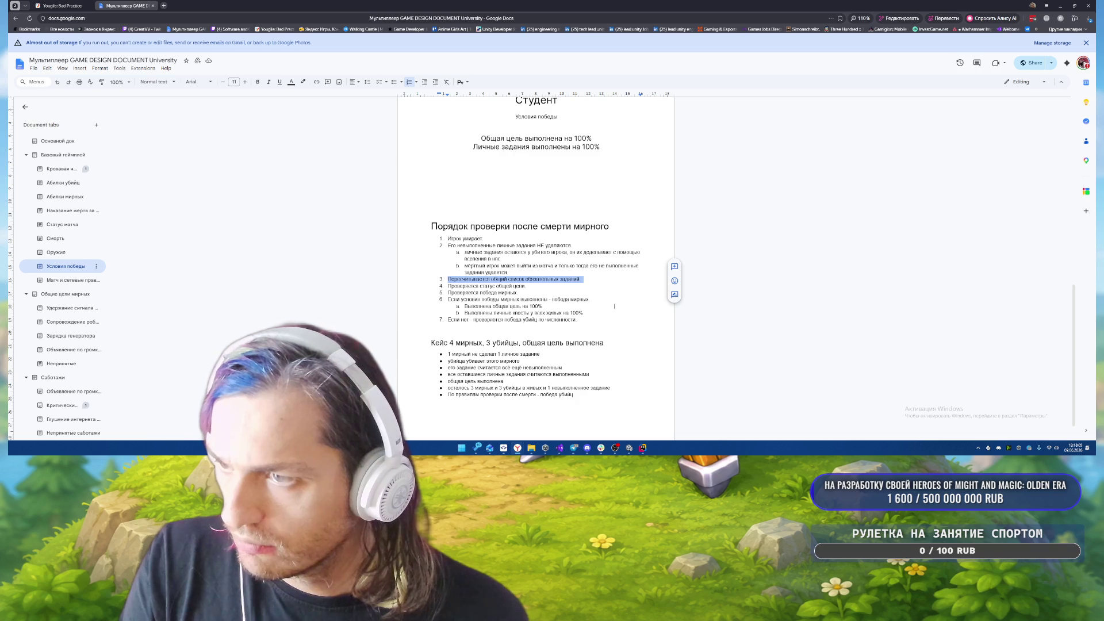
{"action": "left_click", "coordinate": [601, 309]}
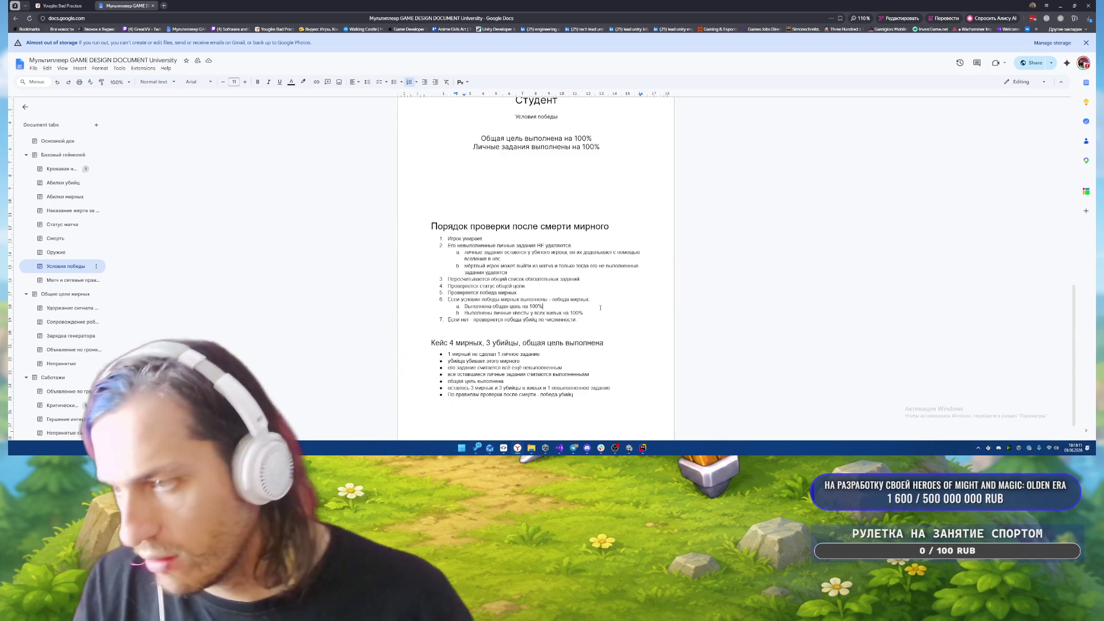
{"action": "scroll", "coordinate": [600, 309], "scroll_direction": "down", "scroll_amount": 1}
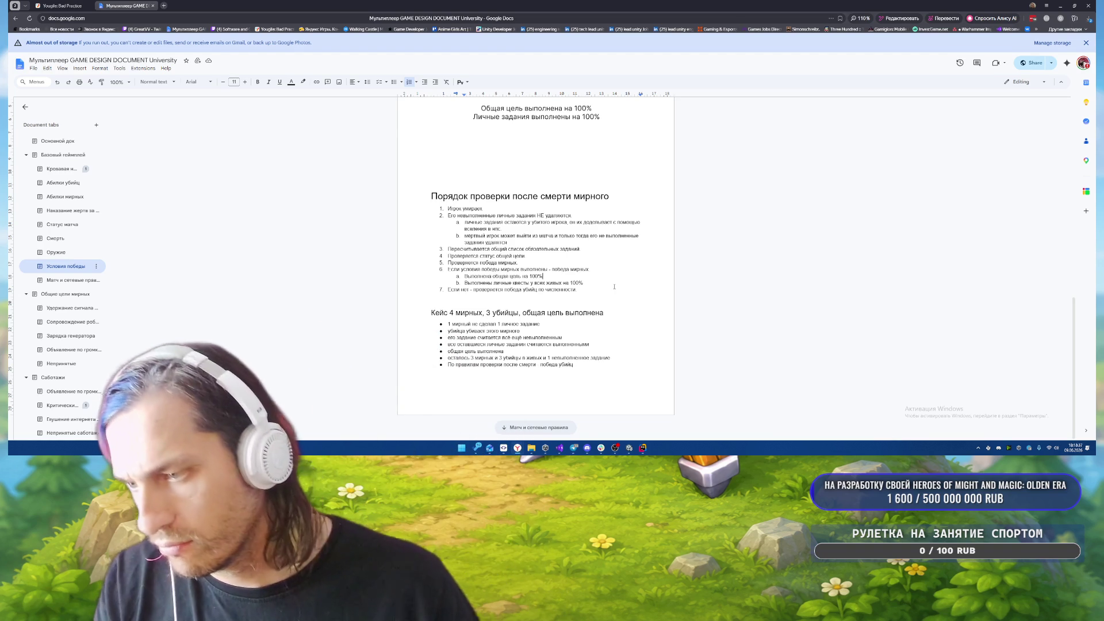
{"action": "left_click", "coordinate": [615, 277]}
{"action": "scroll", "coordinate": [622, 299], "scroll_direction": "up", "scroll_amount": 3}
{"action": "scroll", "coordinate": [630, 352], "scroll_direction": "down", "scroll_amount": 3}
{"action": "scroll", "coordinate": [631, 352], "scroll_direction": "up", "scroll_amount": 10}
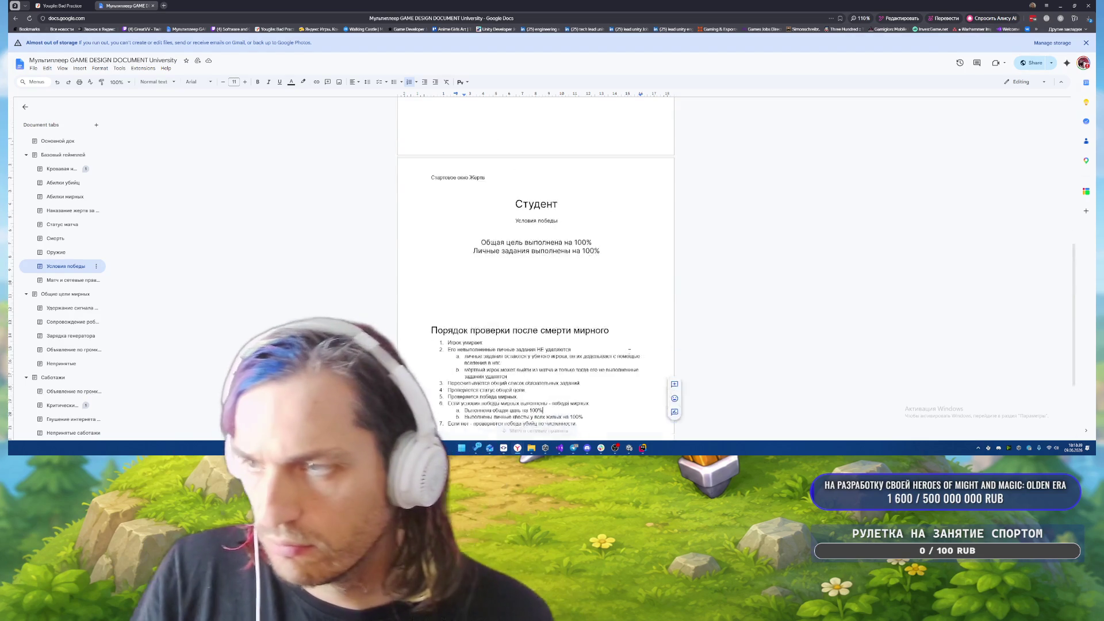
{"action": "scroll", "coordinate": [628, 352], "scroll_direction": "down", "scroll_amount": 10}
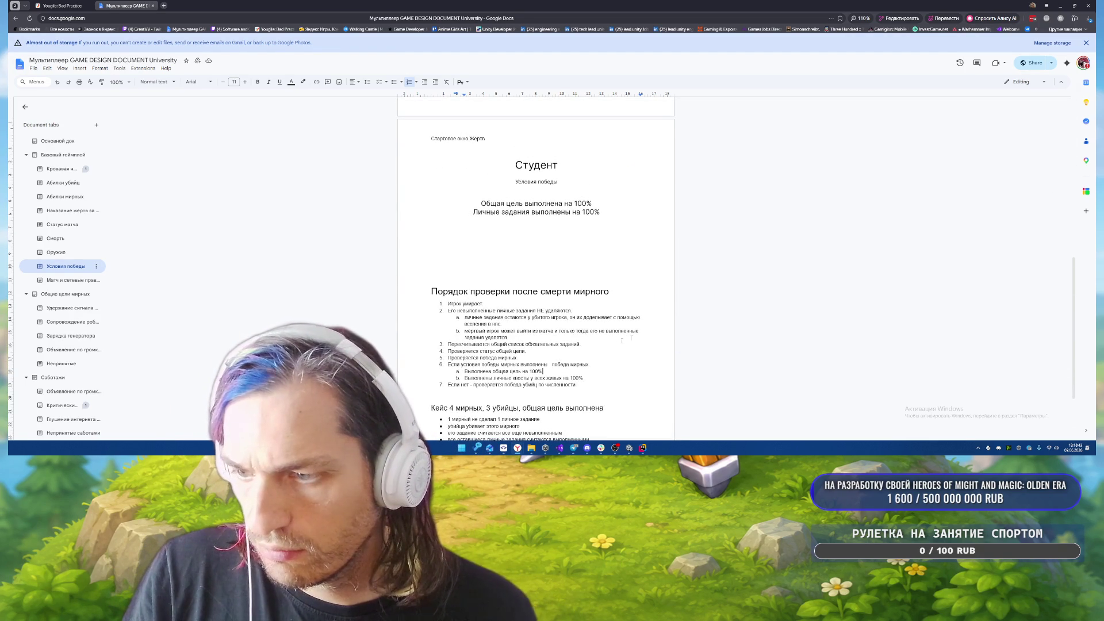
{"action": "left_click", "coordinate": [642, 407]}
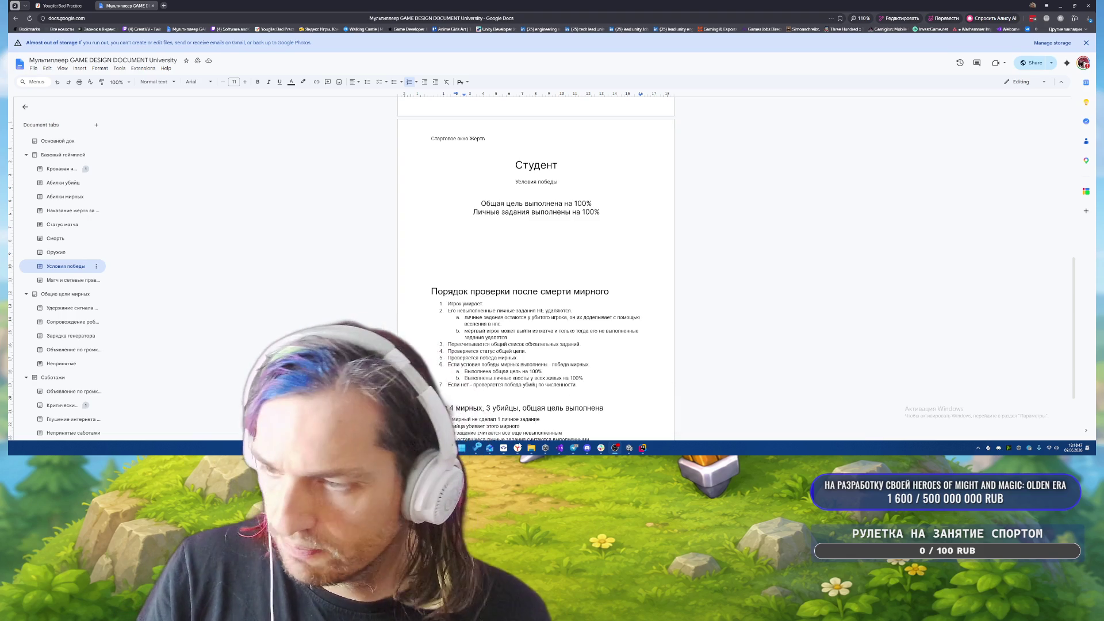
- Bring the SmartGit repository window to the front
{"action": "mouse_move", "coordinate": [503, 450]}
{"action": "left_click", "coordinate": [469, 416]}
{"action": "left_click", "coordinate": [319, 115]}
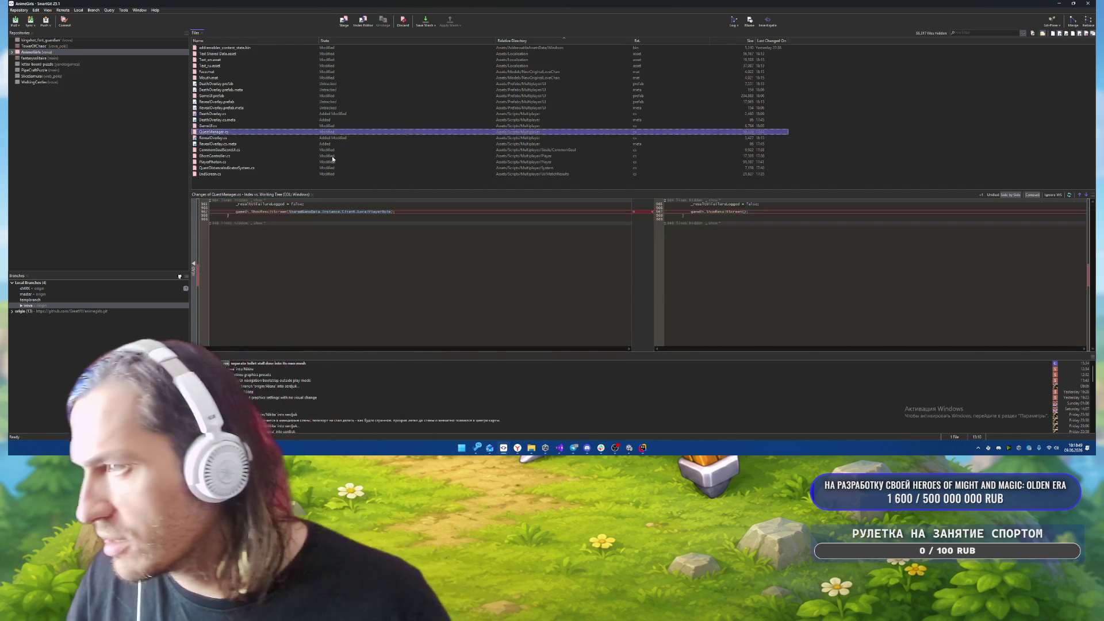
- Commit and push all 21 changed files as 'фиксы в оверлей', then return to the browser
{"action": "key", "text": "Up"}
{"action": "key", "text": "Up"}
{"action": "key", "text": "Up"}
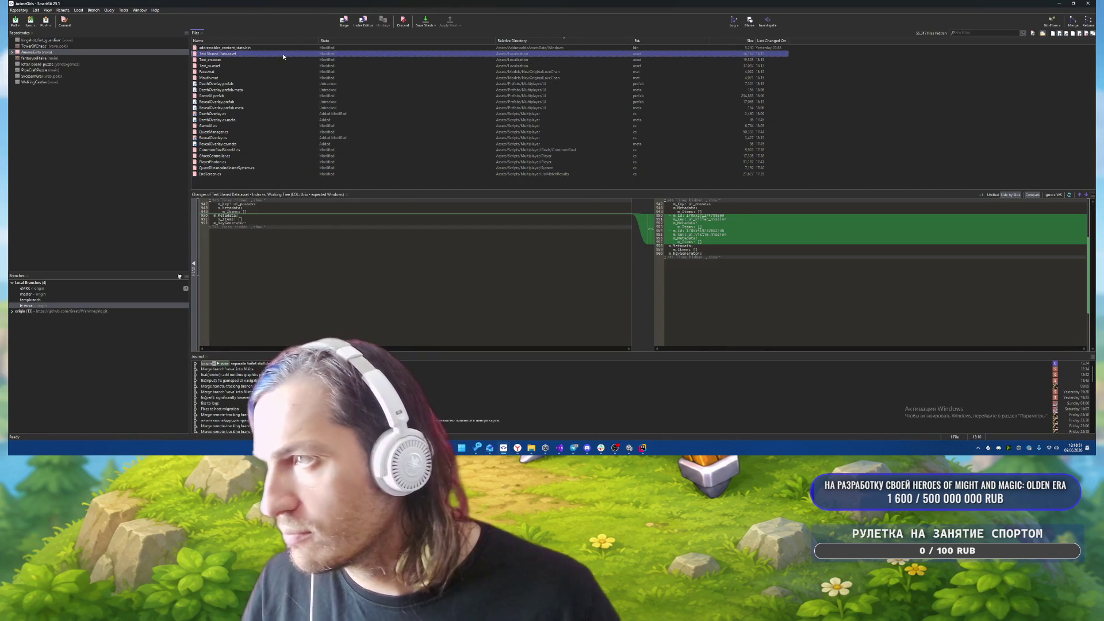
{"action": "left_click", "coordinate": [250, 167]}
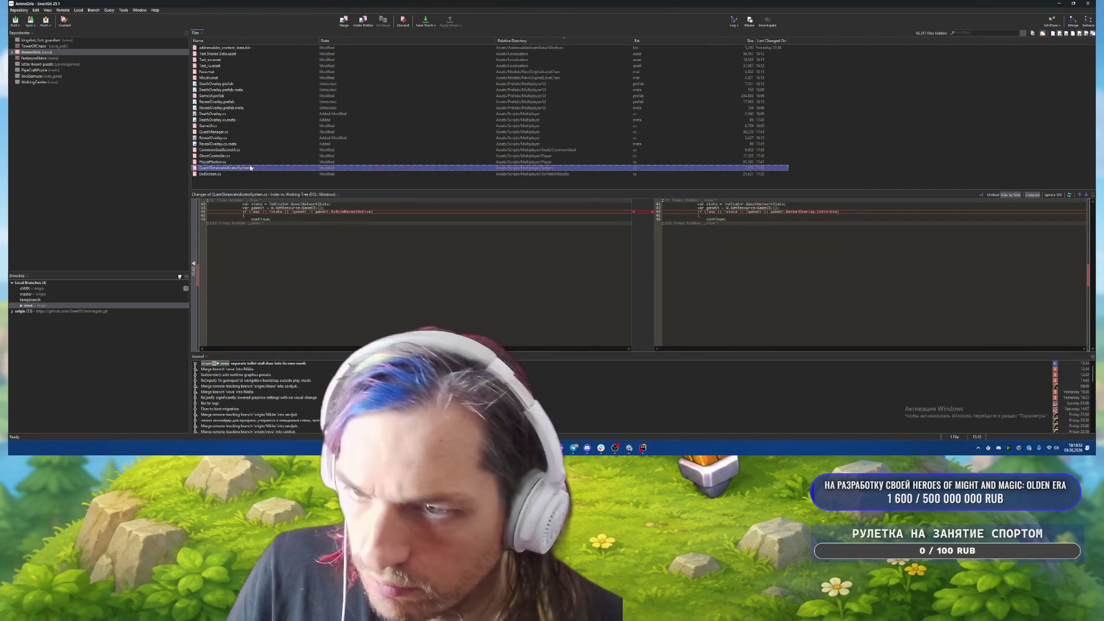
{"action": "left_click_drag", "start_coordinate": [229, 176], "coordinate": [248, 54]}
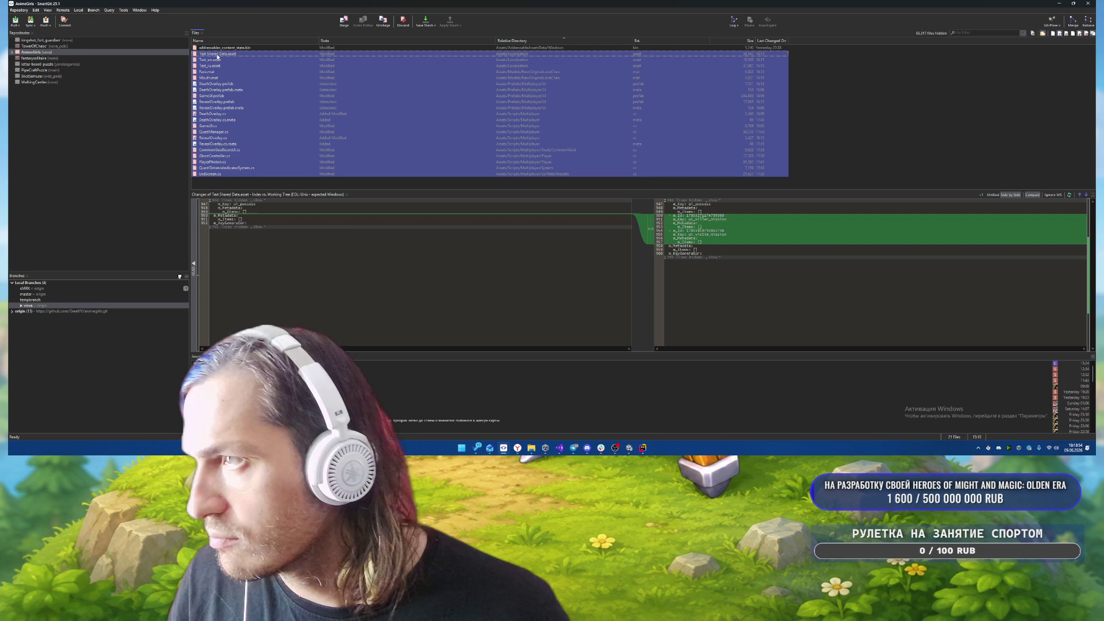
{"action": "right_click", "coordinate": [250, 64]}
{"action": "left_click", "coordinate": [278, 108]}
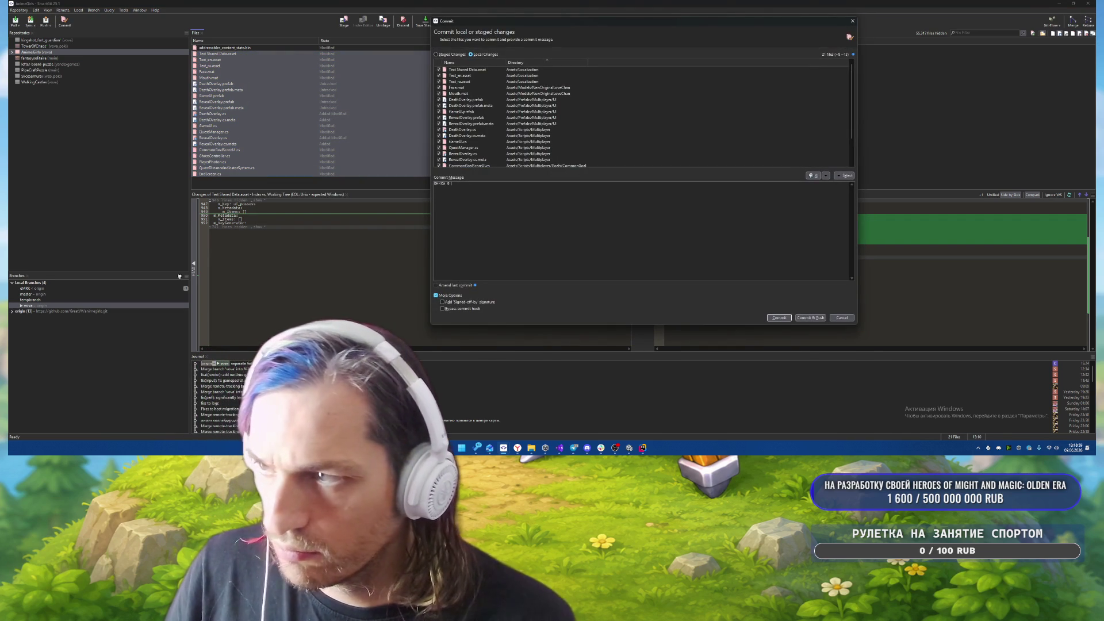
{"action": "type", "text": "оверлей выдачи роли"}
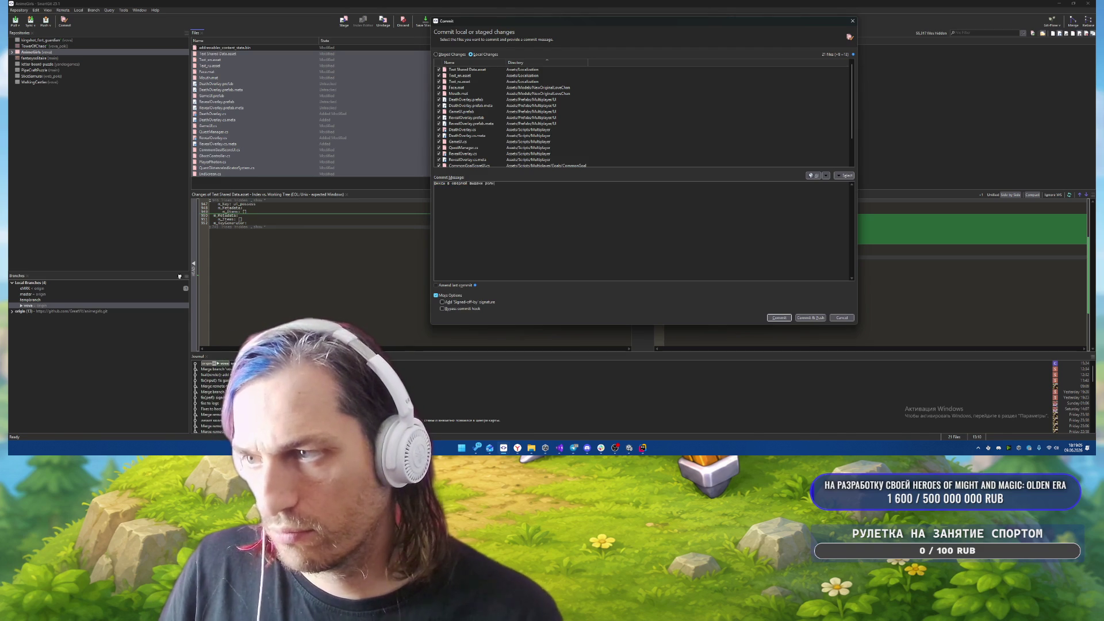
{"action": "left_click", "coordinate": [810, 317]}
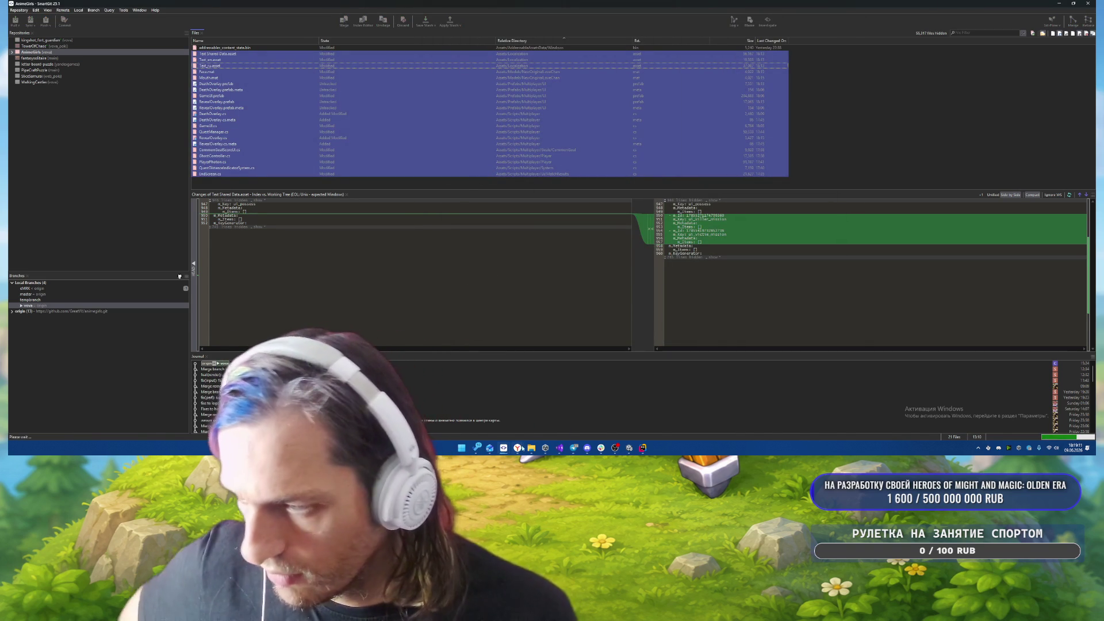
{"action": "left_click", "coordinate": [521, 448]}
{"action": "left_click", "coordinate": [570, 414]}
- On the YouGile board, clear and reapply the single-assignee filter
{"action": "left_click", "coordinate": [61, 5]}
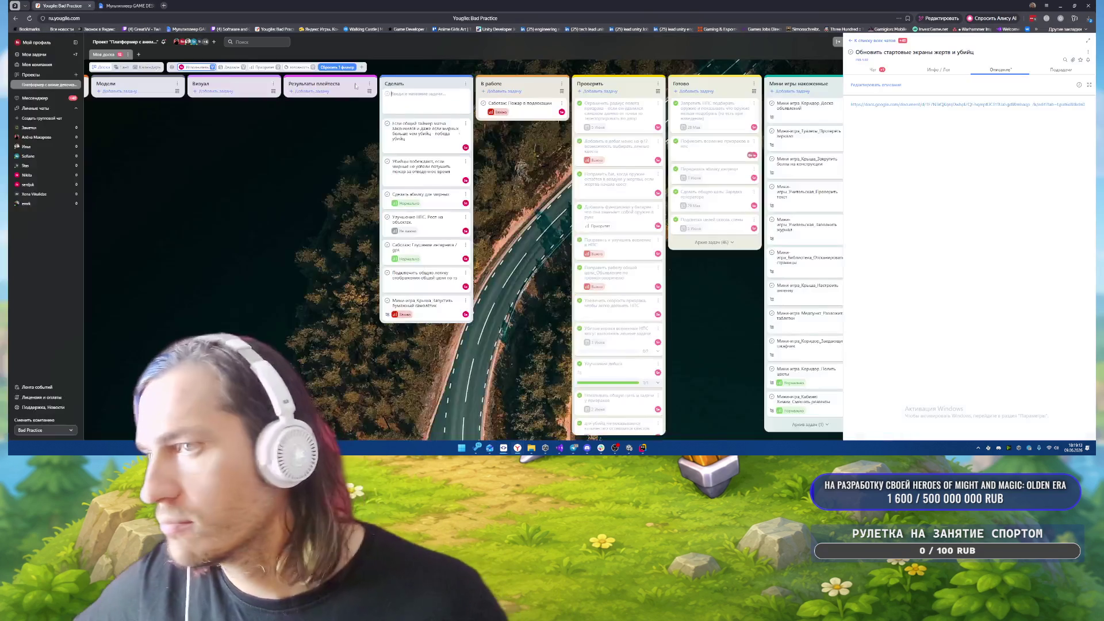
{"action": "left_click", "coordinate": [338, 67]}
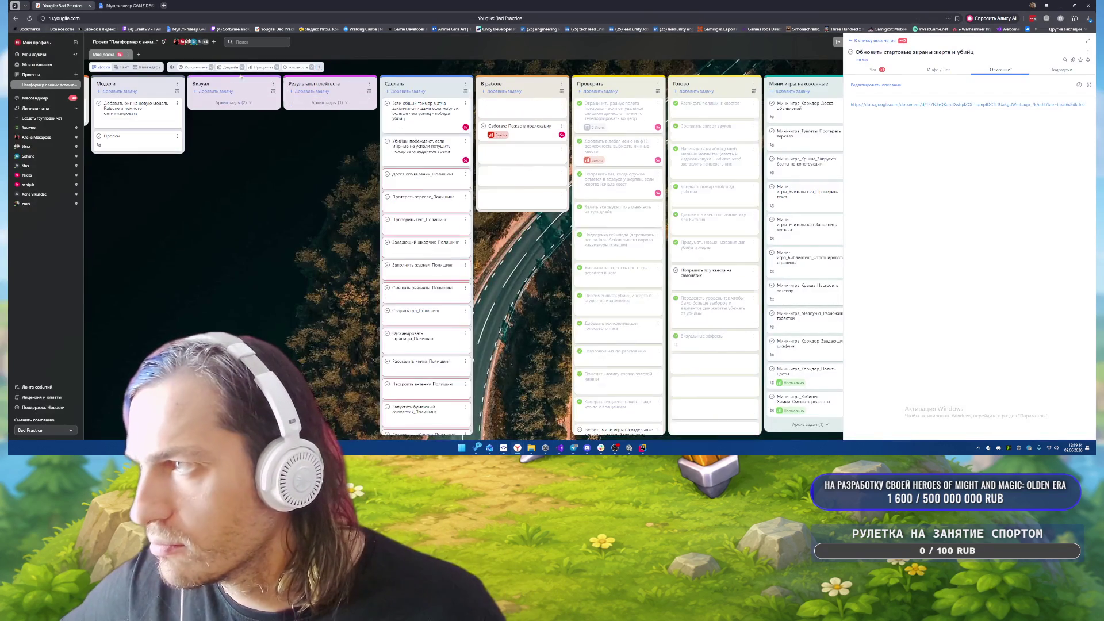
{"action": "left_click", "coordinate": [193, 67]}
{"action": "left_click", "coordinate": [212, 103]}
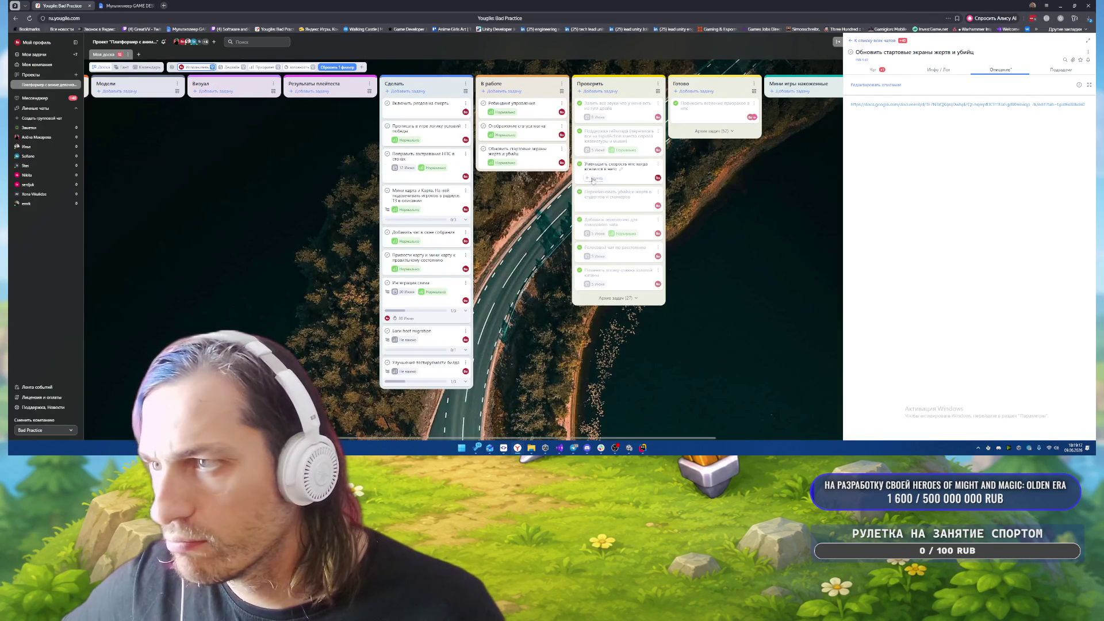
- Move 'Обновить стартовые экраны жертв и убийц' to Проверить and open Отображение статуса матча's linked document
{"action": "left_click", "coordinate": [536, 131]}
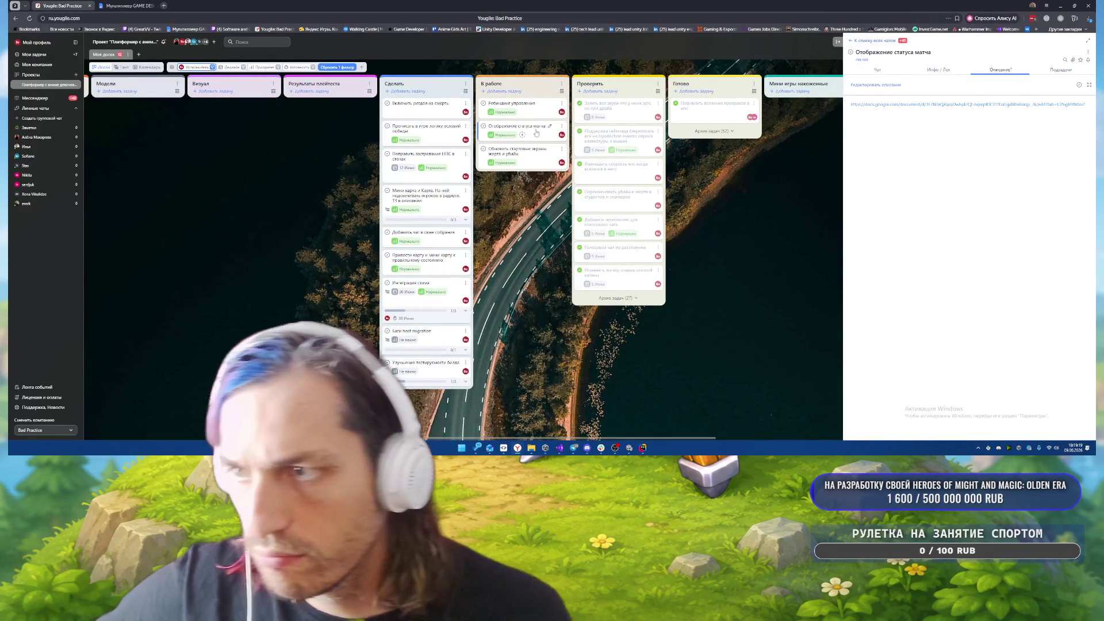
{"action": "left_click_drag", "start_coordinate": [518, 150], "coordinate": [622, 112]}
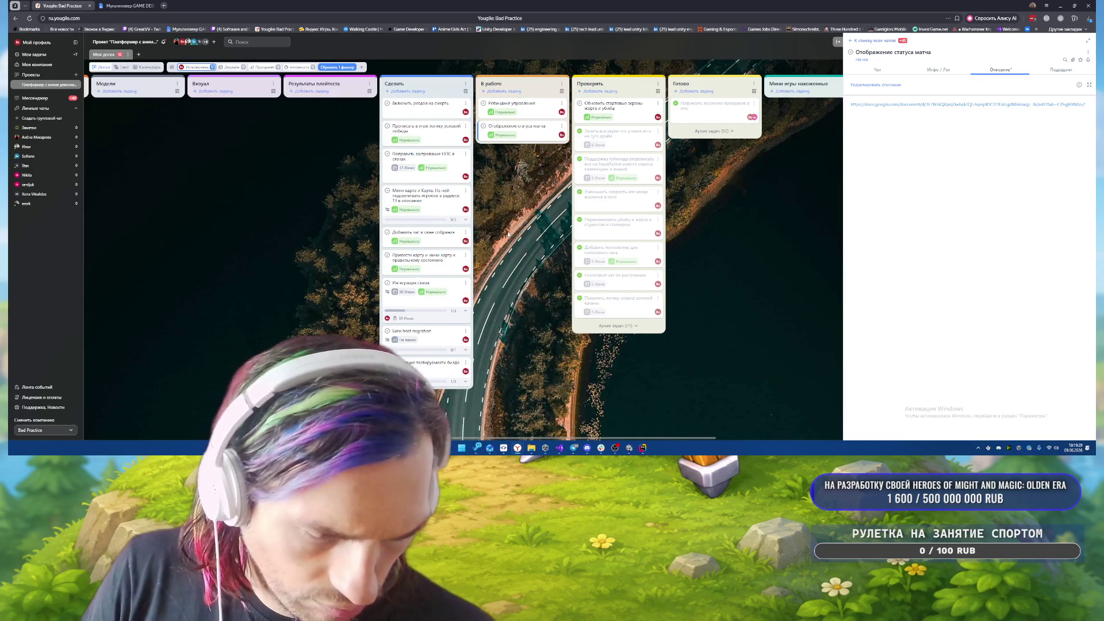
{"action": "left_click", "coordinate": [535, 130]}
{"action": "left_click", "coordinate": [580, 133]}
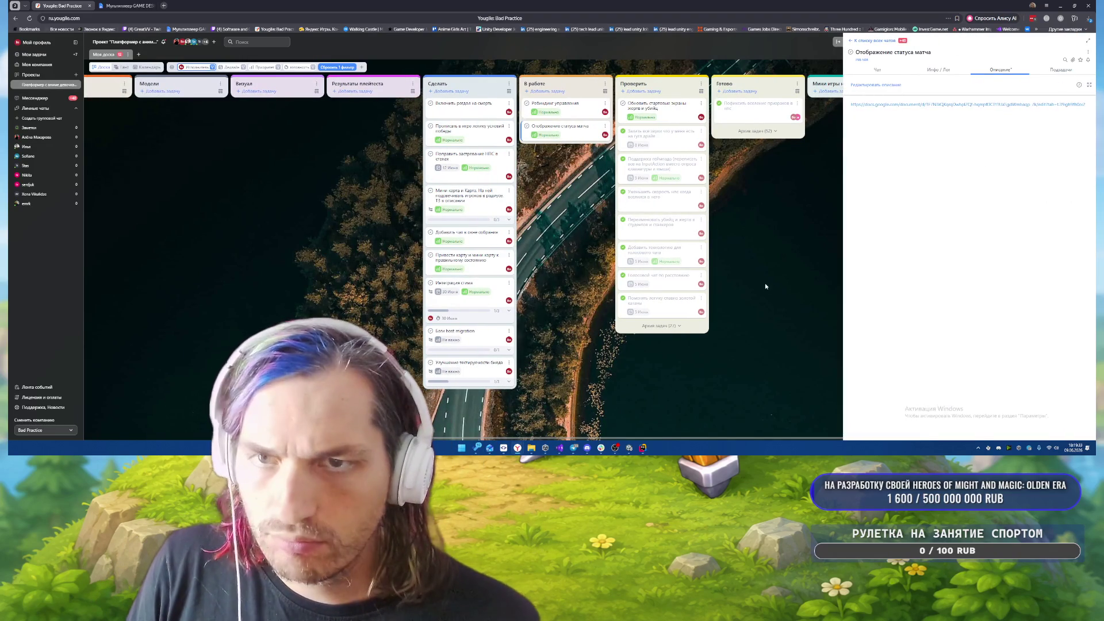
{"action": "left_click", "coordinate": [899, 105]}
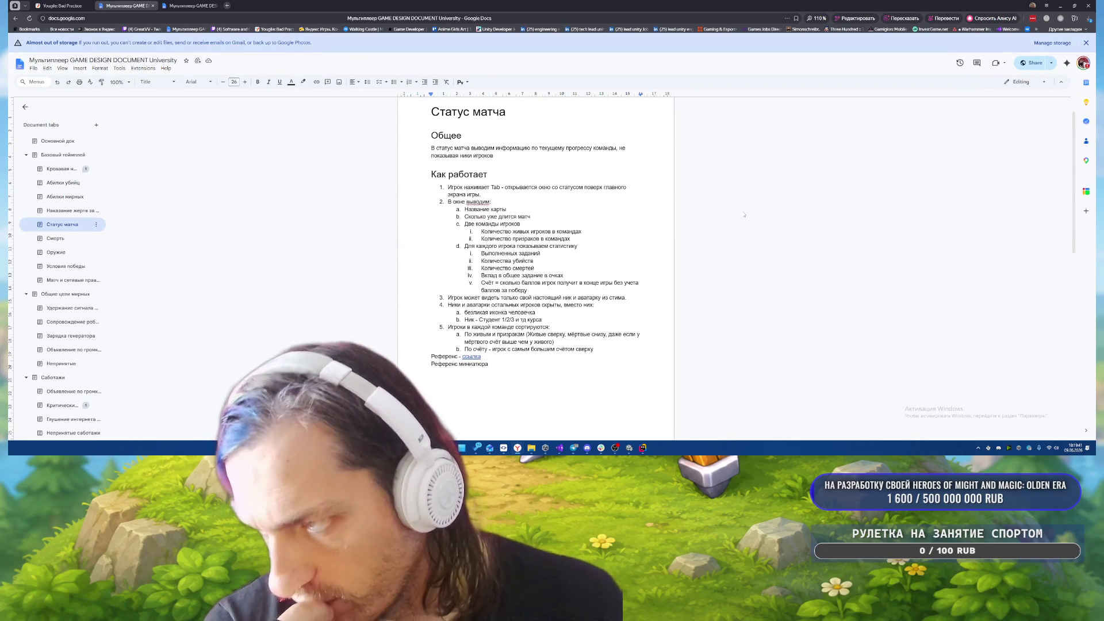
- Scroll through the Статус матча spec, then switch back to the Unity editor
{"action": "scroll", "coordinate": [744, 215], "scroll_direction": "down", "scroll_amount": 1}
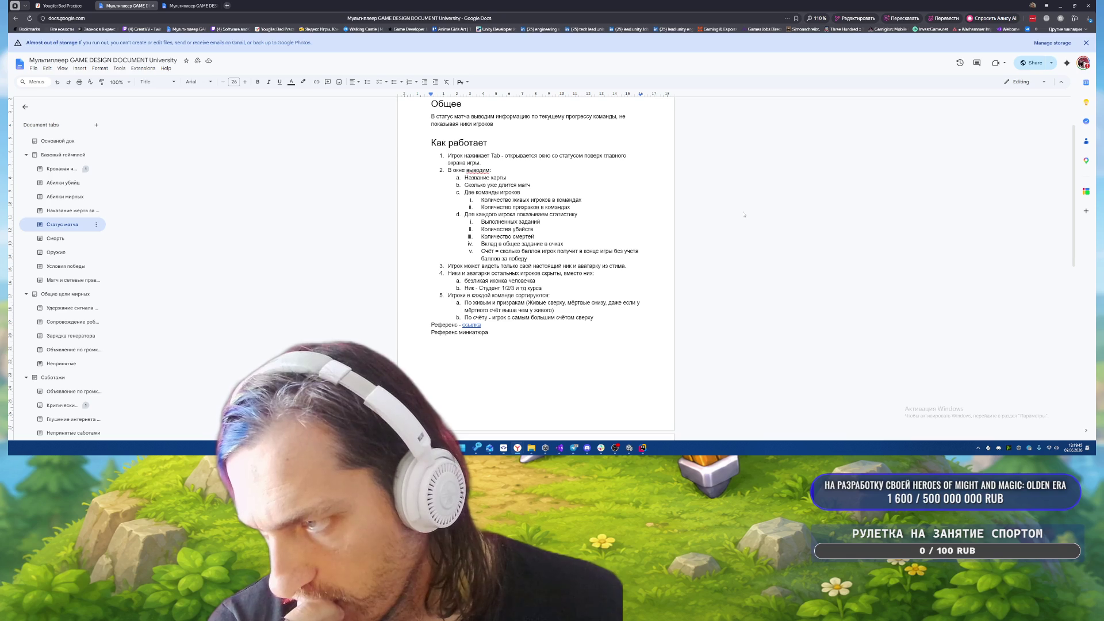
{"action": "mouse_move", "coordinate": [641, 451]}
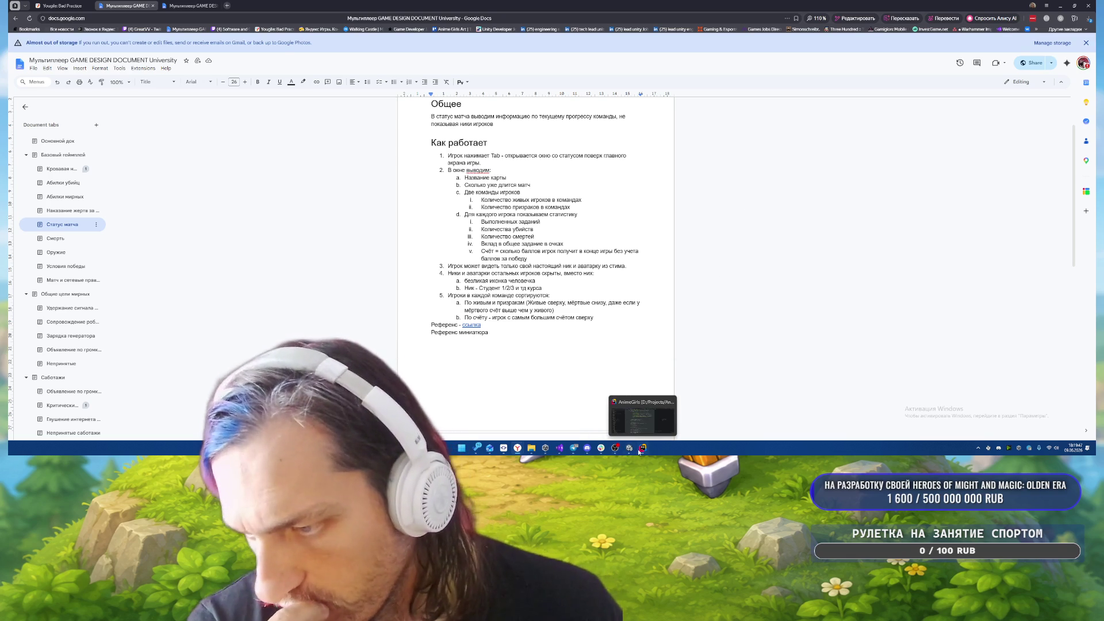
{"action": "left_click", "coordinate": [641, 451]}
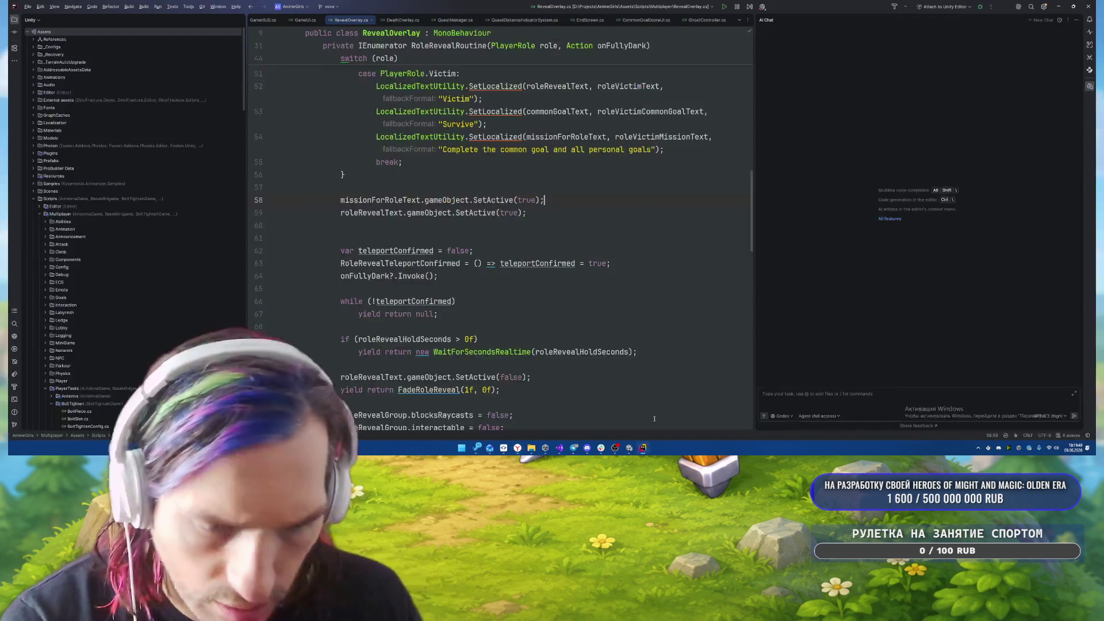
{"action": "left_click", "coordinate": [629, 448]}
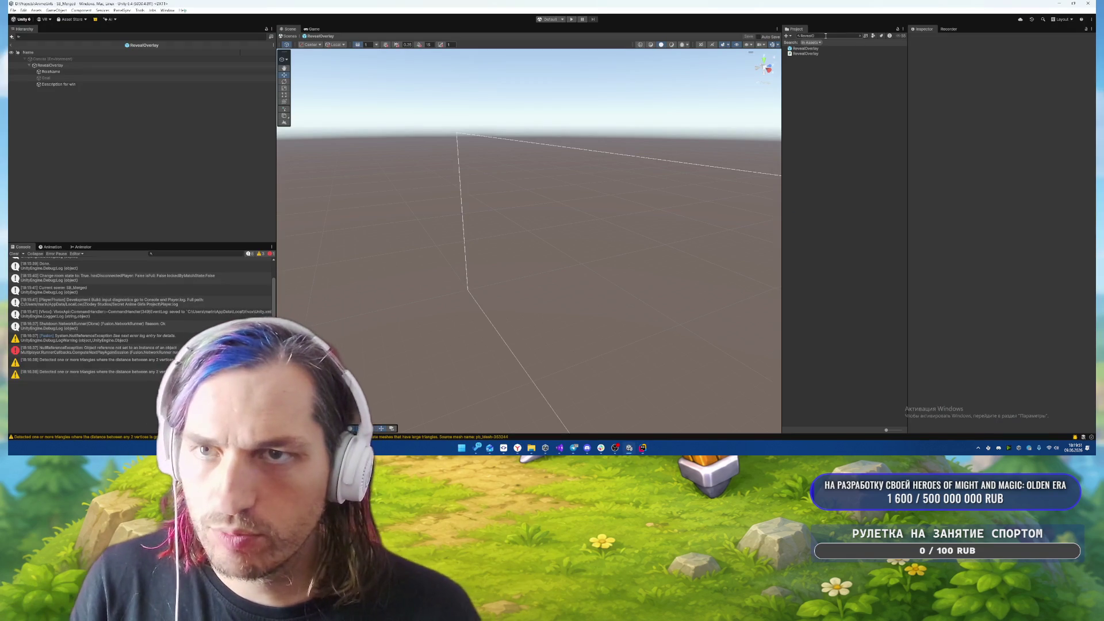
- Search the Project for 'GameStatus' and open the GameStatusPopup prefab
{"action": "key", "text": "ctrl+a"}
{"action": "type", "text": "GameS"}
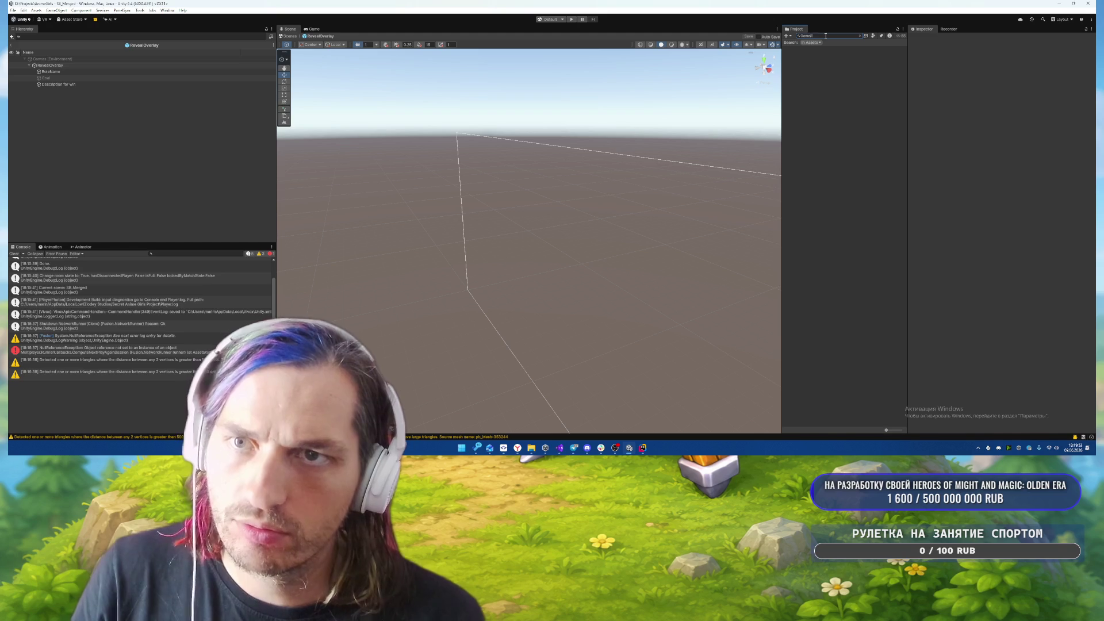
{"action": "type", "text": "tatus"}
{"action": "double_click", "coordinate": [825, 55]}
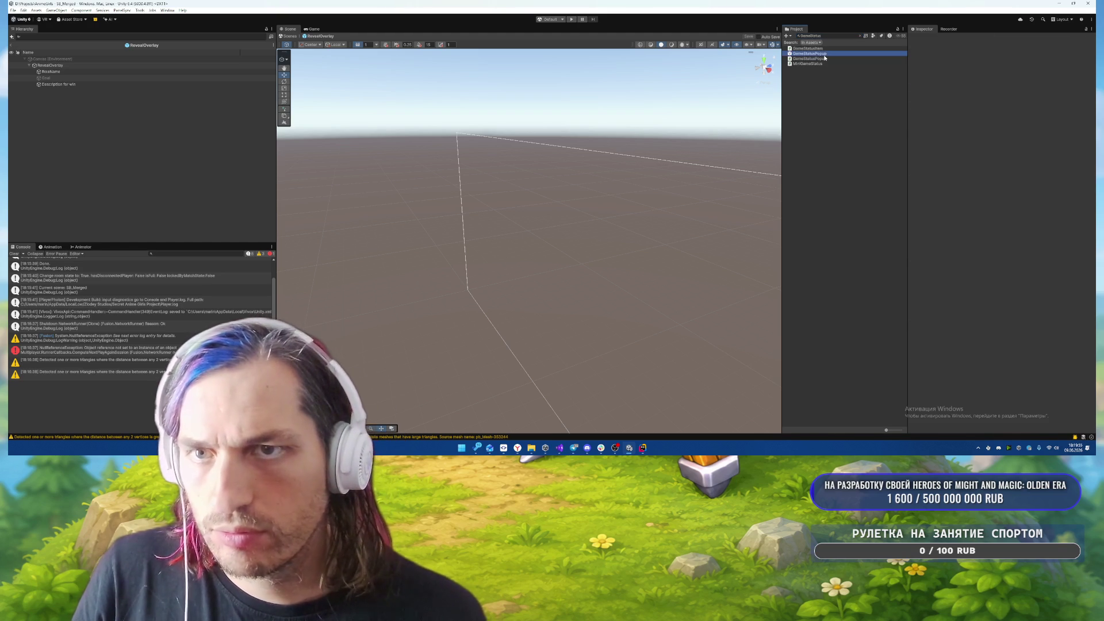
- Inspect VictimsContent and KillersSummaryLabel, then activate the ItemTemplate row
{"action": "left_click", "coordinate": [620, 197]}
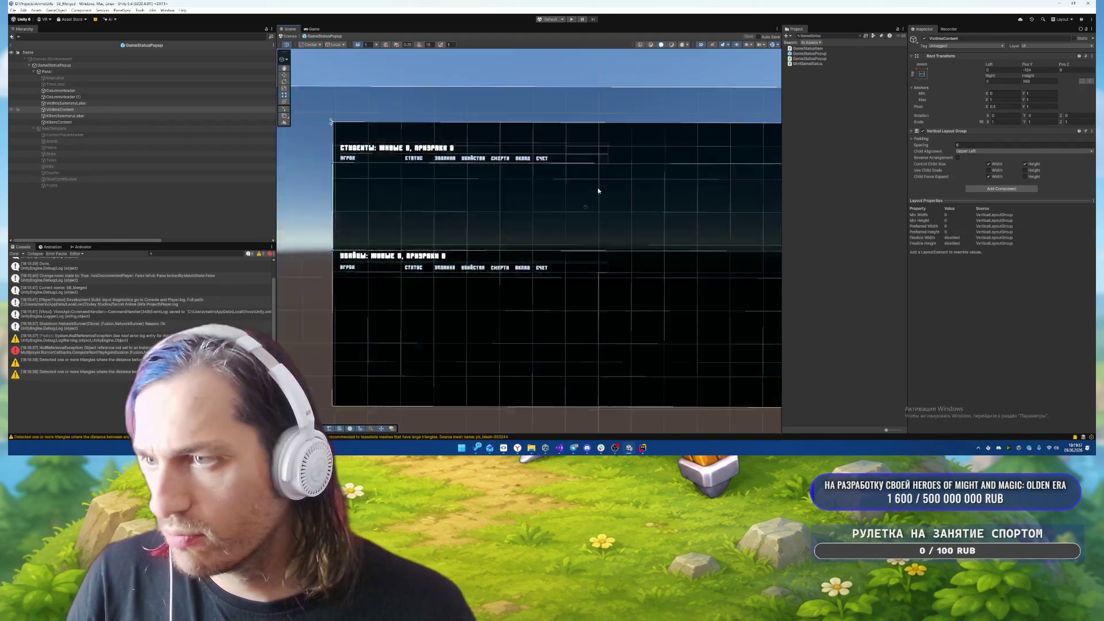
{"action": "left_click_drag", "start_coordinate": [109, 109], "coordinate": [107, 104]}
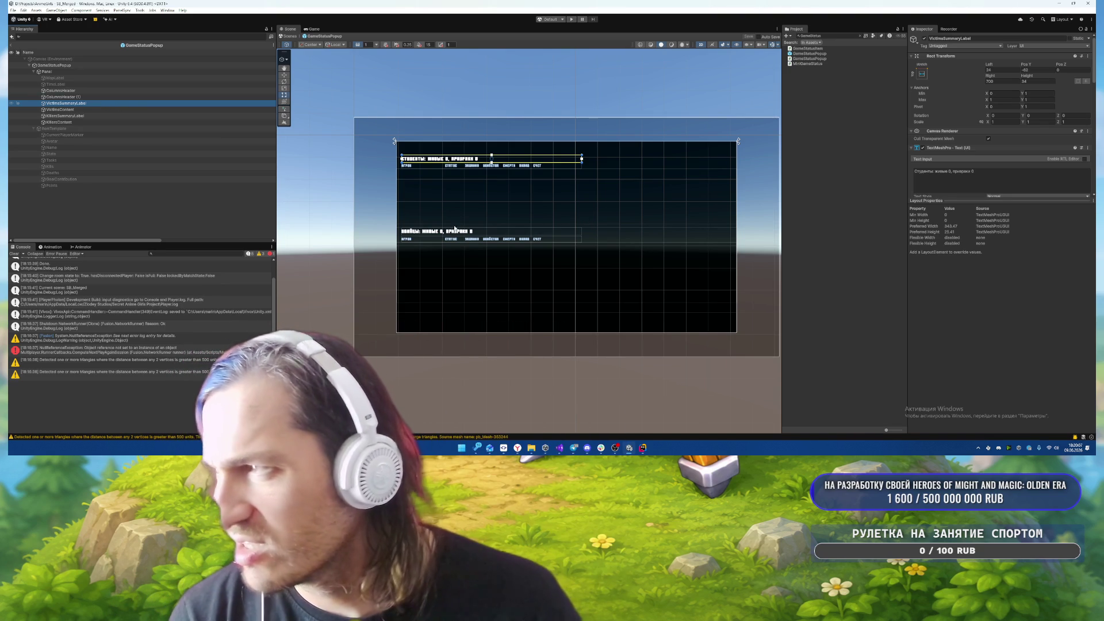
{"action": "left_click", "coordinate": [86, 117]}
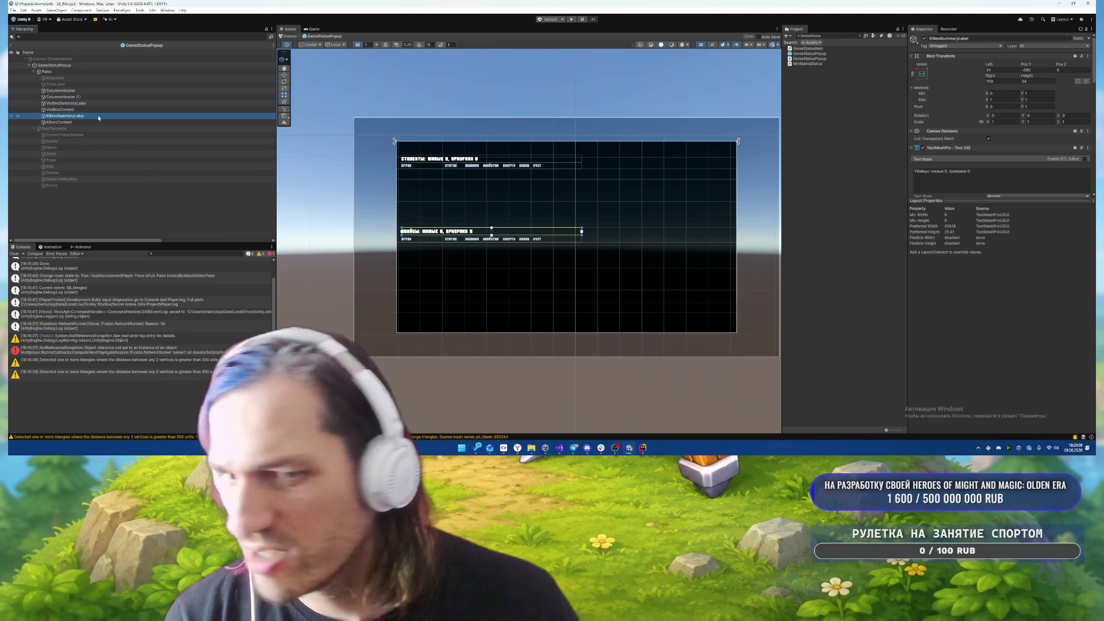
{"action": "scroll", "coordinate": [988, 158], "scroll_direction": "down", "scroll_amount": 15}
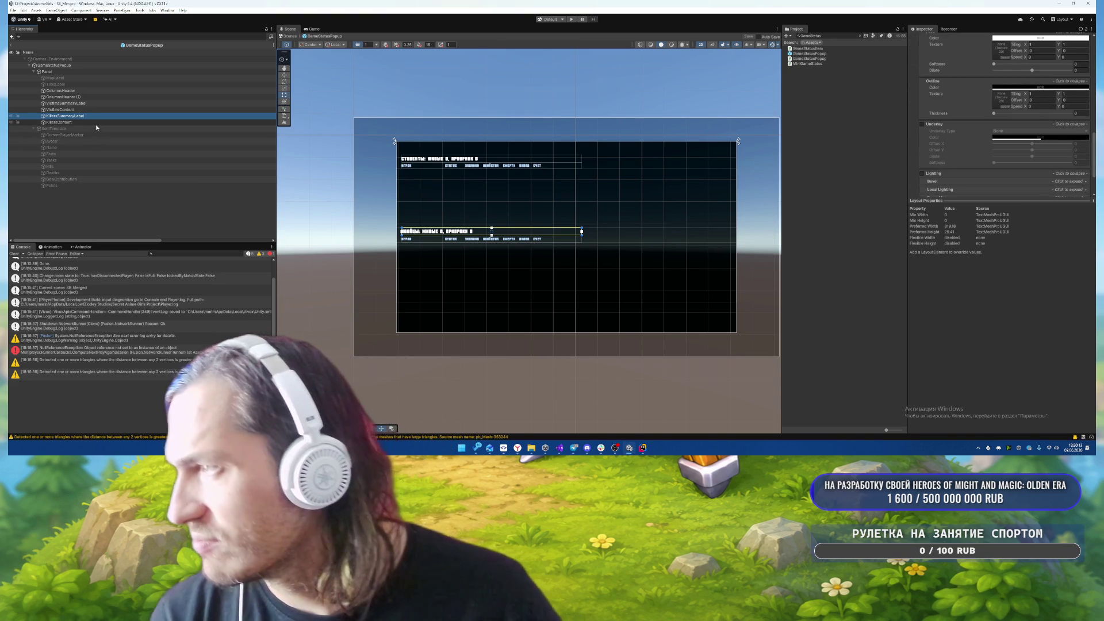
{"action": "left_click", "coordinate": [86, 129]}
{"action": "key", "text": "alt+shift+a"}
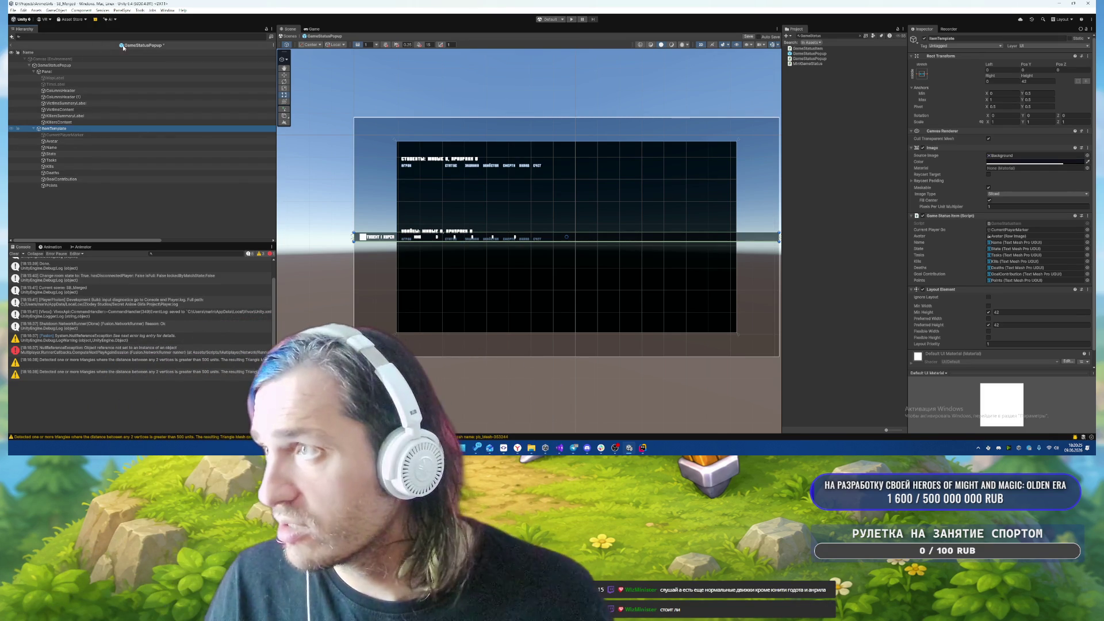
- Rename ItemTemplate to GameStatusItem, save it as a UI prefab, remove it, and assign it to the popup script
{"action": "left_click", "coordinate": [123, 48]}
{"action": "key", "text": "F2"}
{"action": "type", "text": "ge"}
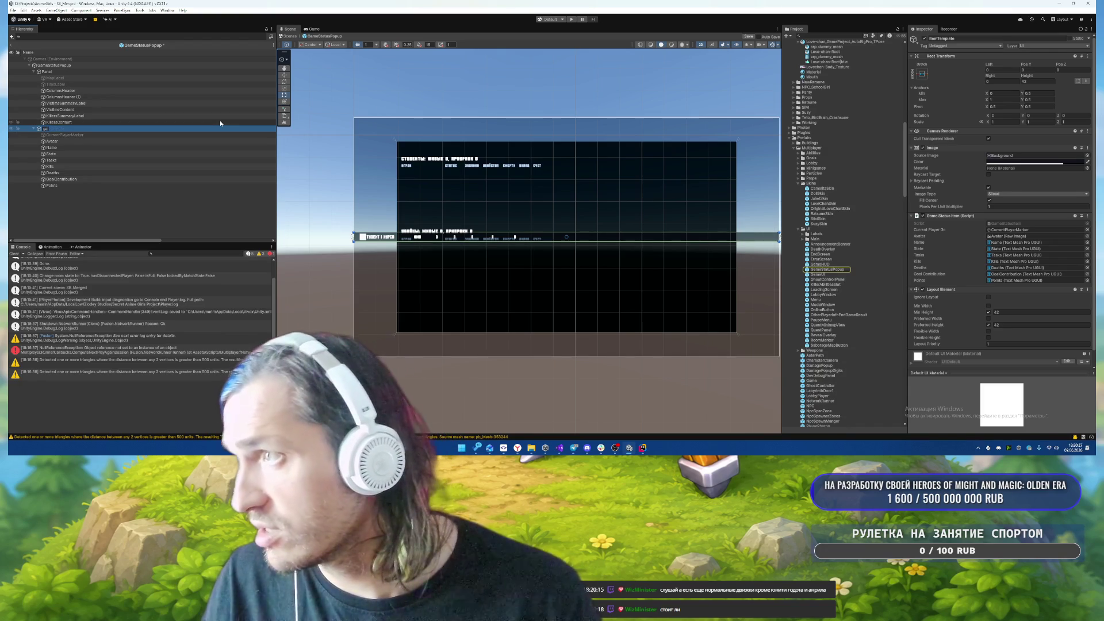
{"action": "type", "text": "m"}
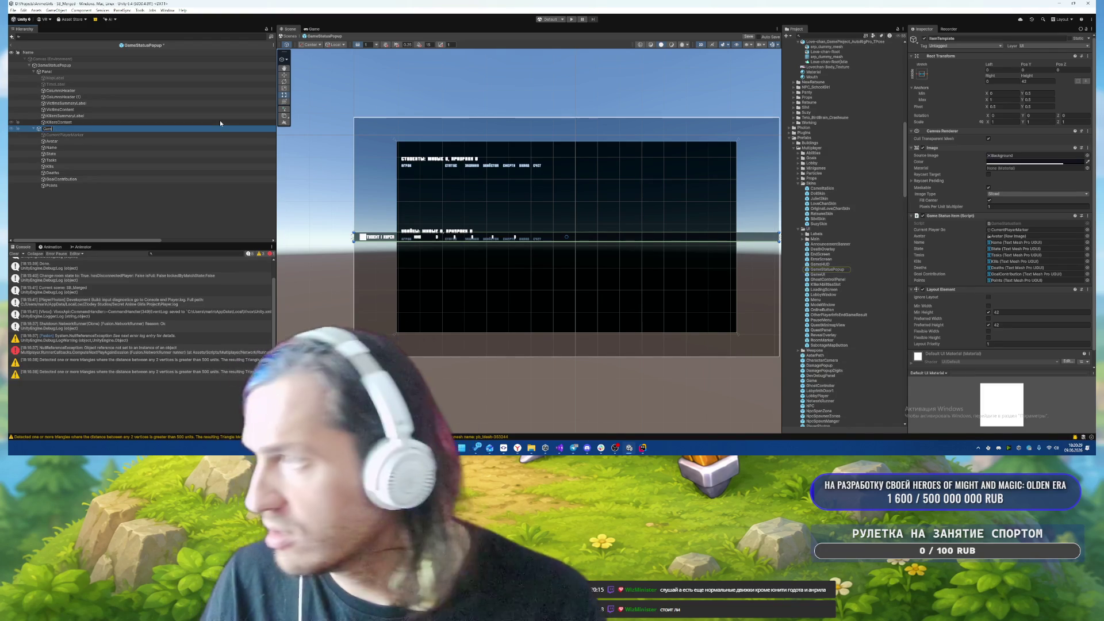
{"action": "type", "text": "eStatus"}
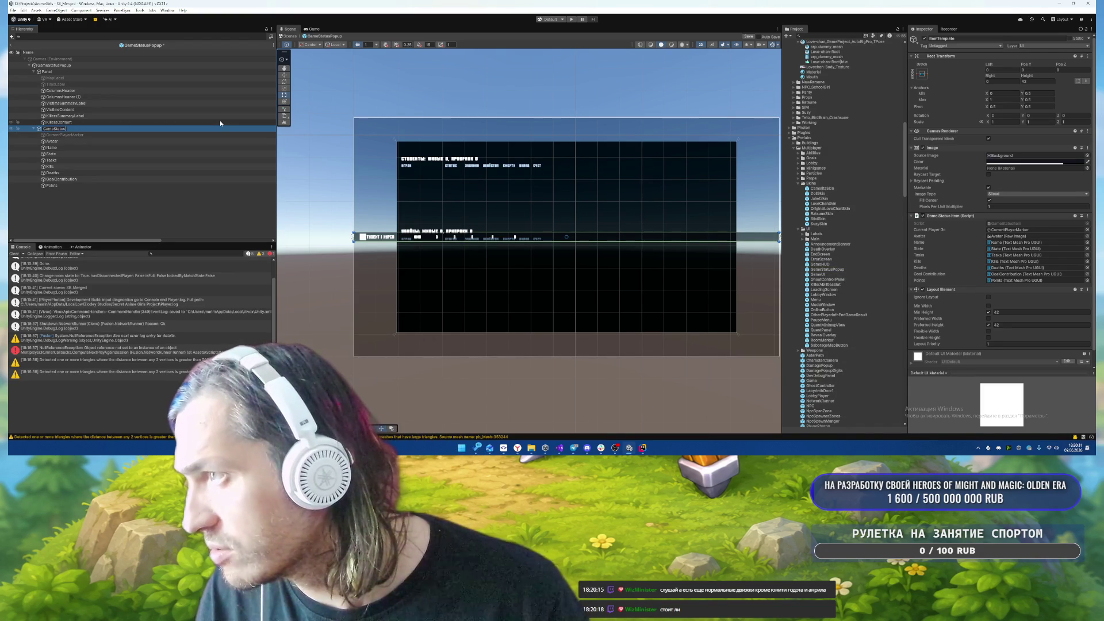
{"action": "type", "text": "Item"}
{"action": "key", "text": "Return"}
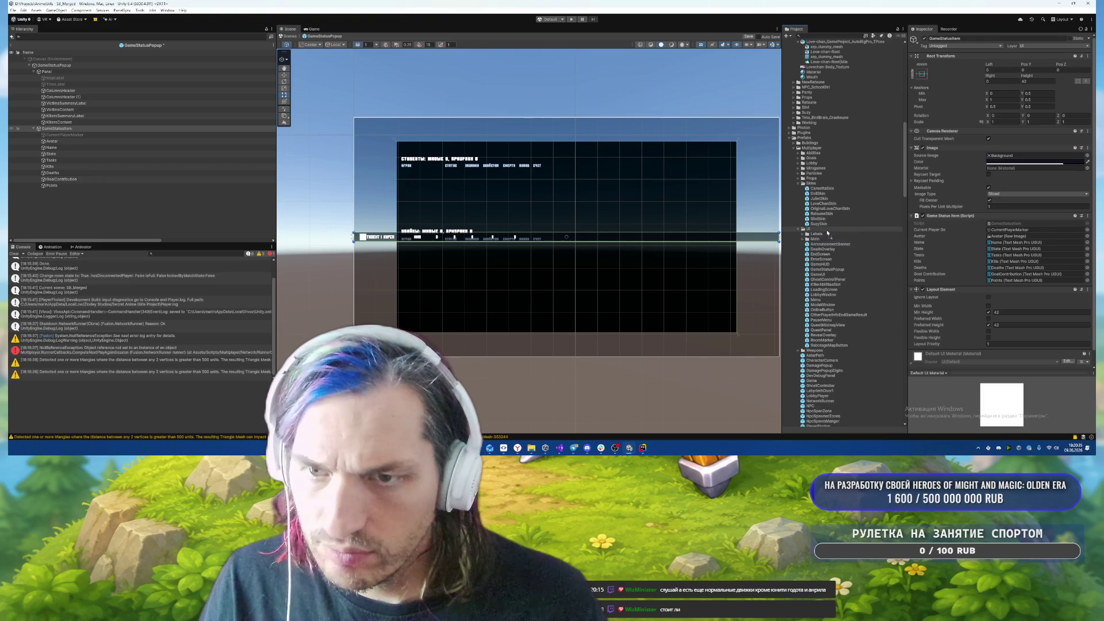
{"action": "left_click_drag", "start_coordinate": [828, 233], "coordinate": [828, 235]}
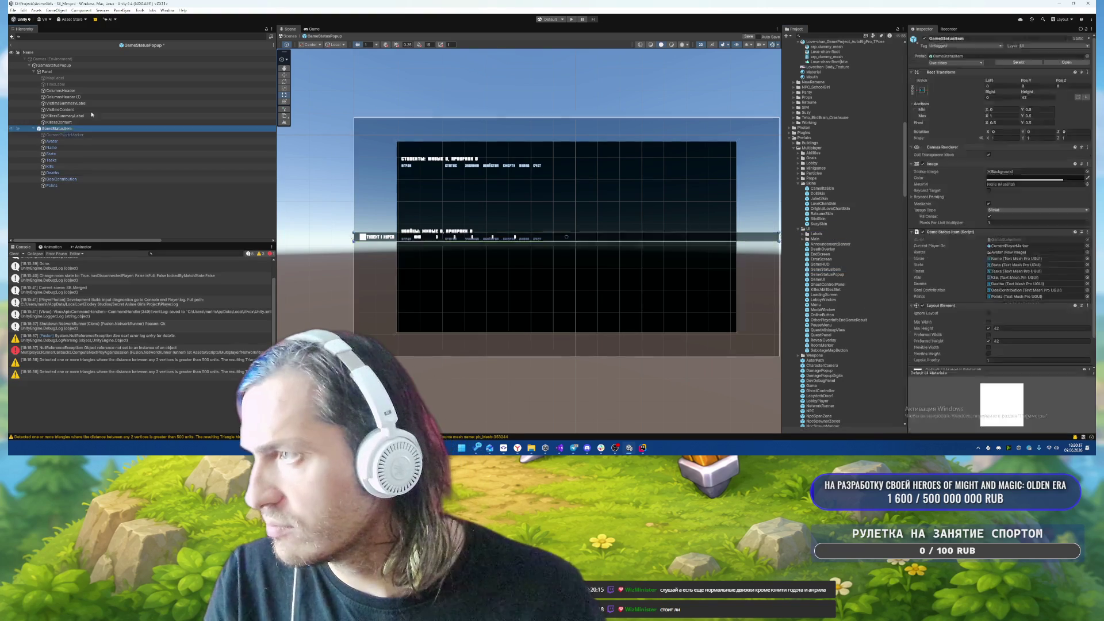
{"action": "key", "text": "Delete"}
{"action": "left_click", "coordinate": [57, 65]}
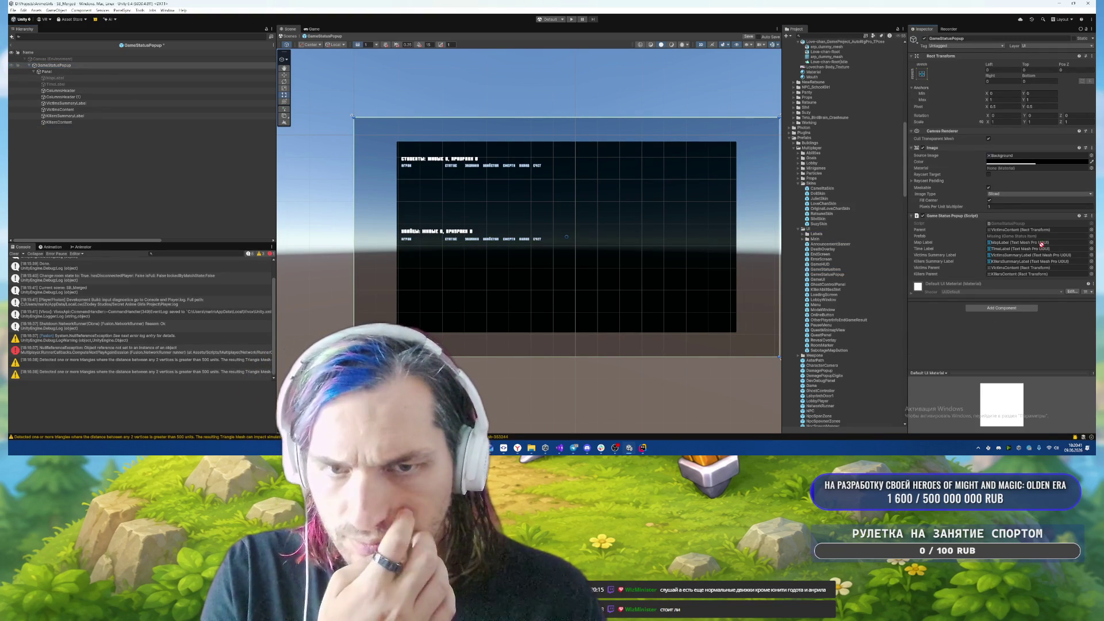
{"action": "left_click_drag", "start_coordinate": [1042, 244], "coordinate": [1028, 242]}
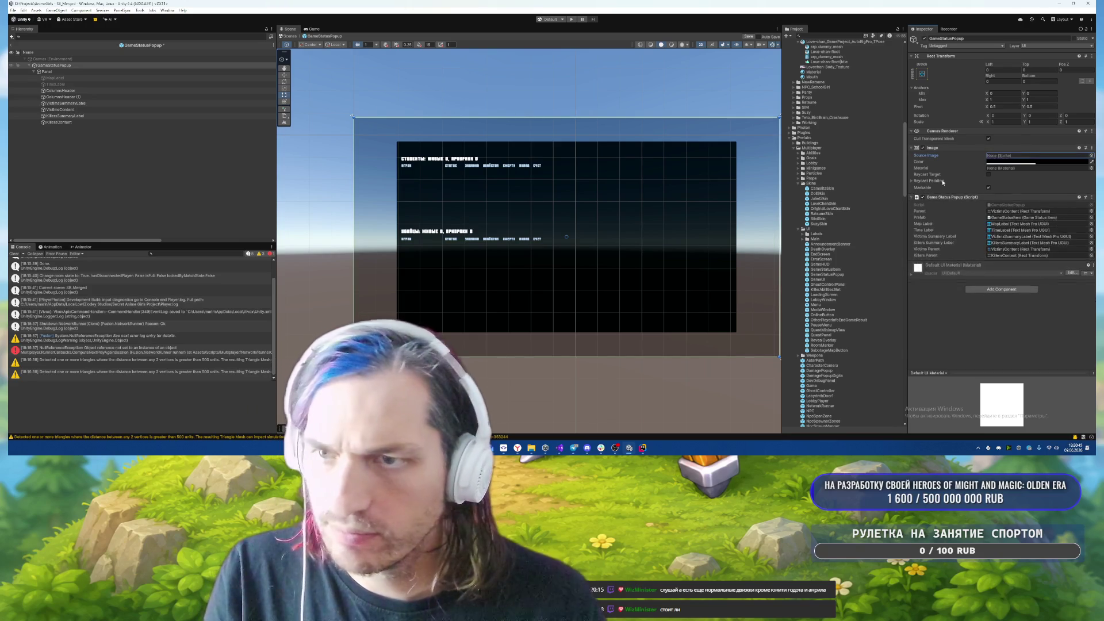
- Set Panel's Source Image to Semi Rounded, leaving the popup root's background sprite empty
{"action": "left_click", "coordinate": [1090, 156]}
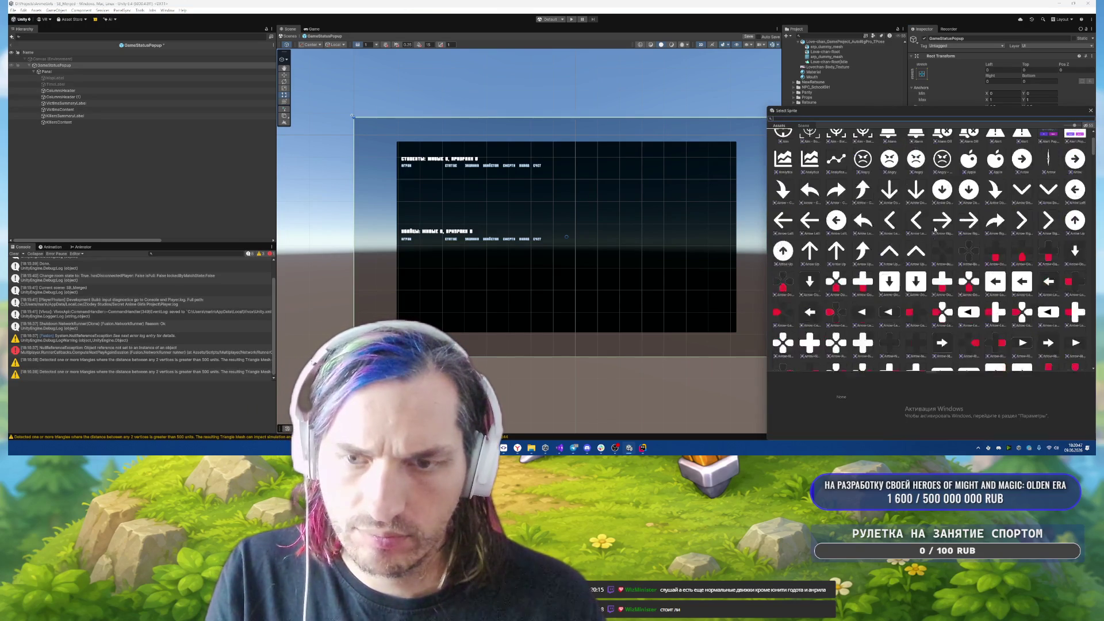
{"action": "type", "text": "semi"}
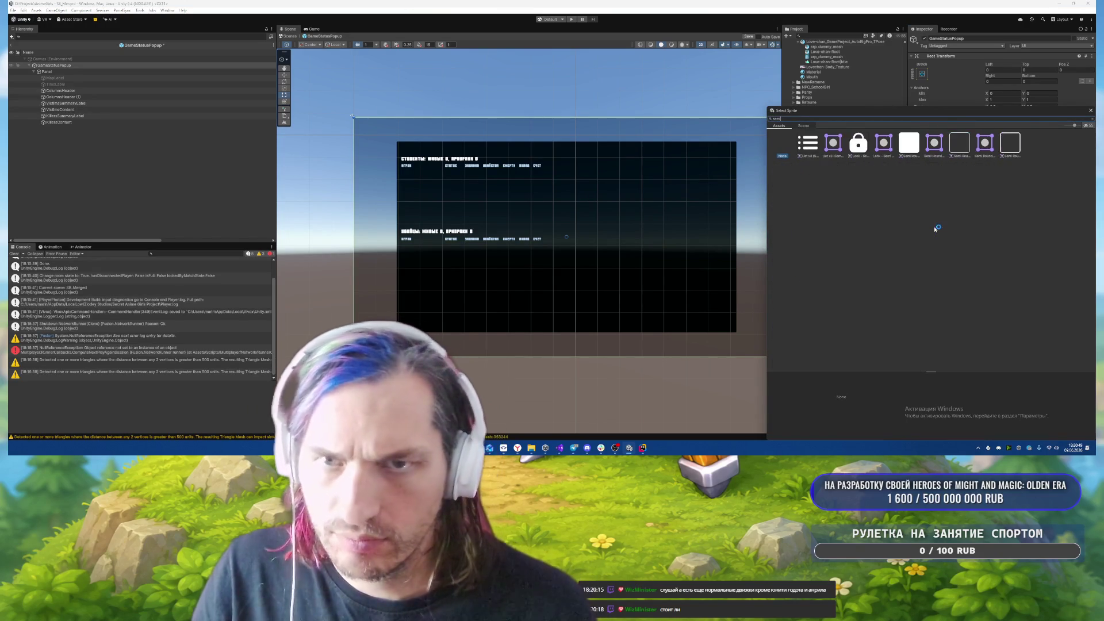
{"action": "double_click", "coordinate": [907, 147]}
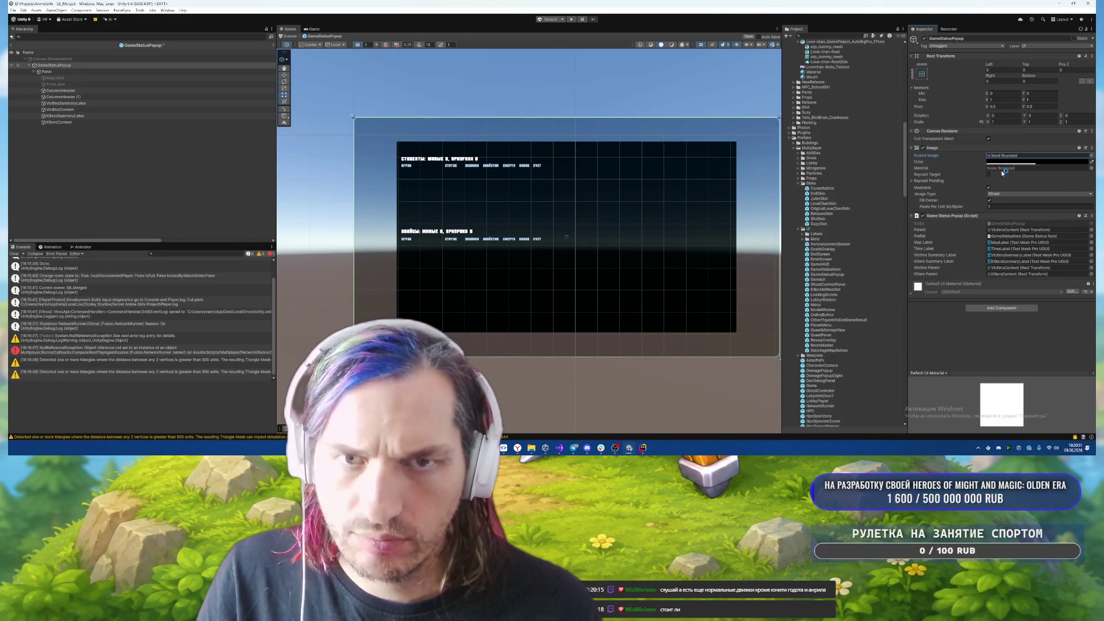
{"action": "left_click", "coordinate": [1013, 155]}
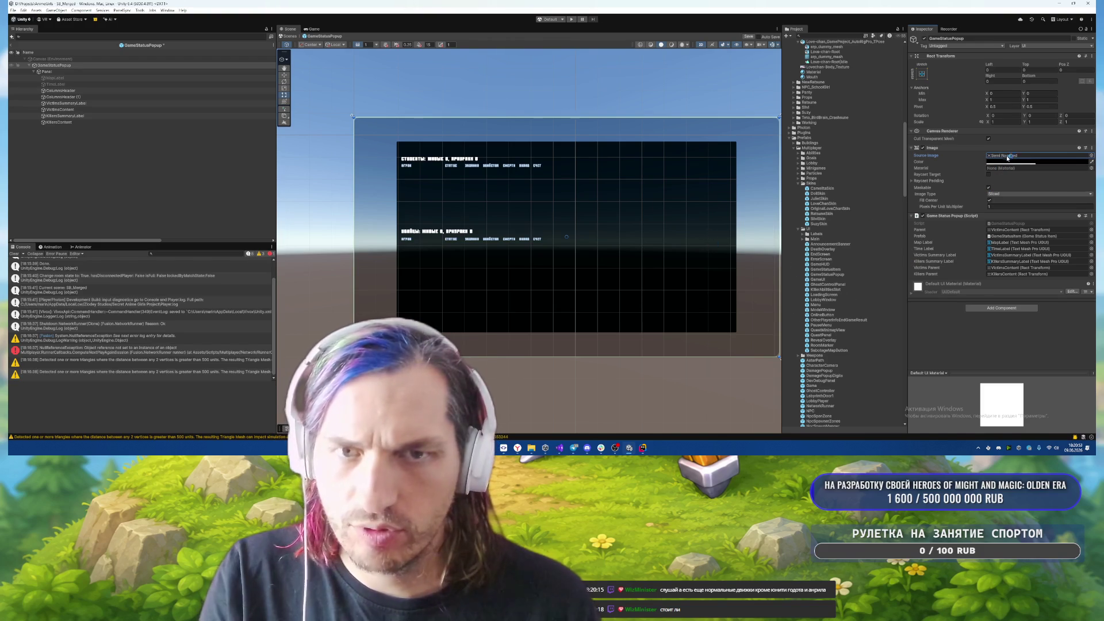
{"action": "key", "text": "Delete"}
{"action": "left_click", "coordinate": [108, 71]}
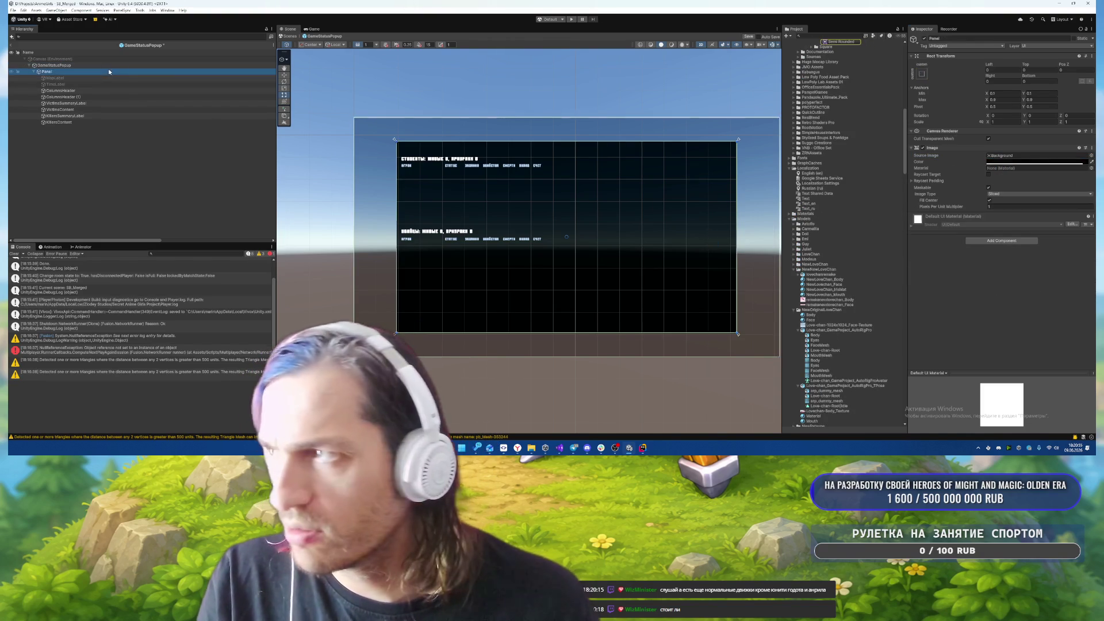
{"action": "left_click", "coordinate": [1092, 155]}
{"action": "type", "text": "semi"}
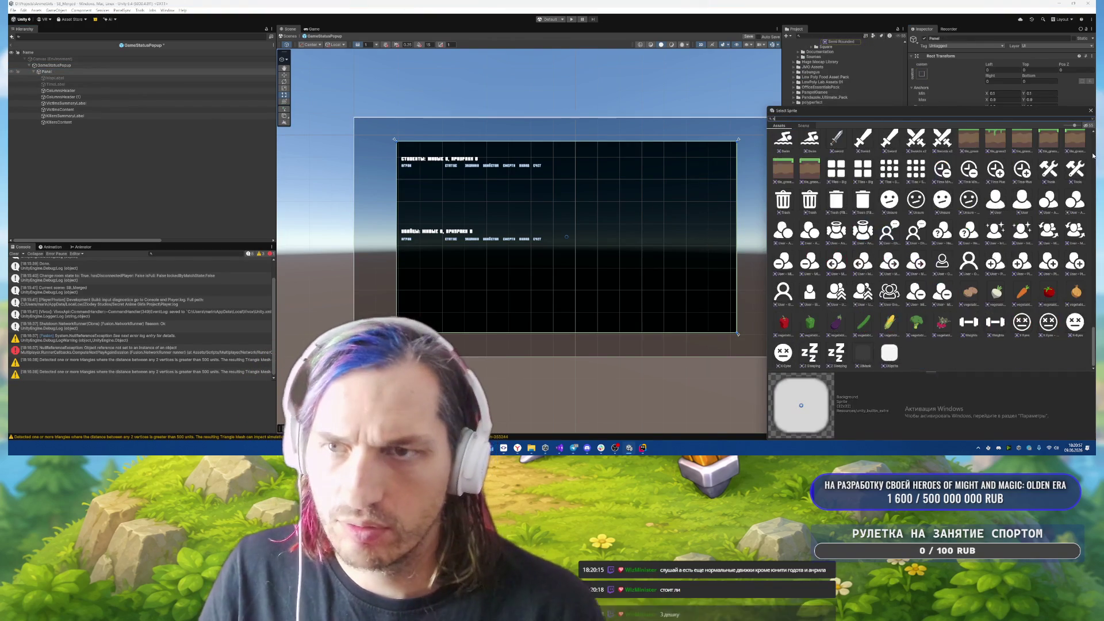
{"action": "double_click", "coordinate": [902, 146]}
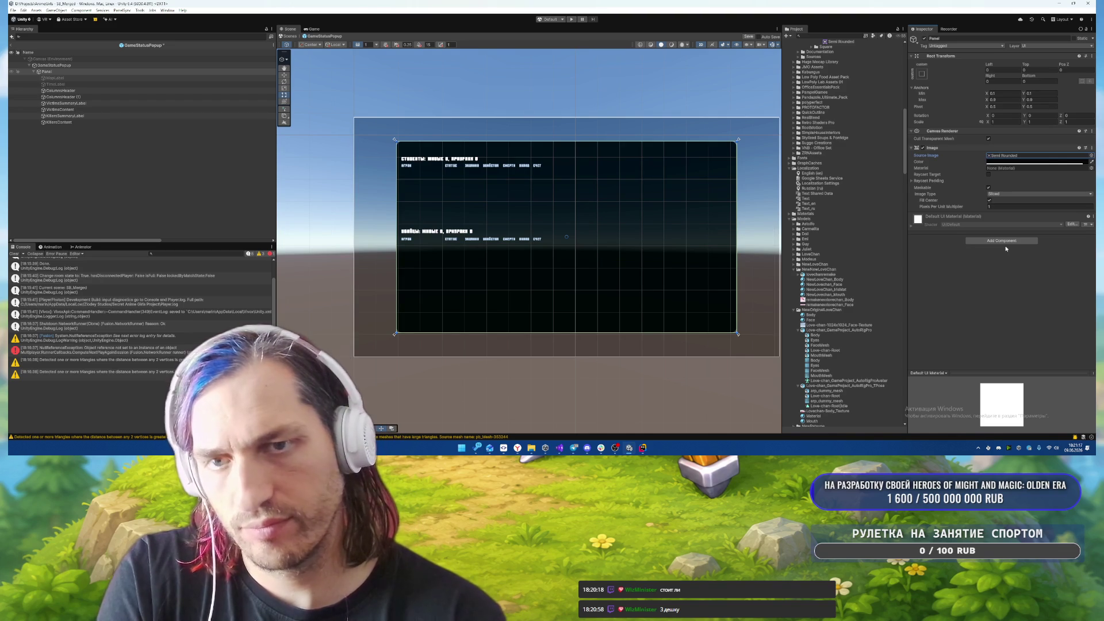
- Create a child Panel (1) under Panel and move the labels and contents into it
{"action": "right_click", "coordinate": [72, 67]}
{"action": "left_click", "coordinate": [66, 71]}
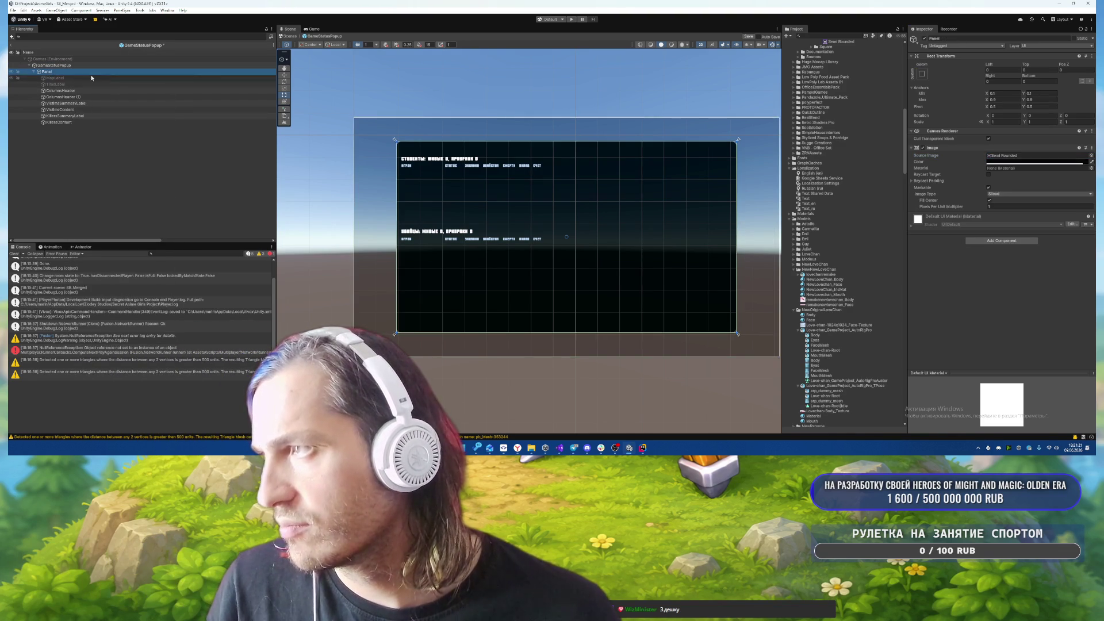
{"action": "right_click", "coordinate": [67, 74]}
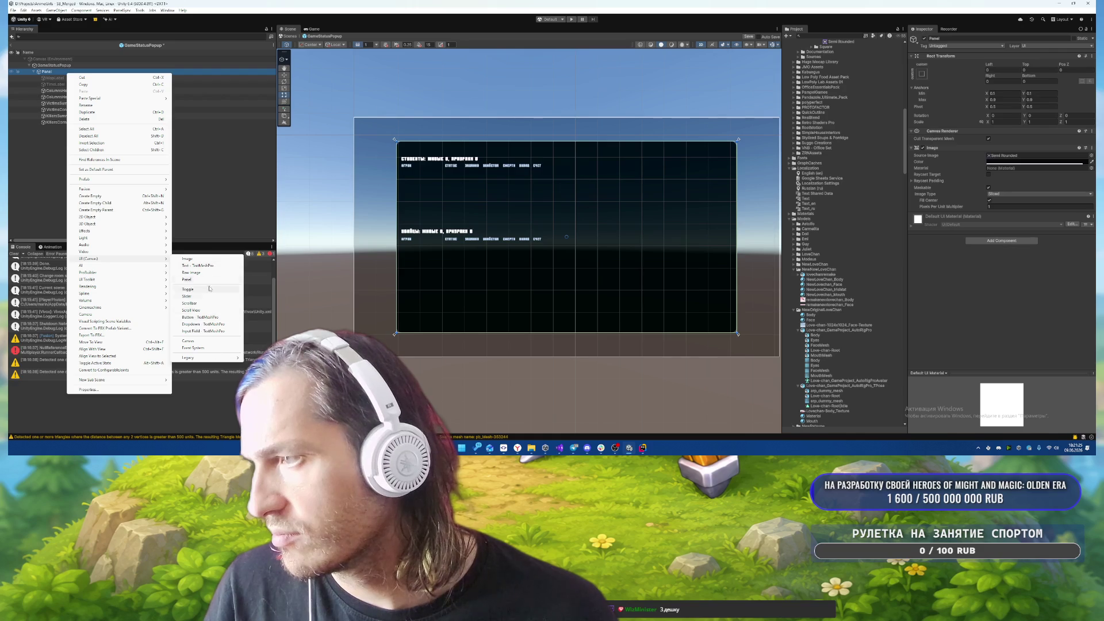
{"action": "left_click", "coordinate": [201, 280]}
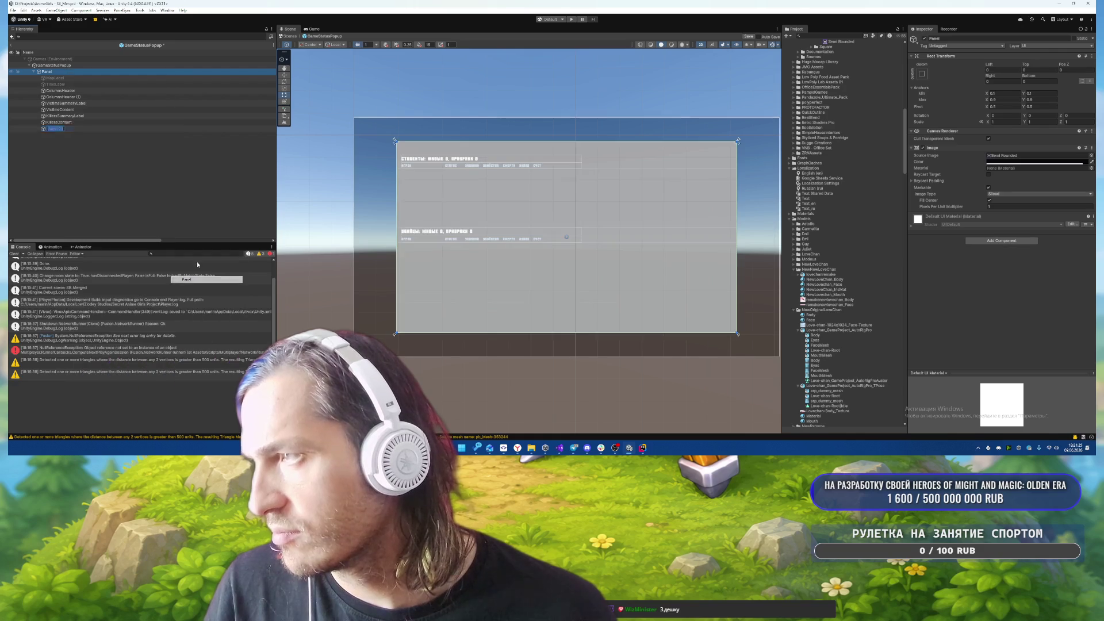
{"action": "left_click", "coordinate": [78, 80]}
{"action": "left_click", "coordinate": [59, 122], "text": "shift"}
{"action": "left_click_drag", "start_coordinate": [61, 109], "coordinate": [55, 131]}
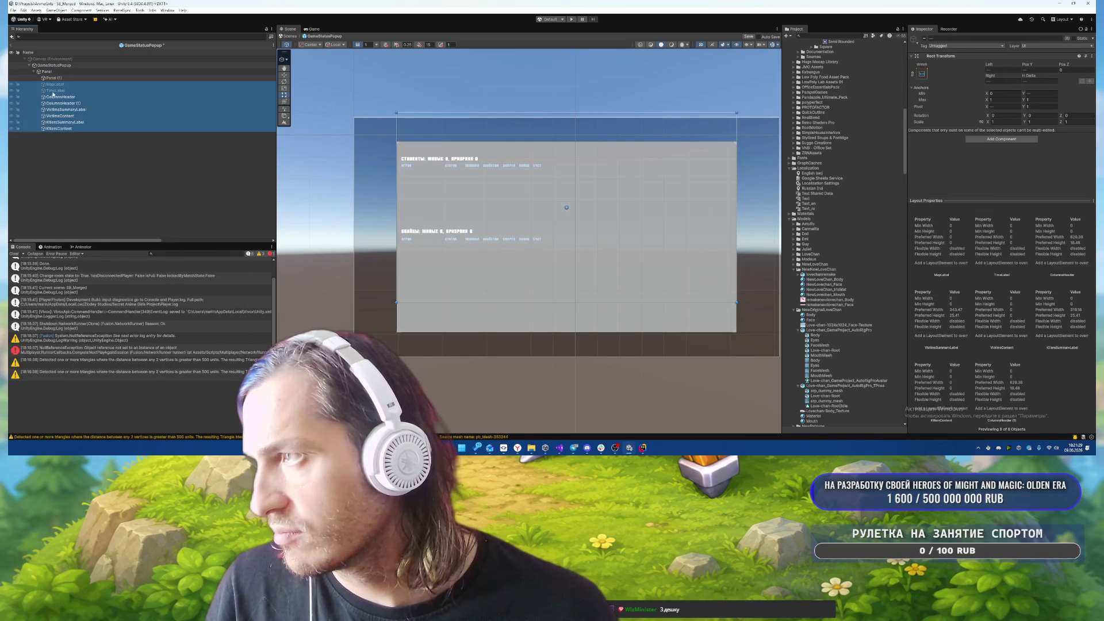
{"action": "left_click_drag", "start_coordinate": [62, 80], "coordinate": [62, 80]}
{"action": "left_click", "coordinate": [55, 78]}
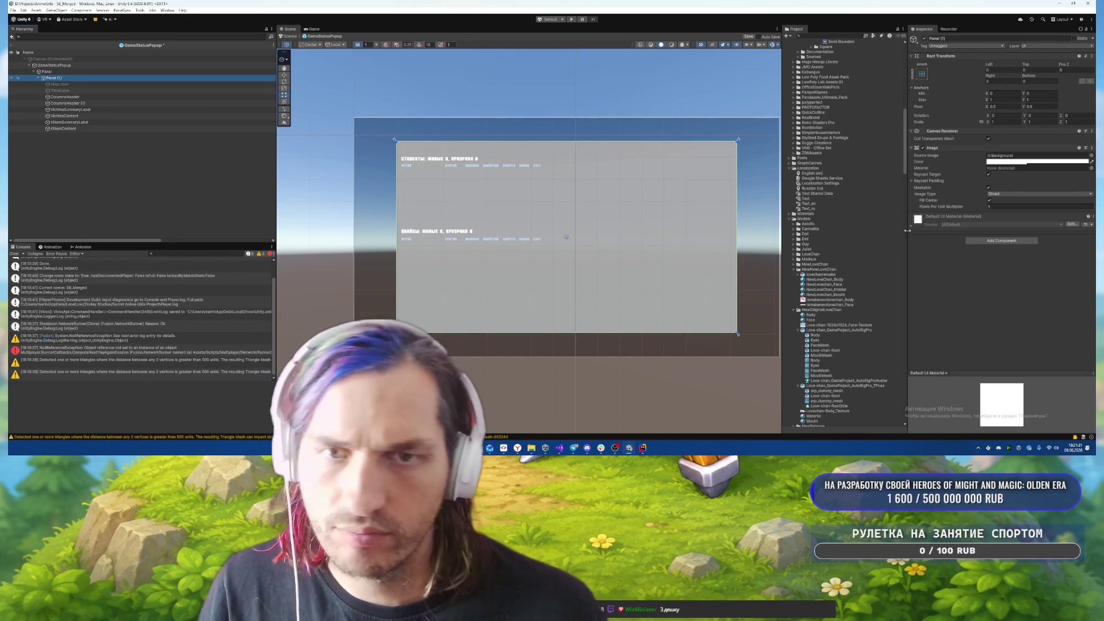
- Remove the Image and Canvas Renderer components from Panel (1)
{"action": "right_click", "coordinate": [968, 147]}
{"action": "left_click", "coordinate": [985, 161]}
{"action": "right_click", "coordinate": [951, 134]}
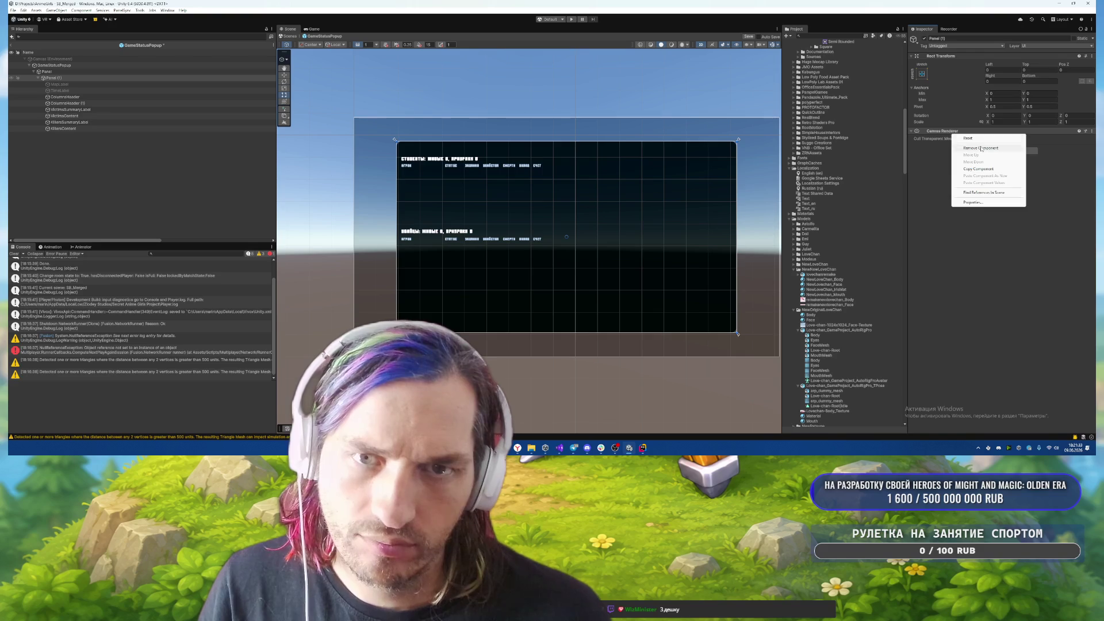
{"action": "left_click", "coordinate": [985, 145]}
- Add an Aspect Ratio Fitter to Panel (1) set to Fit In Parent with ratio 1
{"action": "left_click", "coordinate": [991, 133]}
{"action": "type", "text": "aspect"}
{"action": "key", "text": "Return"}
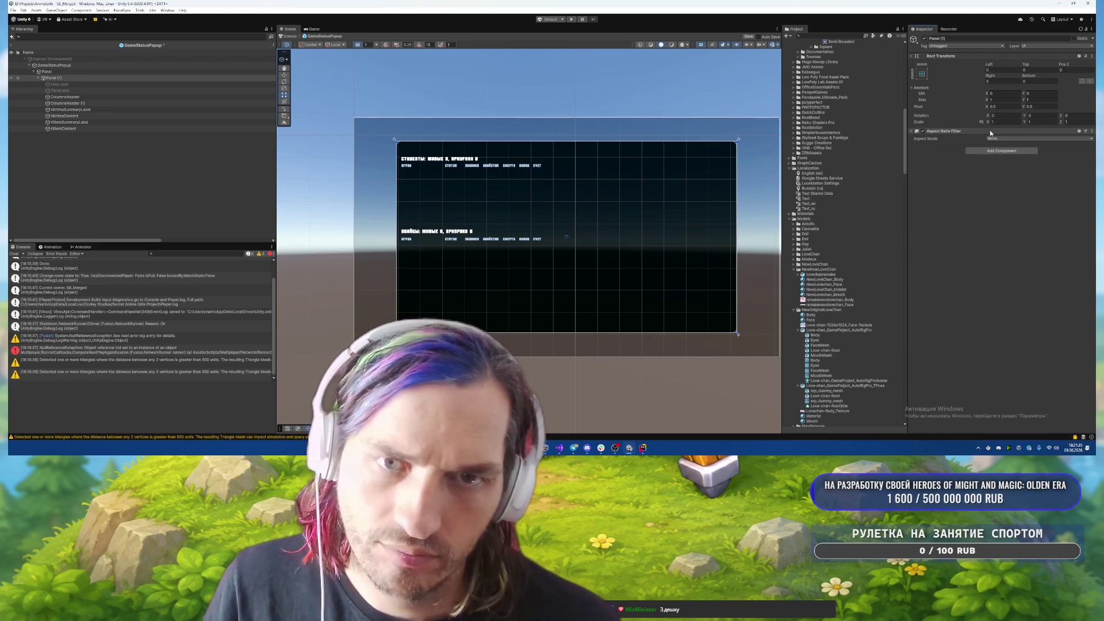
{"action": "left_click", "coordinate": [1012, 138]}
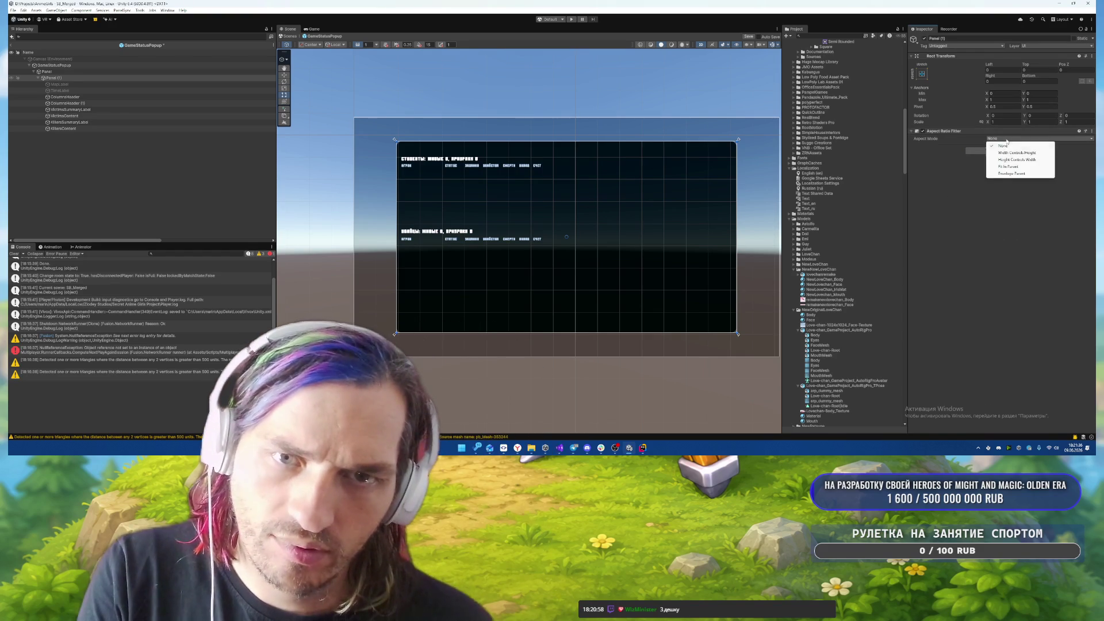
{"action": "left_click", "coordinate": [1023, 166]}
{"action": "left_click", "coordinate": [1041, 153]}
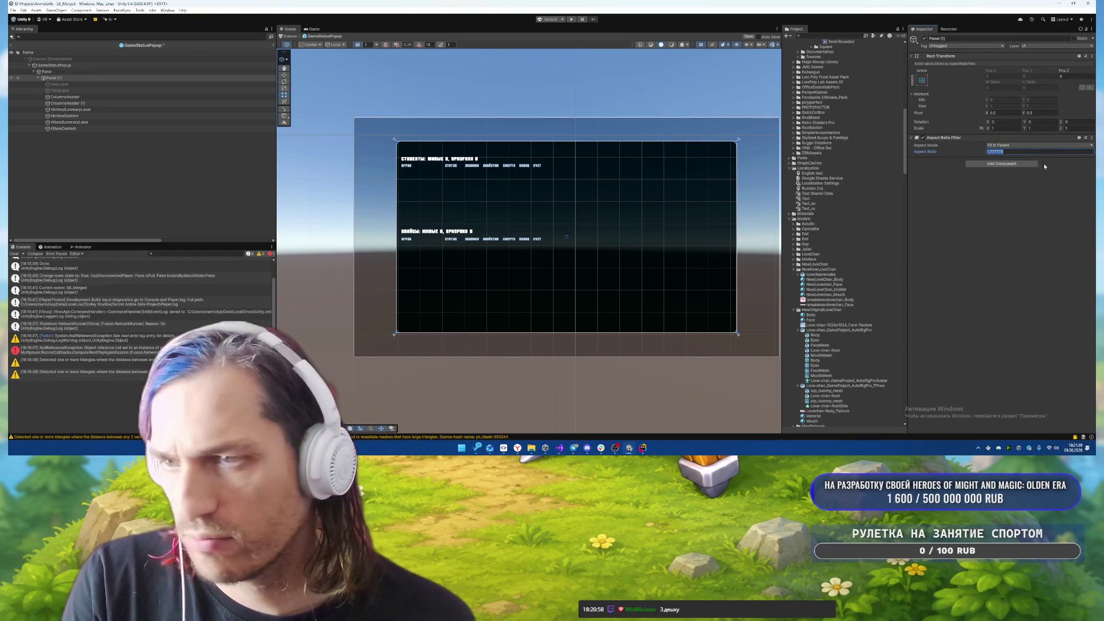
{"action": "type", "text": "1"}
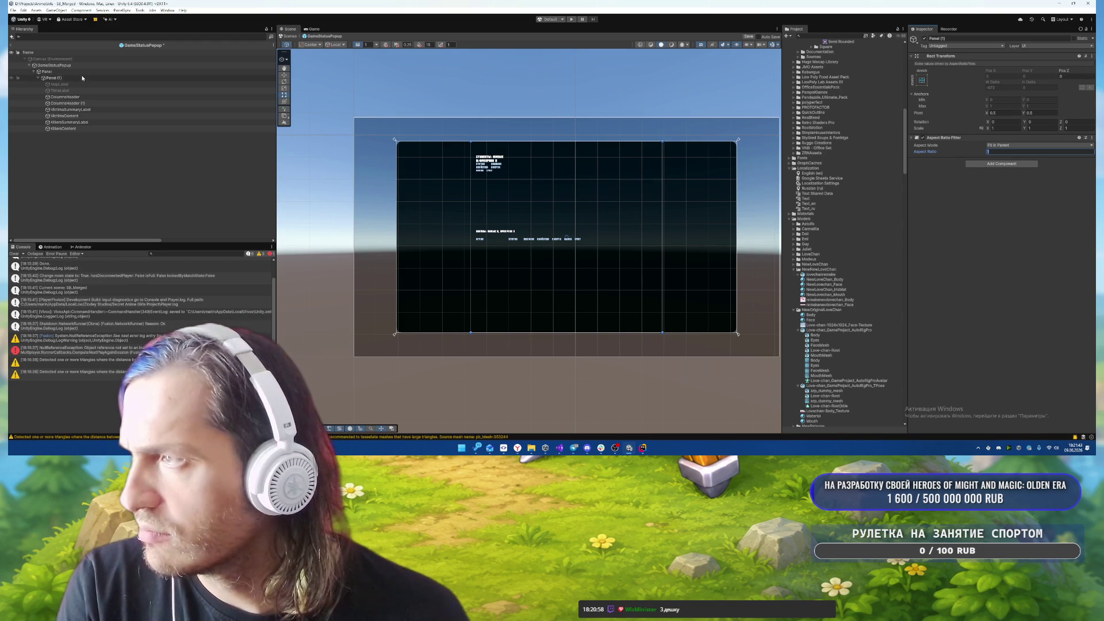
- Move the dark background Image and Canvas Renderer from the outer Panel onto Panel (1)
{"action": "left_click", "coordinate": [47, 71]}
{"action": "right_click", "coordinate": [951, 148]}
{"action": "right_click", "coordinate": [941, 151]}
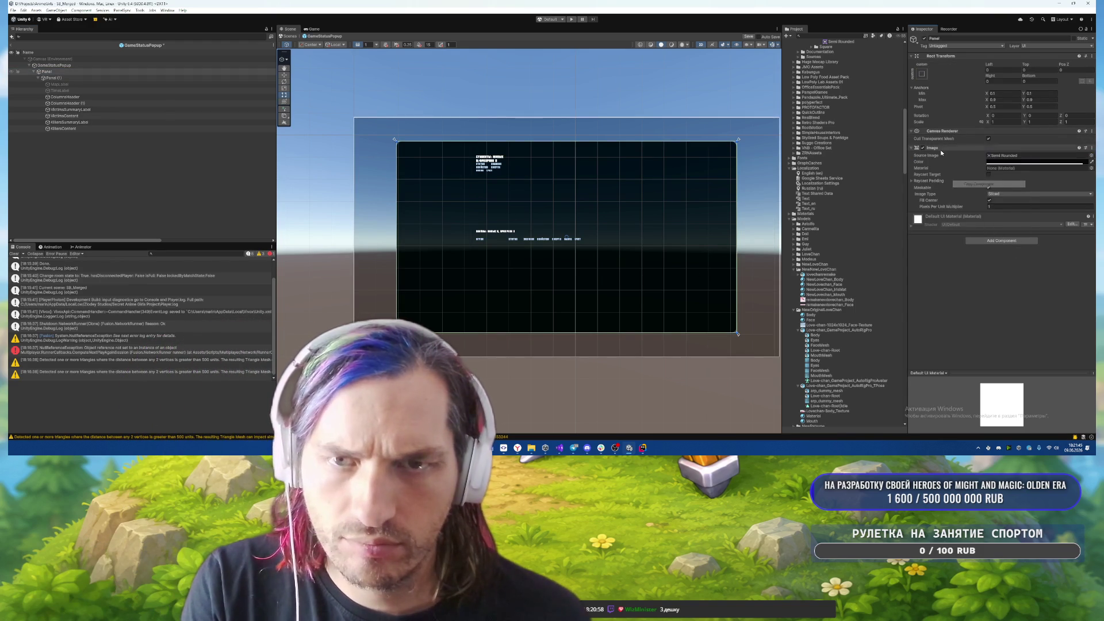
{"action": "right_click", "coordinate": [941, 151]}
{"action": "left_click", "coordinate": [969, 165]}
{"action": "right_click", "coordinate": [944, 131]}
{"action": "left_click", "coordinate": [970, 145]}
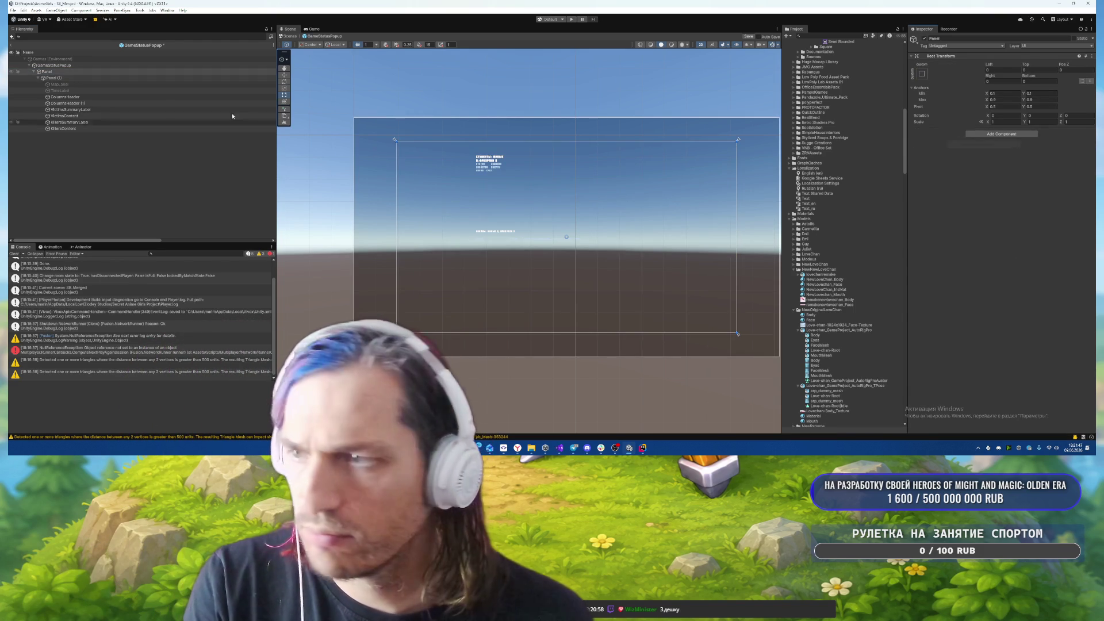
{"action": "left_click", "coordinate": [77, 79]}
{"action": "right_click", "coordinate": [939, 138]}
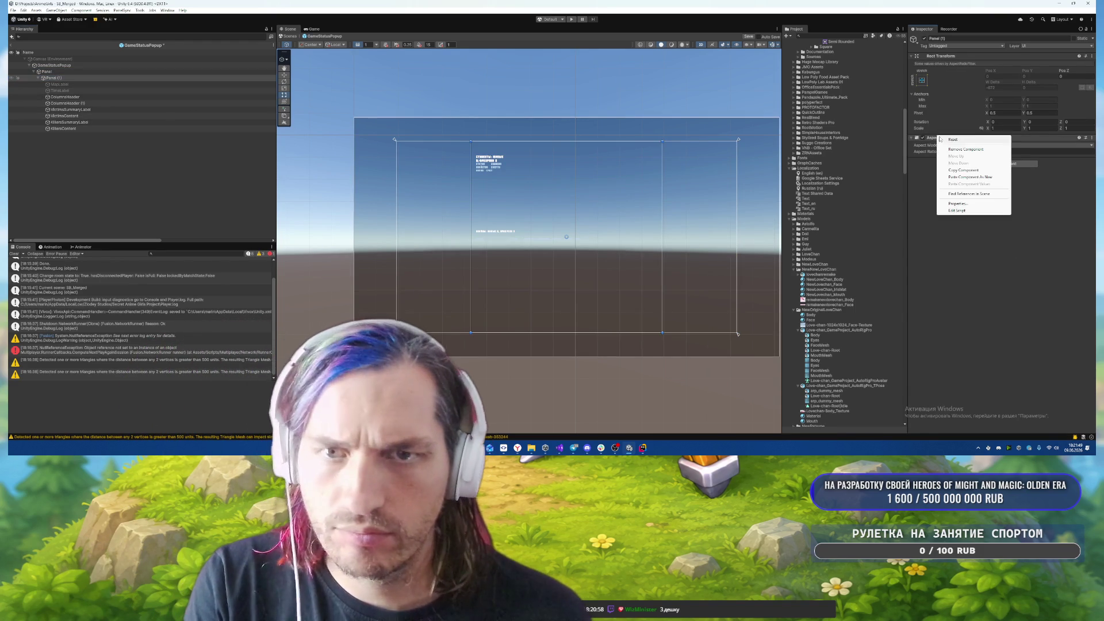
{"action": "left_click", "coordinate": [970, 177]}
- Set the Rect Transform Right to 0 on ColumnsHeader and ColumnsHeader (1)
{"action": "scroll", "coordinate": [632, 259], "scroll_direction": "up", "scroll_amount": 2}
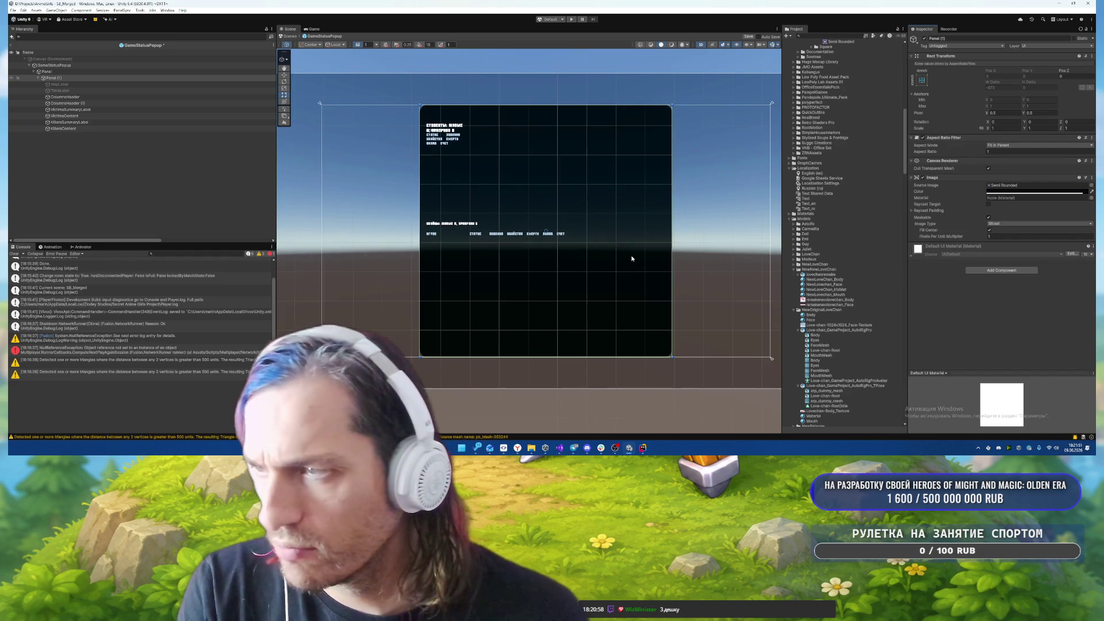
{"action": "left_click", "coordinate": [98, 98]}
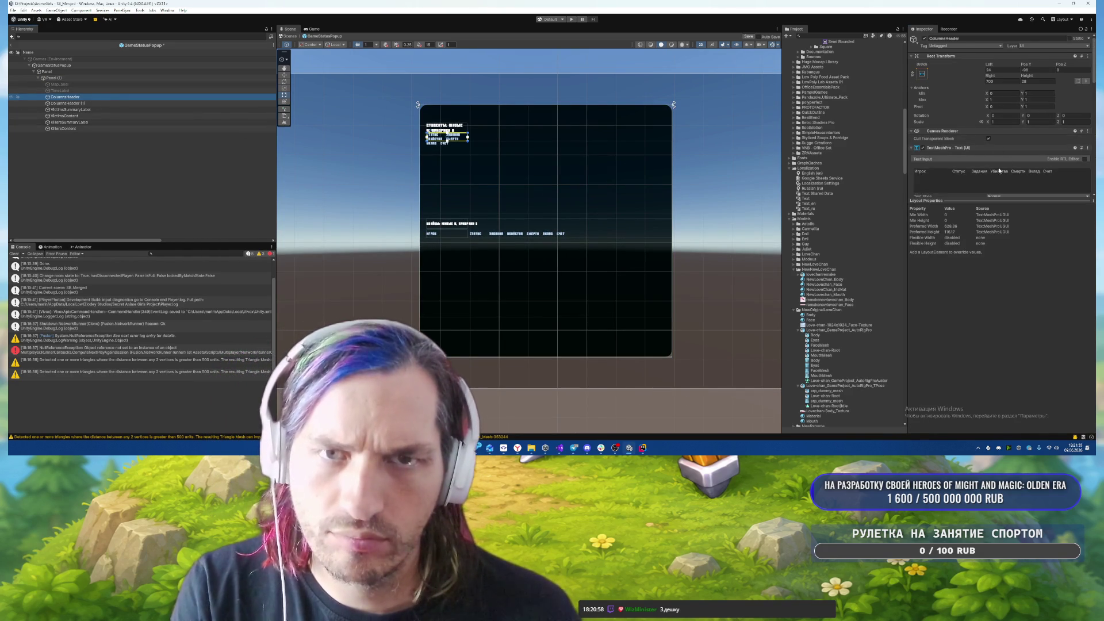
{"action": "left_click", "coordinate": [1004, 81]}
{"action": "type", "text": "0"}
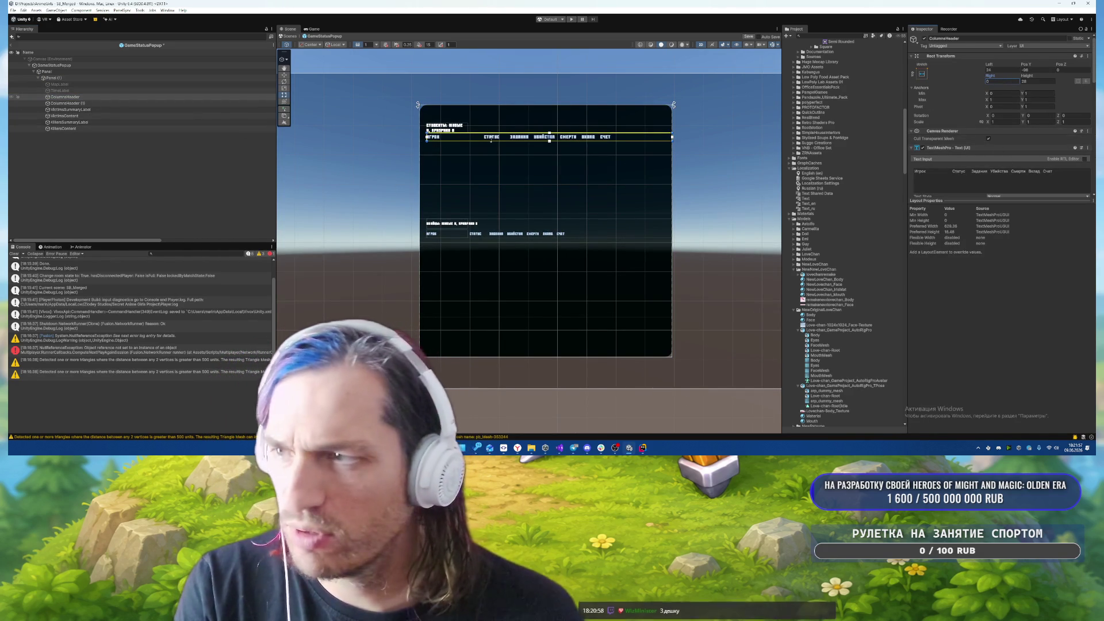
{"action": "left_click", "coordinate": [84, 103]}
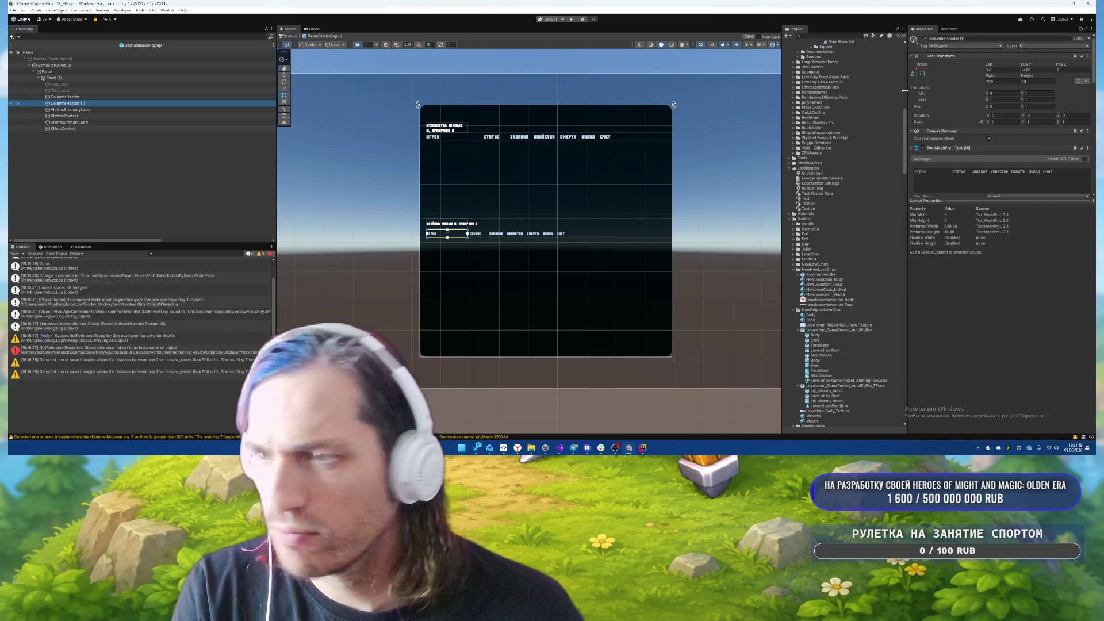
{"action": "left_click", "coordinate": [1004, 82]}
{"action": "type", "text": "0"}
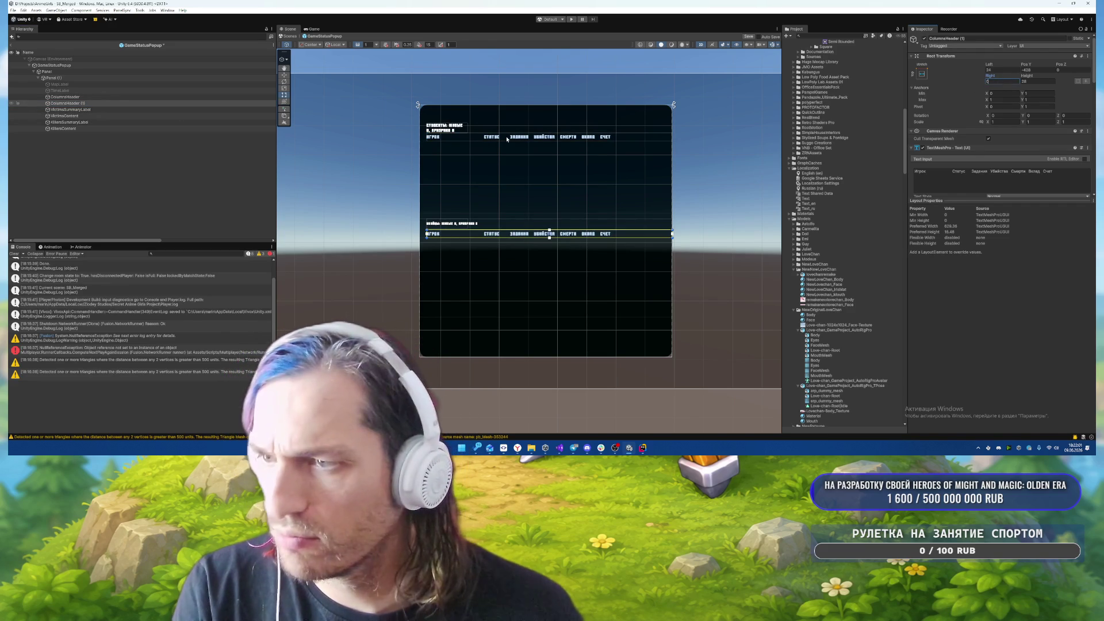
- Set the Rect Transform Right to 0 on VictimsSummaryLabel and KillersSummaryLabel
{"action": "left_click", "coordinate": [173, 115]}
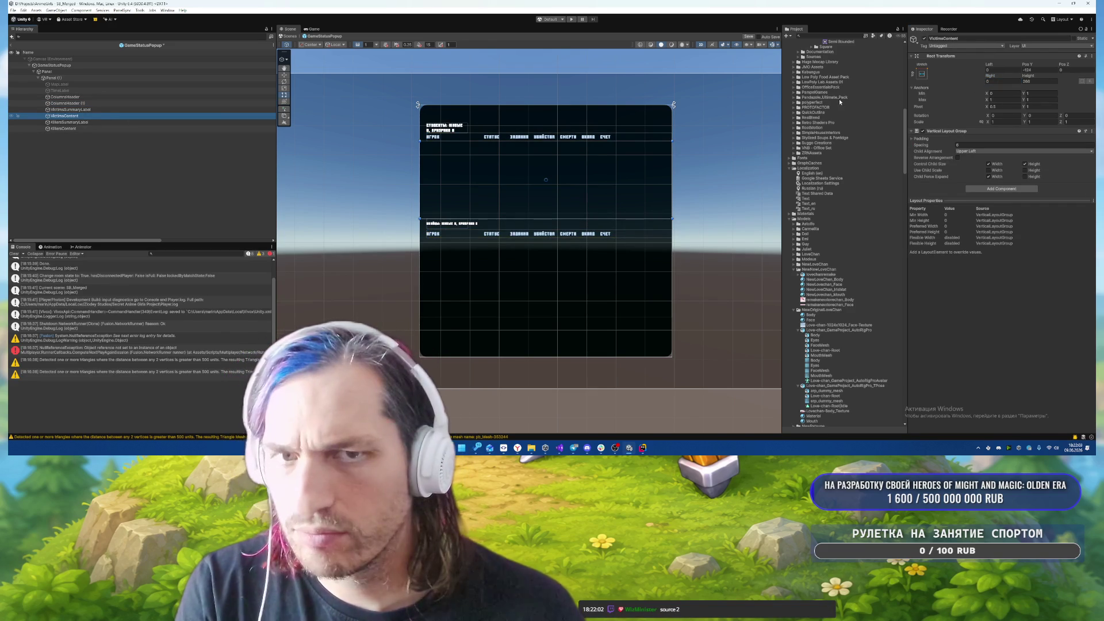
{"action": "key", "text": "Up"}
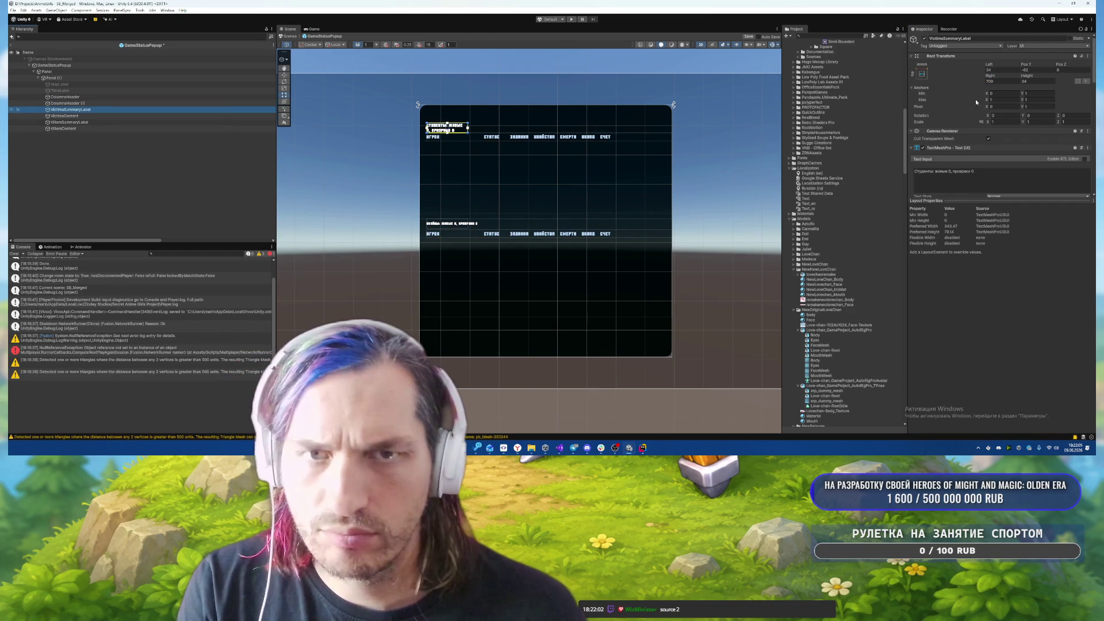
{"action": "type", "text": "0"}
{"action": "key", "text": "Return"}
{"action": "left_click", "coordinate": [80, 129]}
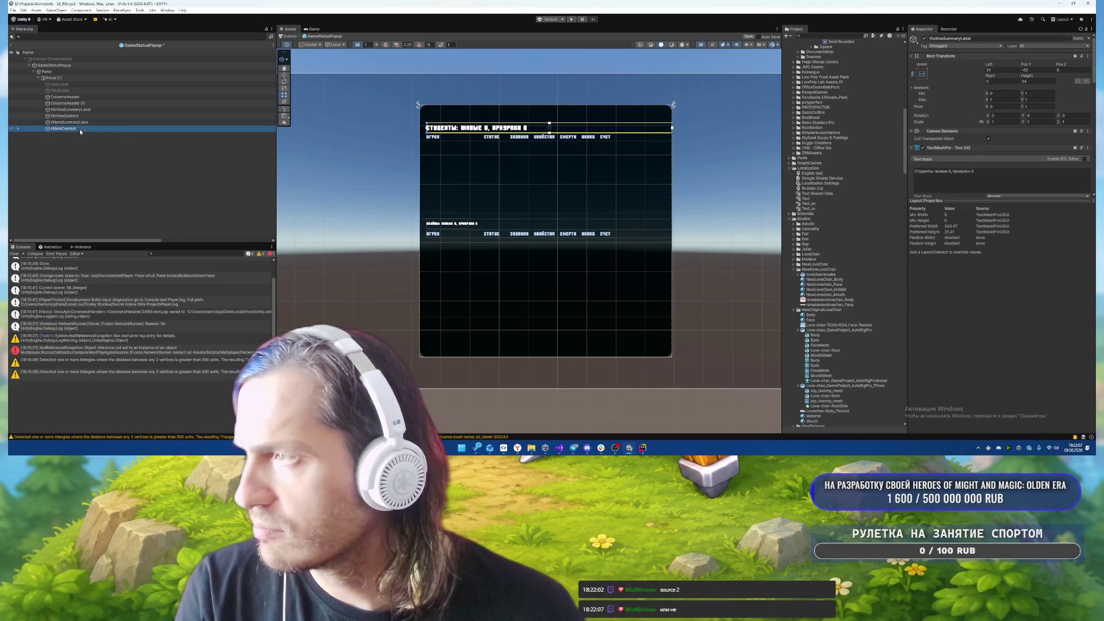
{"action": "key", "text": "Up"}
{"action": "left_click", "coordinate": [1004, 81]}
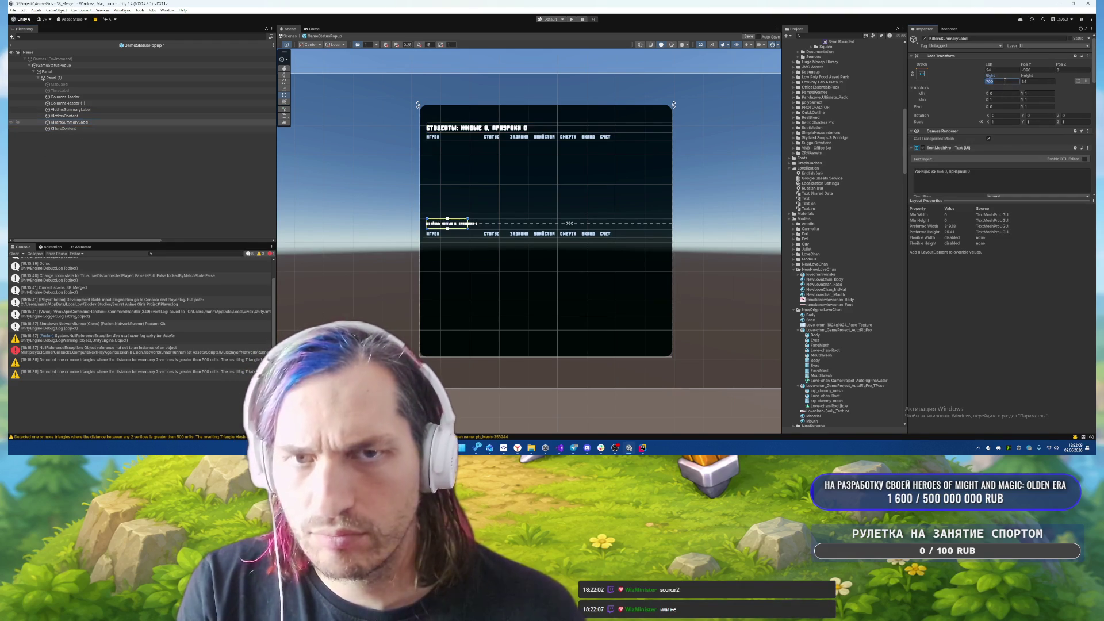
{"action": "type", "text": "0"}
{"action": "key", "text": "Return"}
{"action": "left_click", "coordinate": [102, 96]}
{"action": "left_click", "coordinate": [112, 85]}
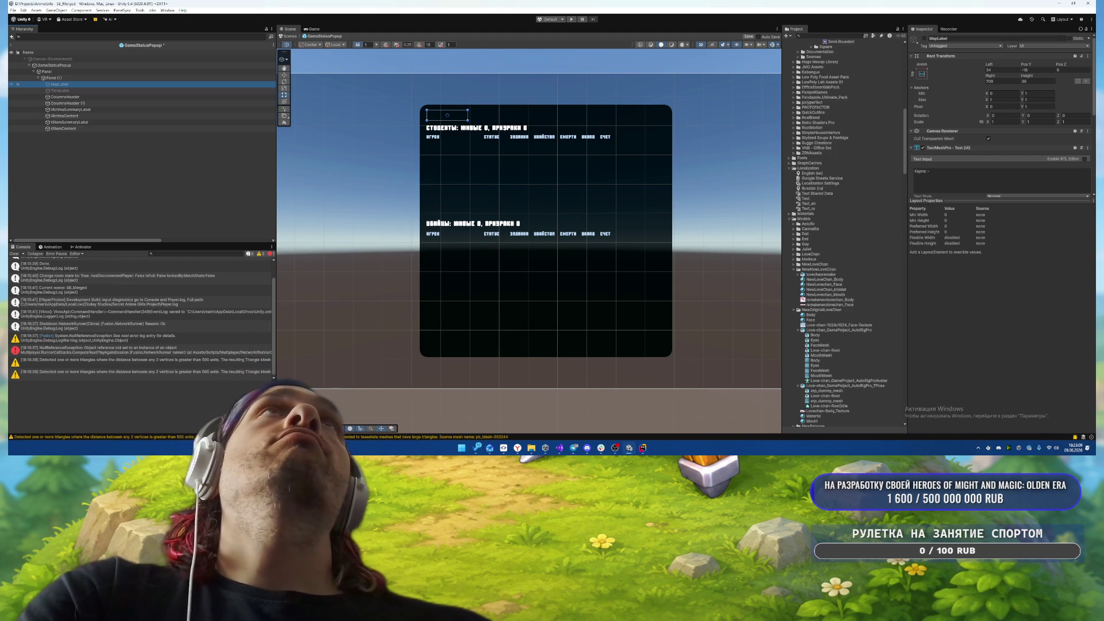
{"action": "key", "text": "alt+Tab"}
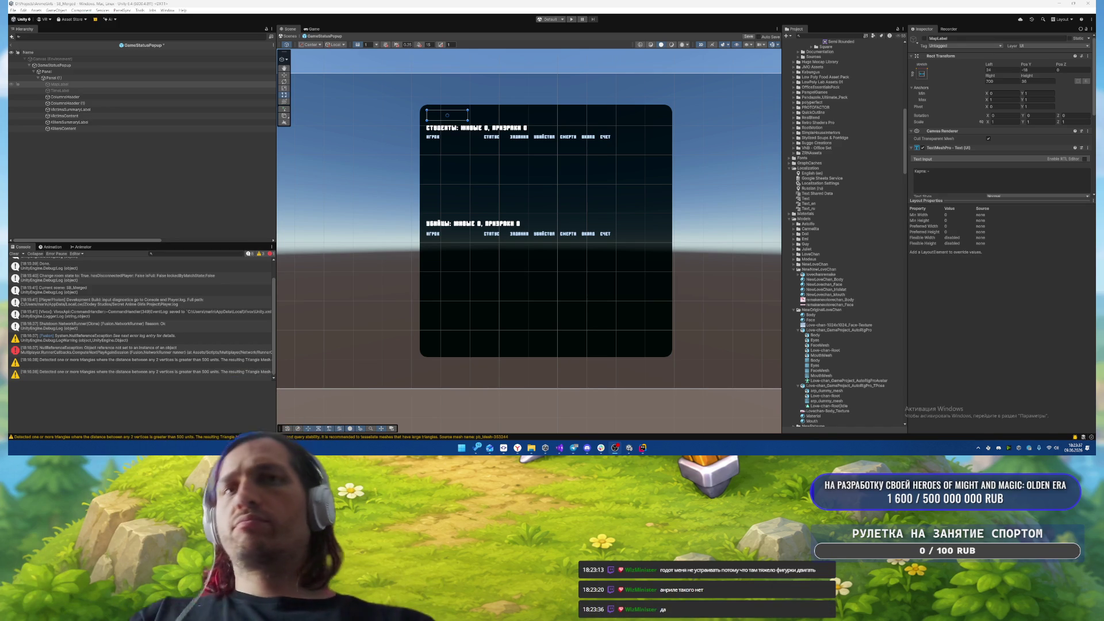
{"action": "mouse_move", "coordinate": [517, 448]}
{"action": "left_click", "coordinate": [529, 412]}
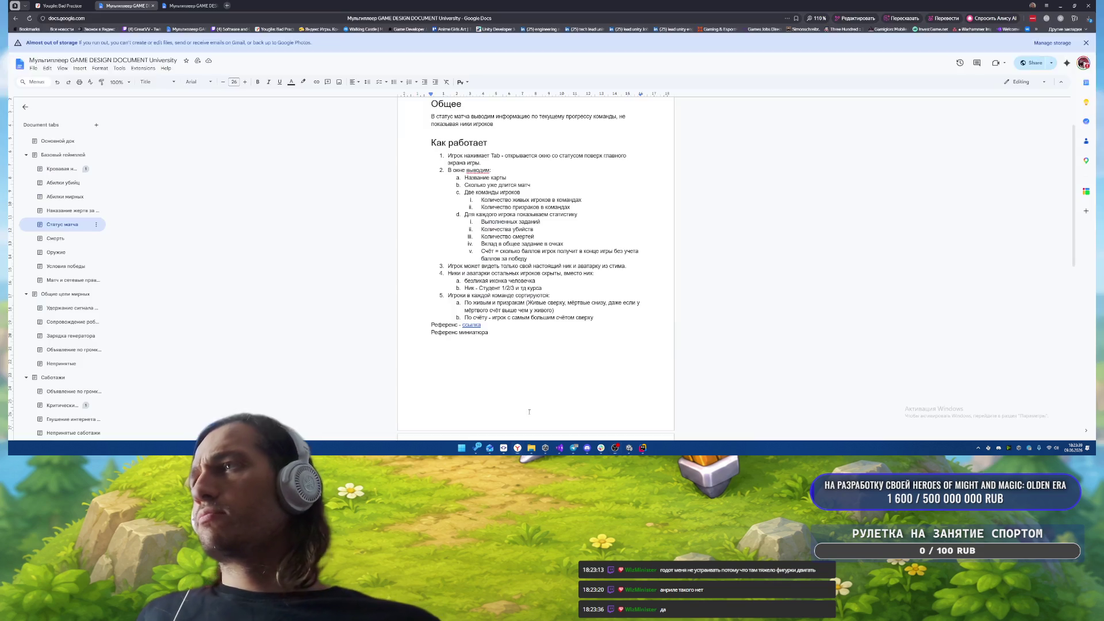
{"action": "left_click", "coordinate": [82, 4]}
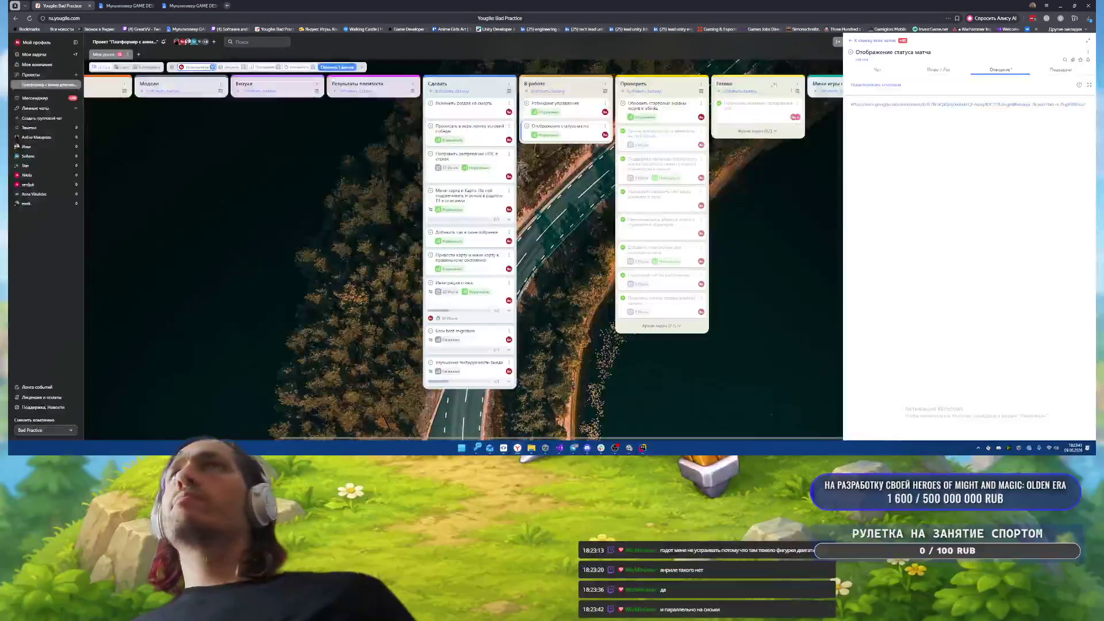
{"action": "left_click", "coordinate": [875, 105]}
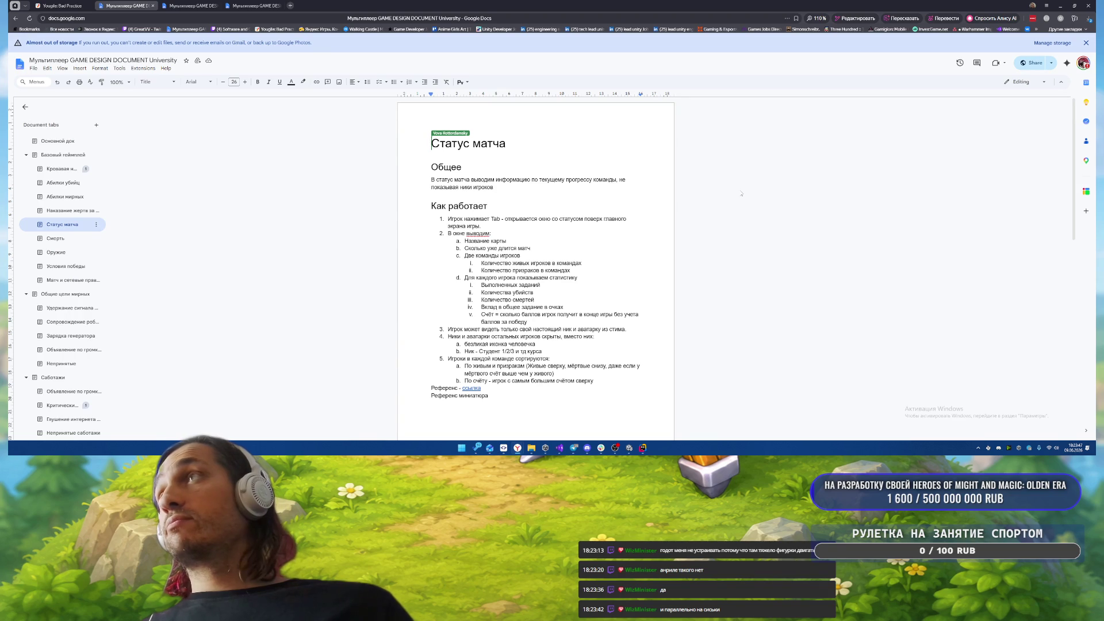
{"action": "scroll", "coordinate": [740, 194], "scroll_direction": "down", "scroll_amount": 10}
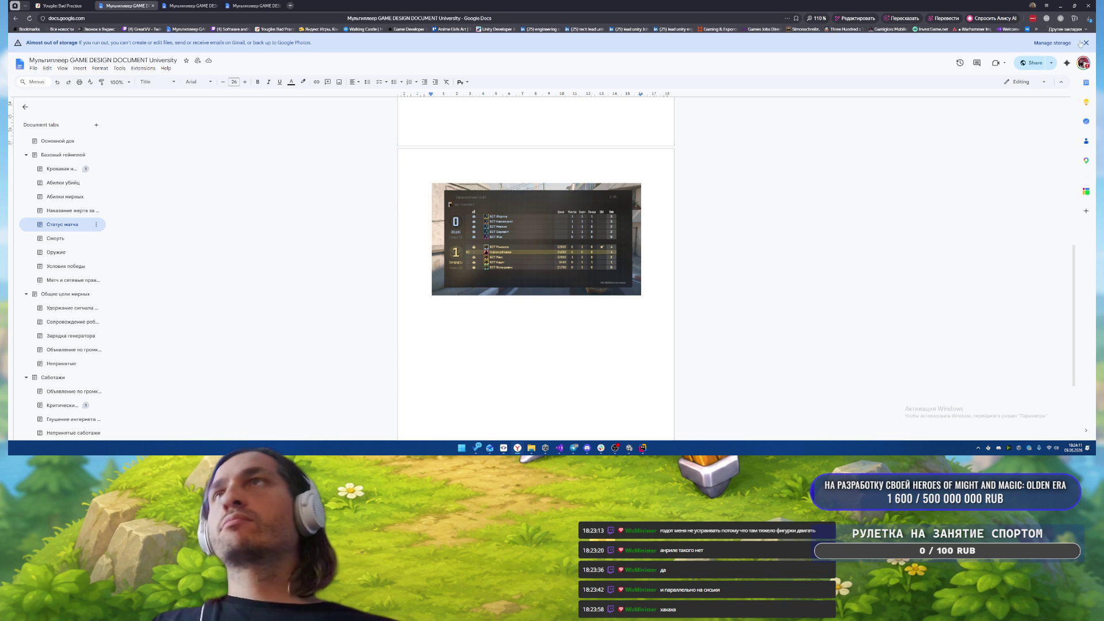
{"action": "left_click", "coordinate": [1061, 5]}
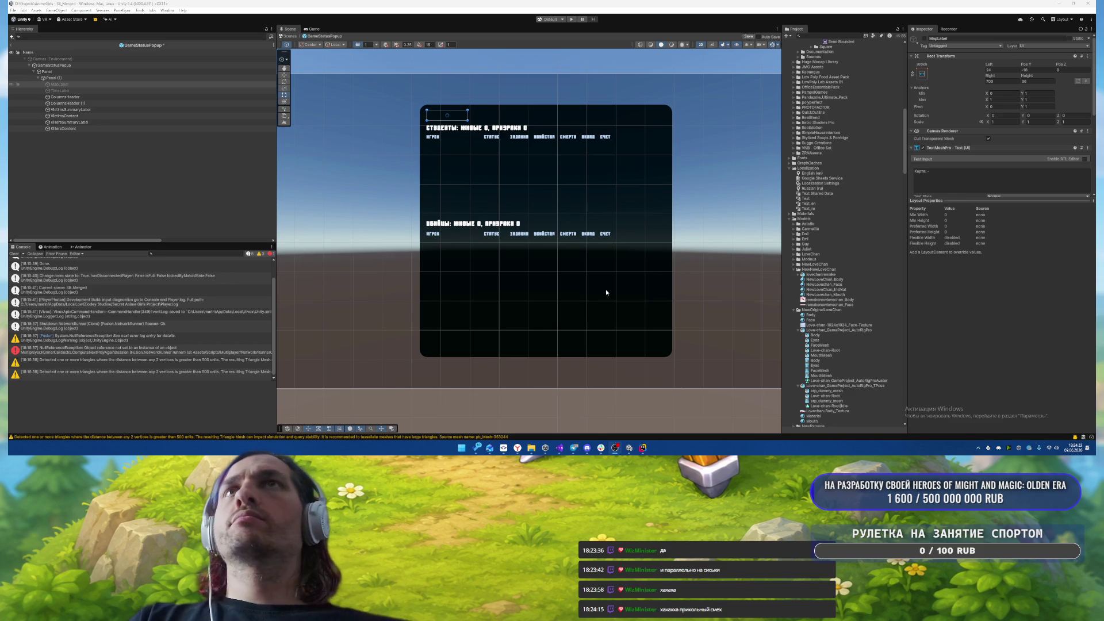
{"action": "mouse_move", "coordinate": [967, 201]}
{"action": "left_mouse_down"}
{"action": "mouse_move", "coordinate": [969, 336]}
{"action": "mouse_move", "coordinate": [969, 317]}
{"action": "left_mouse_up"}
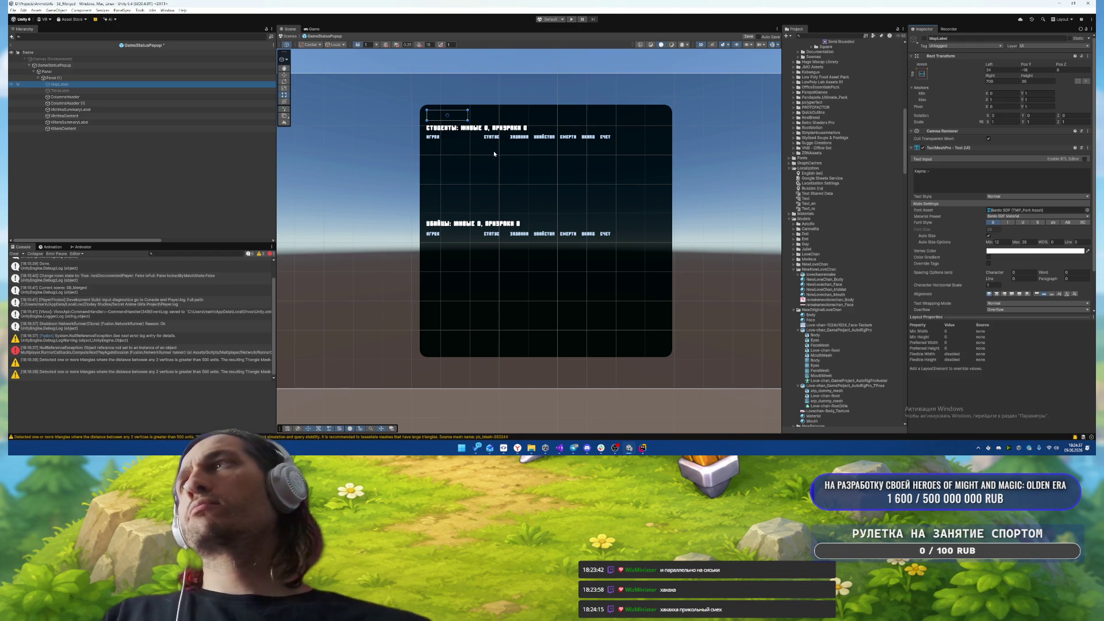
{"action": "left_click", "coordinate": [109, 128]}
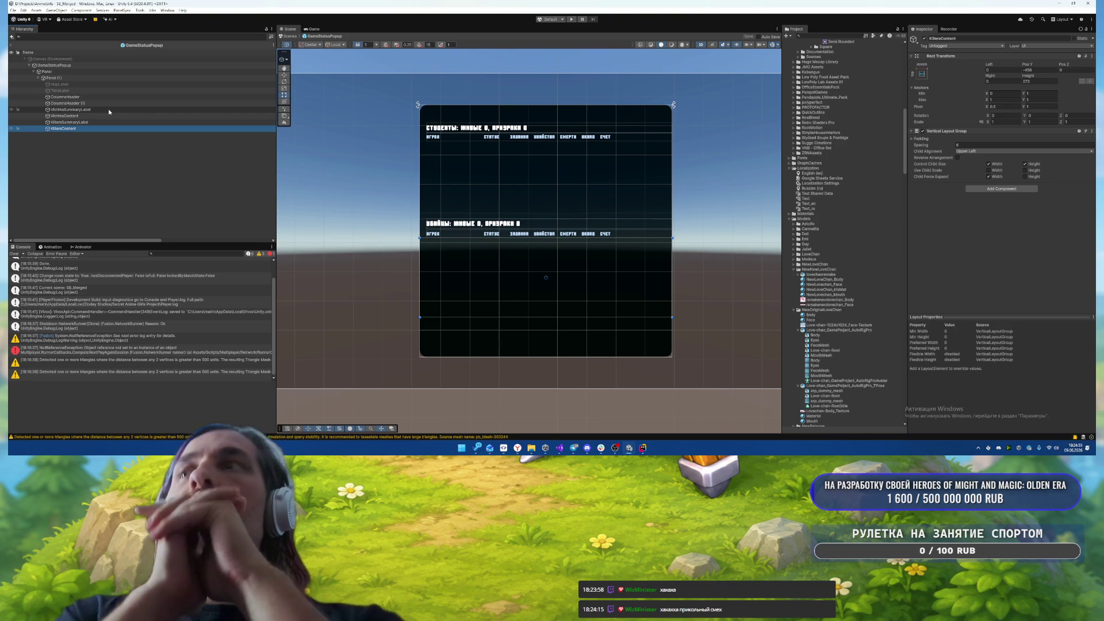
{"action": "mouse_move", "coordinate": [643, 452]}
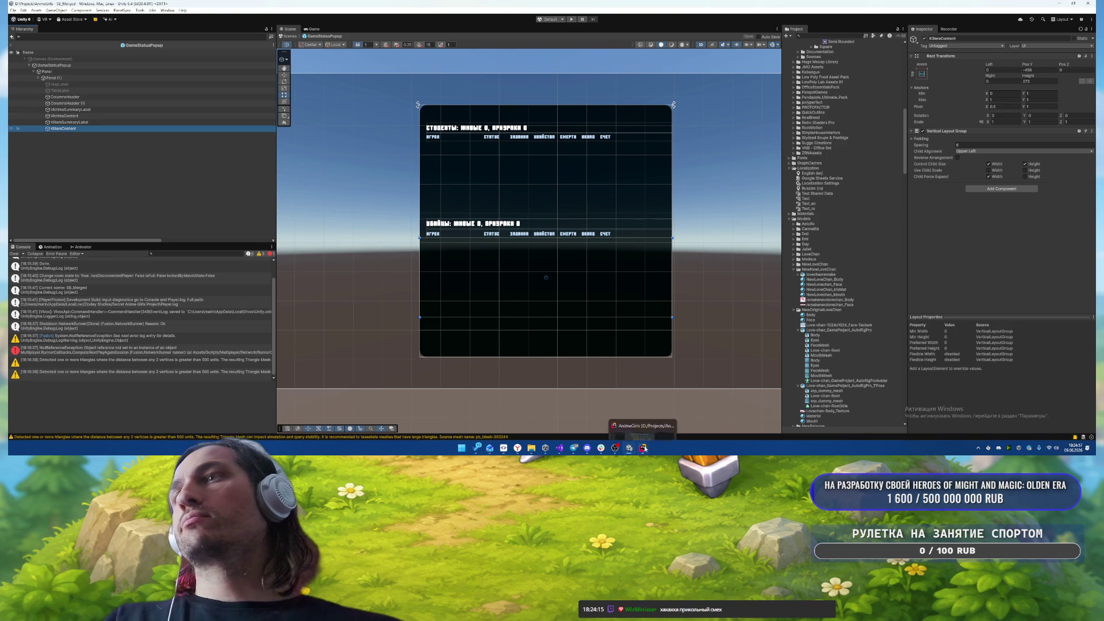
- Open the GameStatusPopup script in Rider via the project-wide search
{"action": "left_click", "coordinate": [643, 452]}
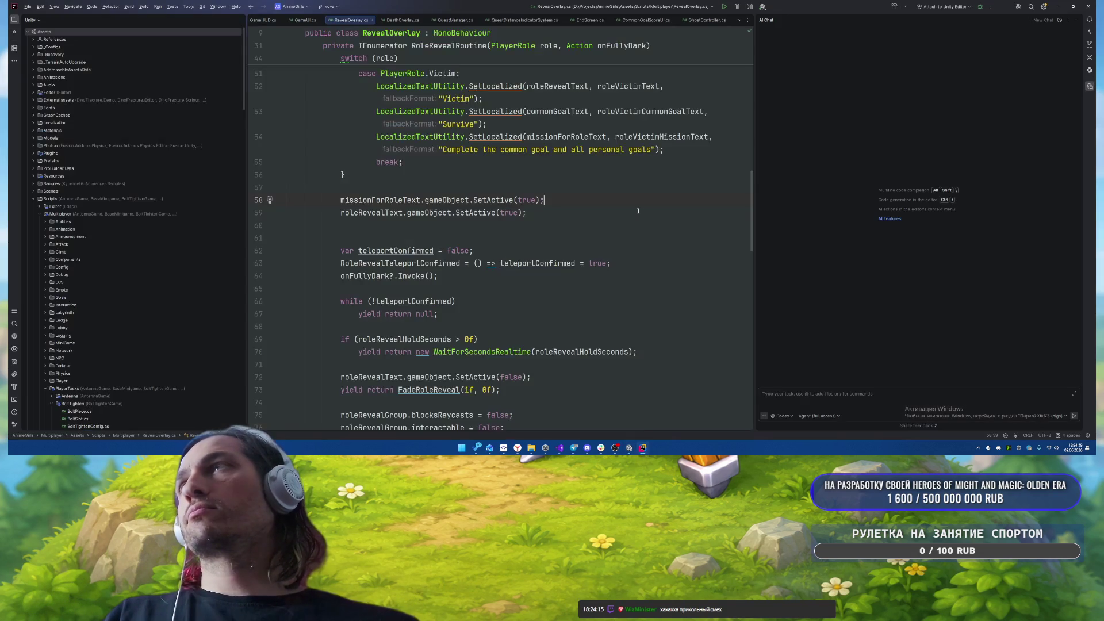
{"action": "scroll", "coordinate": [571, 229], "scroll_direction": "up", "scroll_amount": 10}
{"action": "scroll", "coordinate": [571, 229], "scroll_direction": "up", "scroll_amount": 5}
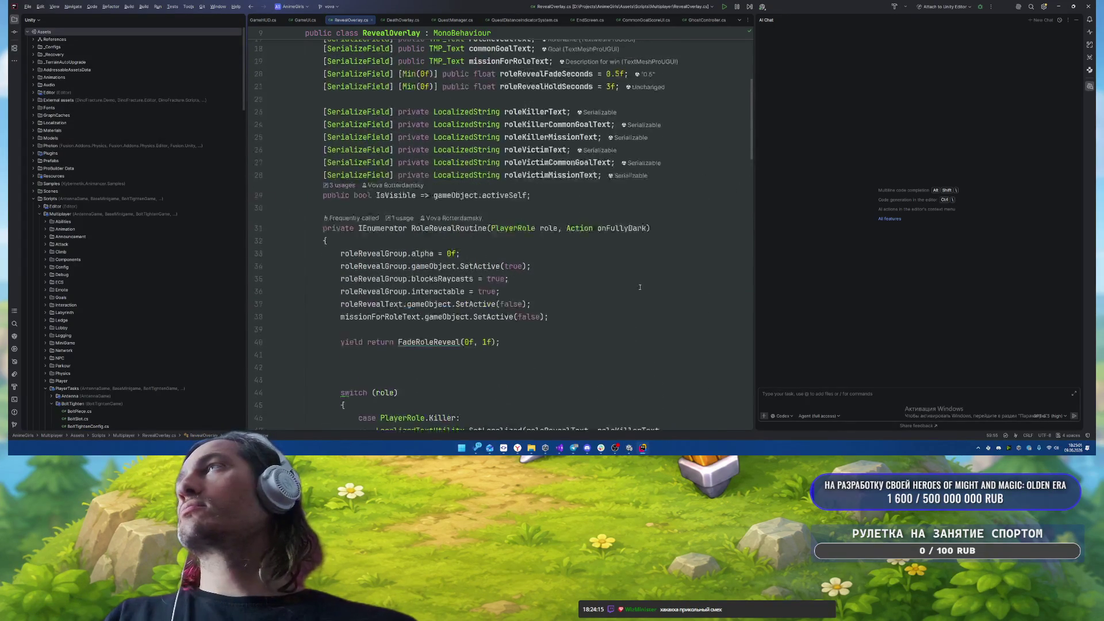
{"action": "left_click", "coordinate": [571, 289]}
{"action": "key", "text": "shift"}
{"action": "key", "text": "shift"}
{"action": "type", "text": "Game"}
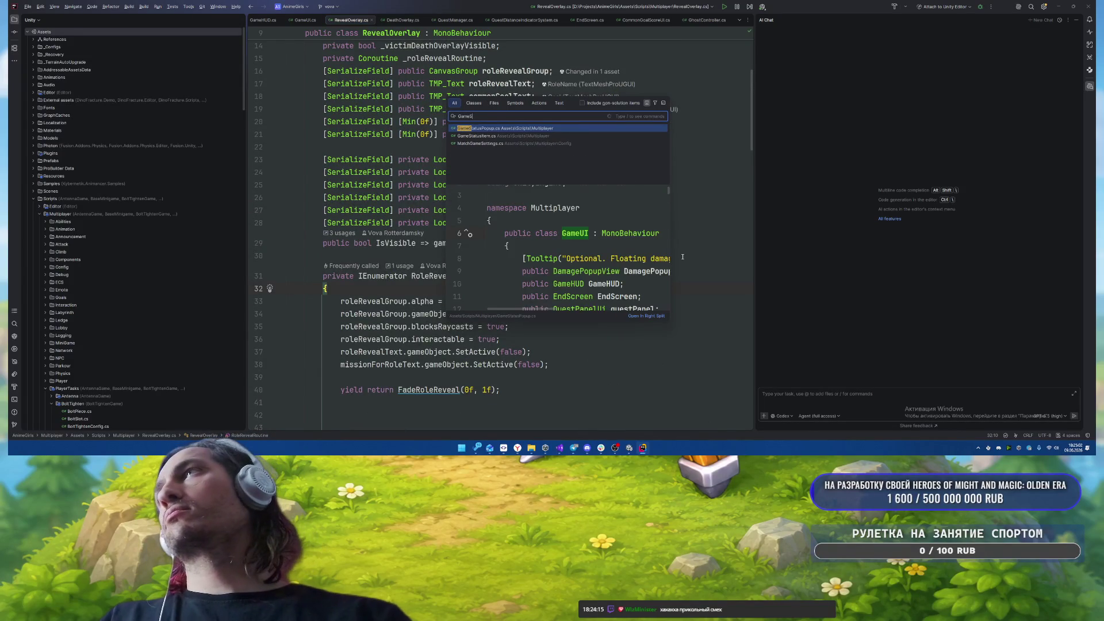
{"action": "type", "text": "S"}
{"action": "key", "text": "Return"}
{"action": "key", "text": "alt+Tab"}
{"action": "key", "text": "alt+Tab"}
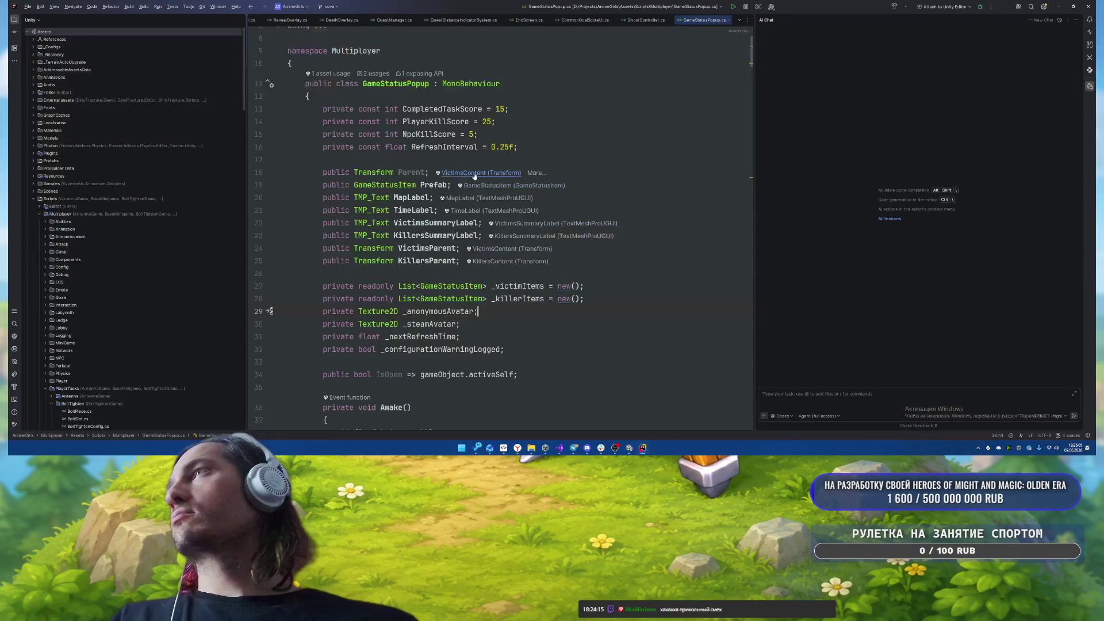
- Check in Unity which object the script's Parent reference points to
{"action": "scroll", "coordinate": [635, 181], "scroll_direction": "down", "scroll_amount": 6}
{"action": "scroll", "coordinate": [635, 181], "scroll_direction": "down", "scroll_amount": 15}
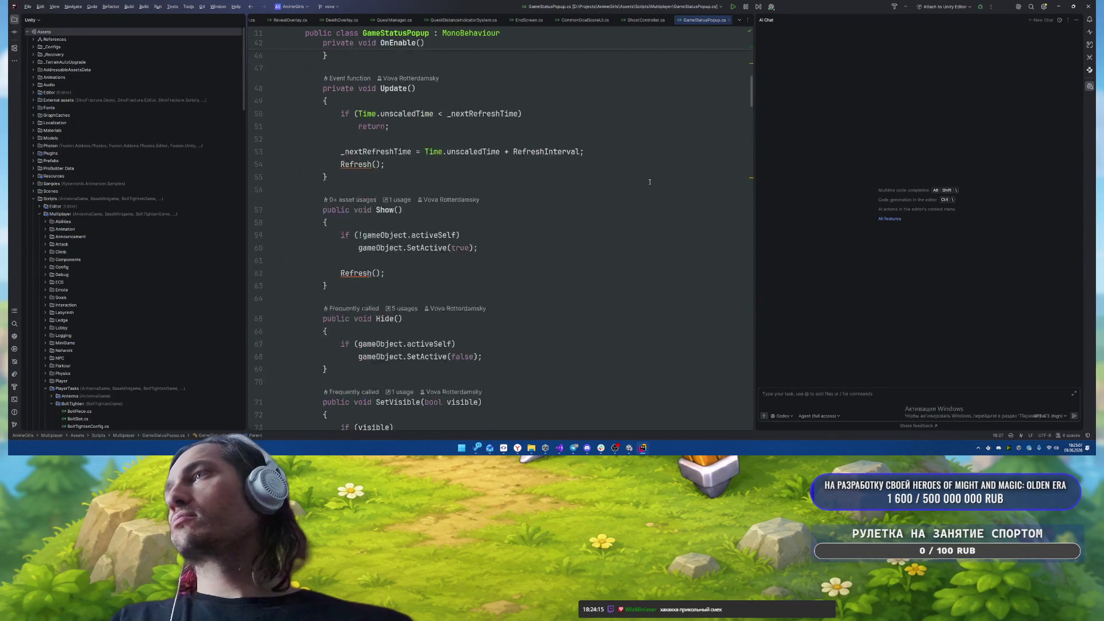
{"action": "scroll", "coordinate": [611, 271], "scroll_direction": "up", "scroll_amount": 8}
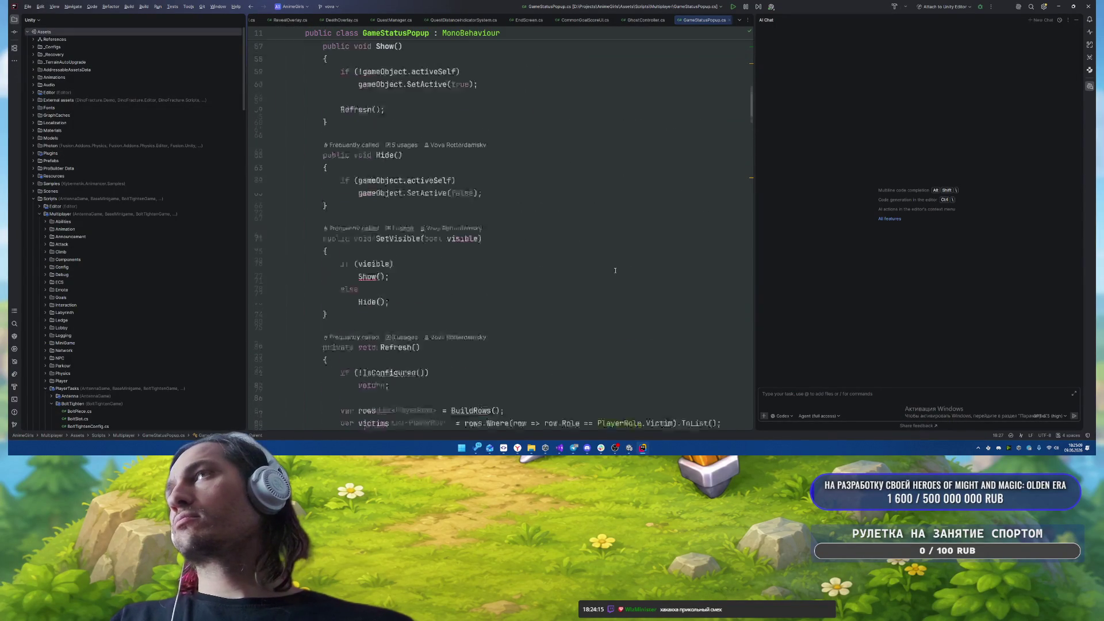
{"action": "scroll", "coordinate": [612, 271], "scroll_direction": "down", "scroll_amount": 3}
{"action": "key", "text": "alt+Tab"}
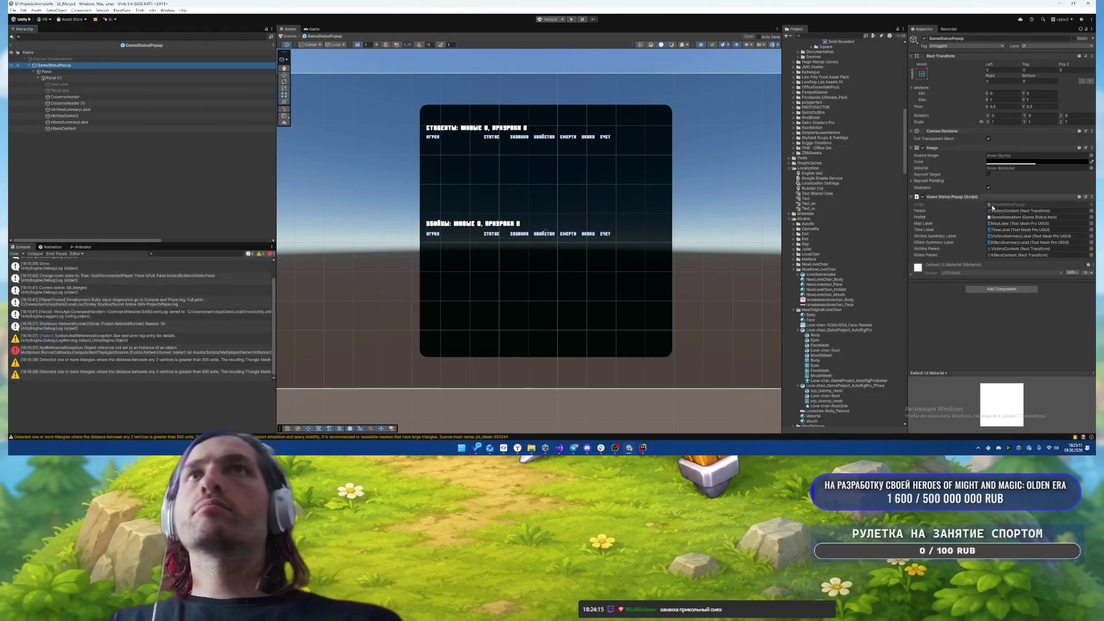
{"action": "left_click", "coordinate": [1007, 211]}
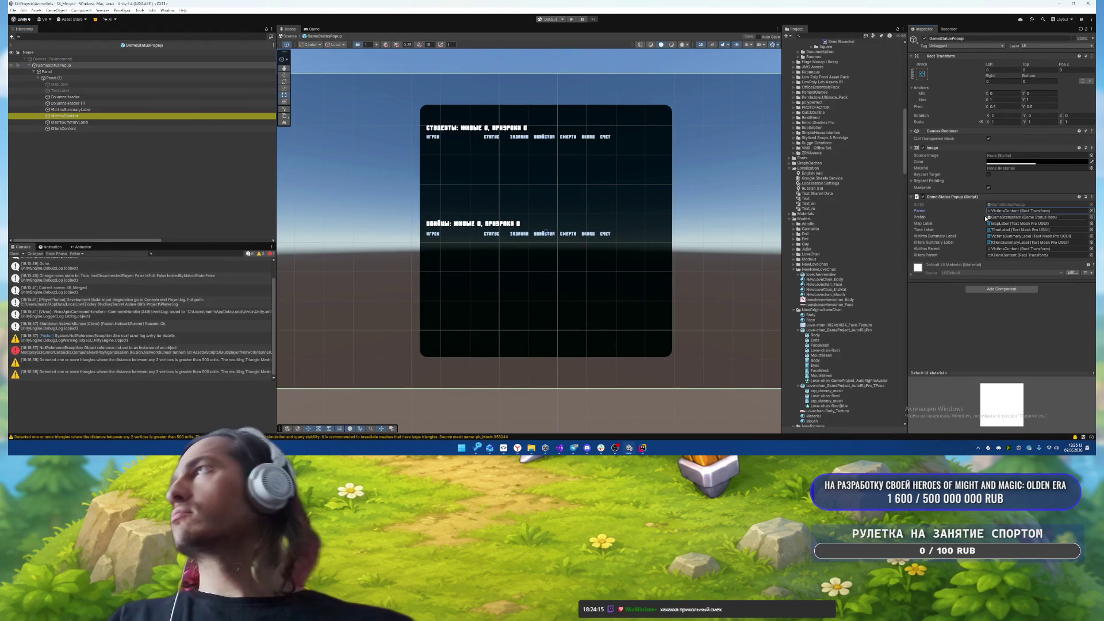
{"action": "key", "text": "alt+Tab"}
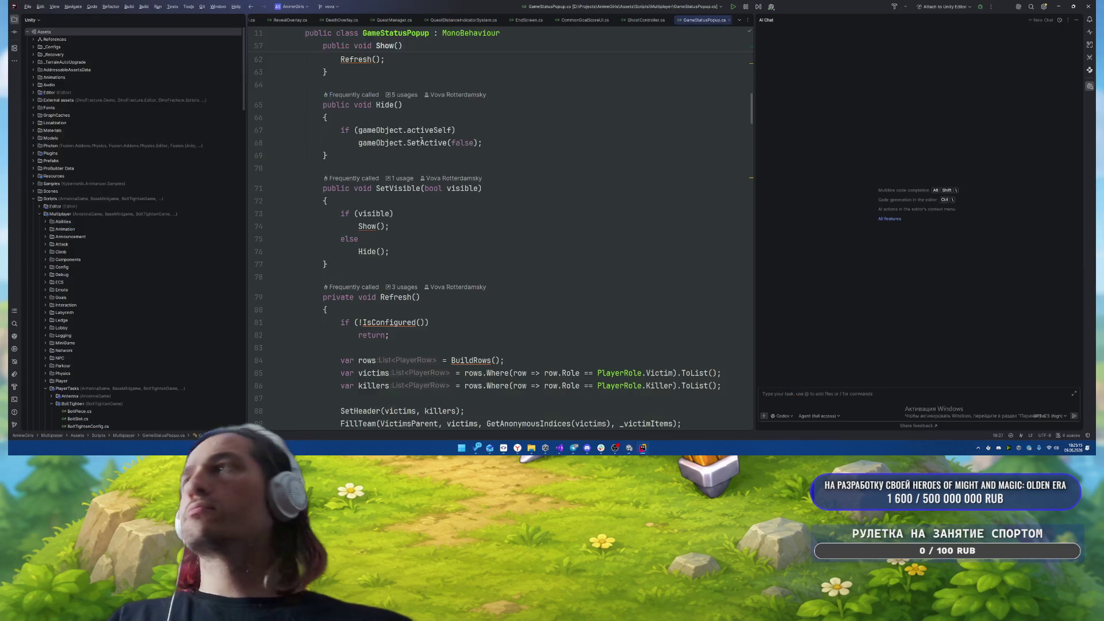
- Delete the unused 'public Transform Parent;' line from GameStatusPopup.cs and review the Refresh code
{"action": "scroll", "coordinate": [417, 149], "scroll_direction": "up", "scroll_amount": 10}
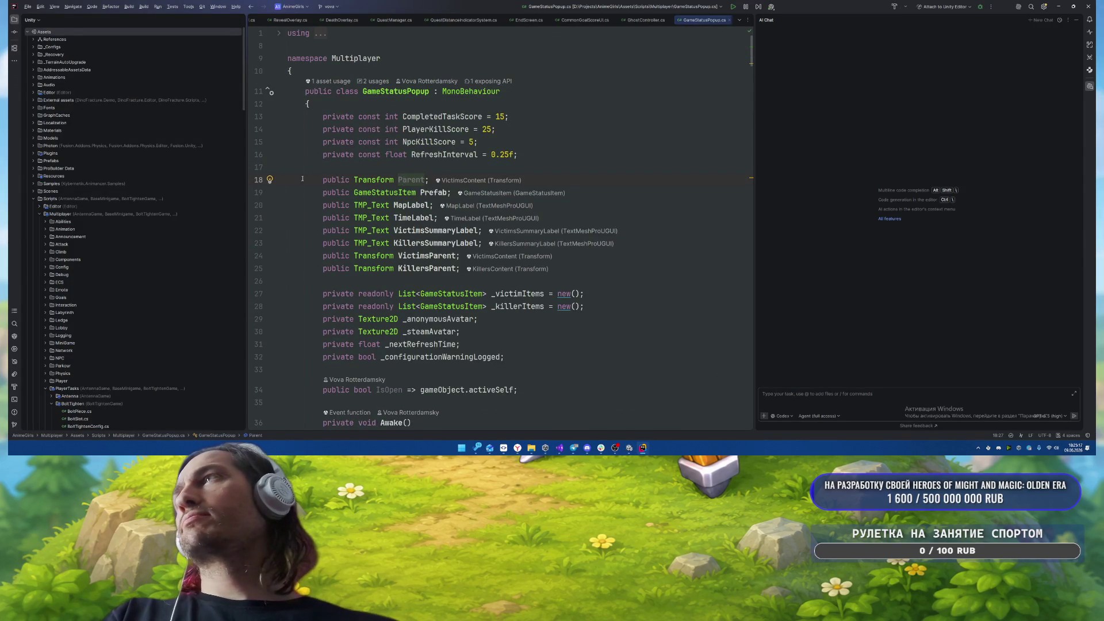
{"action": "triple_click", "coordinate": [302, 179]}
{"action": "key", "text": "BackSpace"}
{"action": "left_click", "coordinate": [650, 157]}
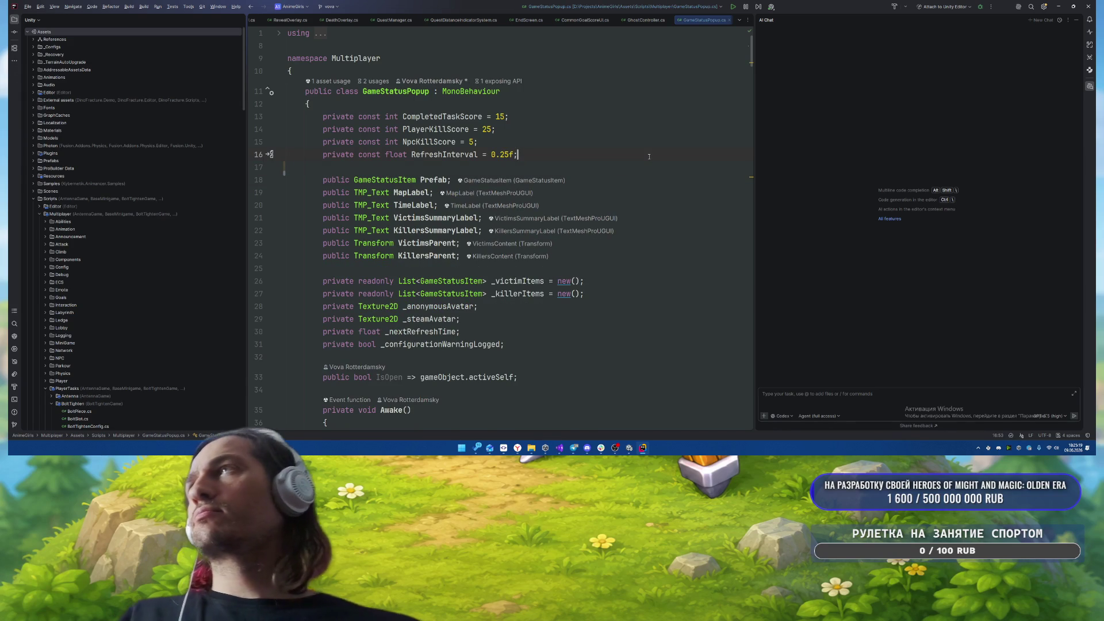
{"action": "scroll", "coordinate": [639, 147], "scroll_direction": "down", "scroll_amount": 3}
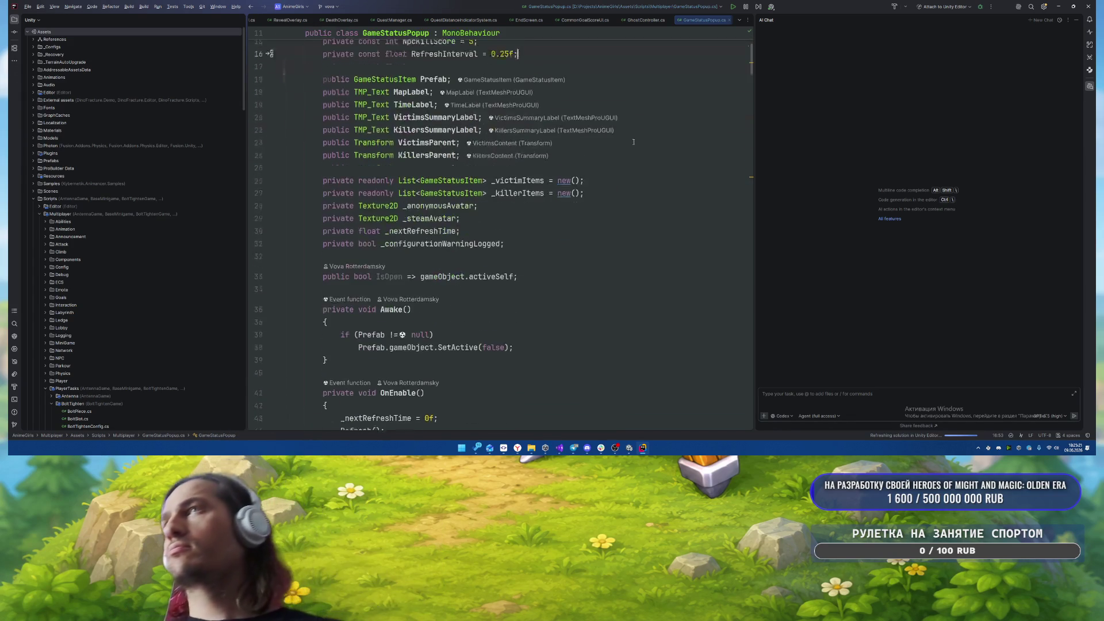
{"action": "scroll", "coordinate": [633, 142], "scroll_direction": "down", "scroll_amount": 10}
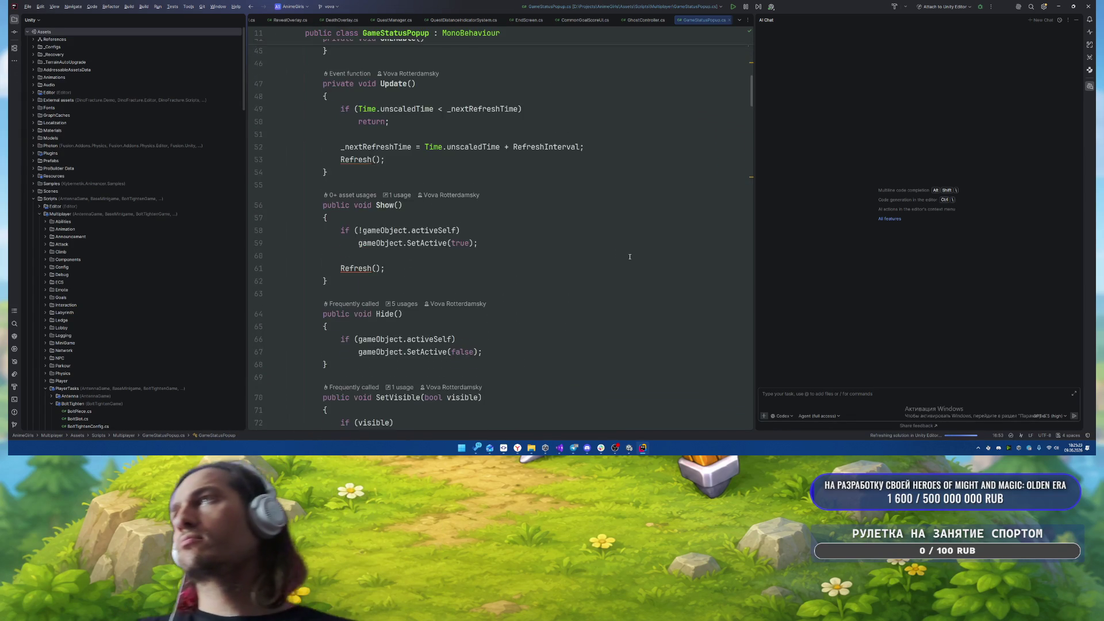
{"action": "scroll", "coordinate": [629, 257], "scroll_direction": "down", "scroll_amount": 10}
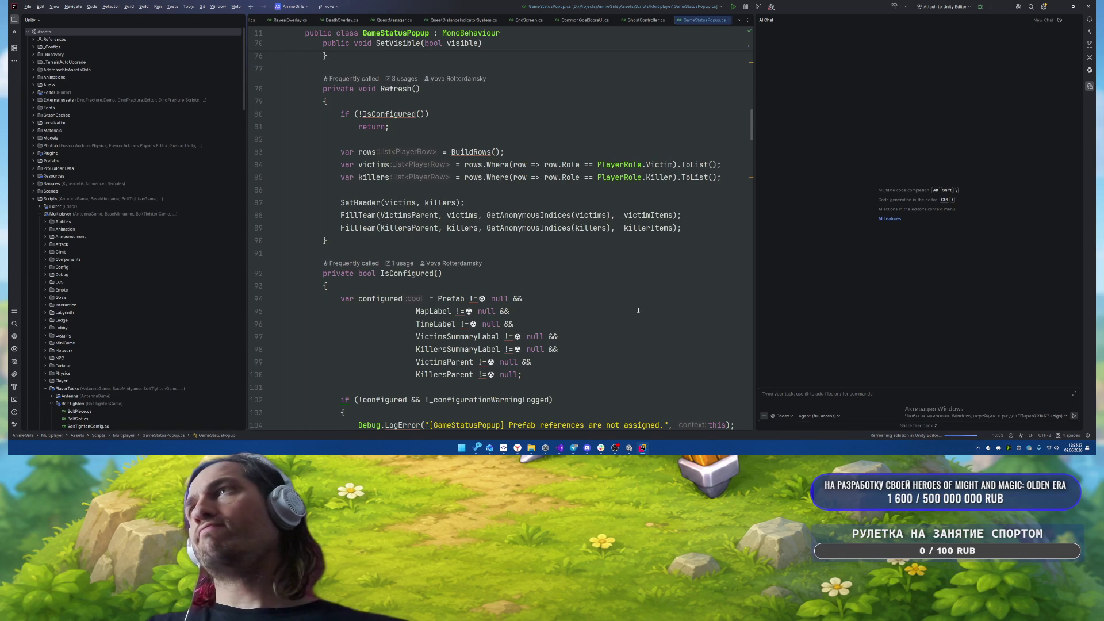
{"action": "left_click", "coordinate": [528, 126]}
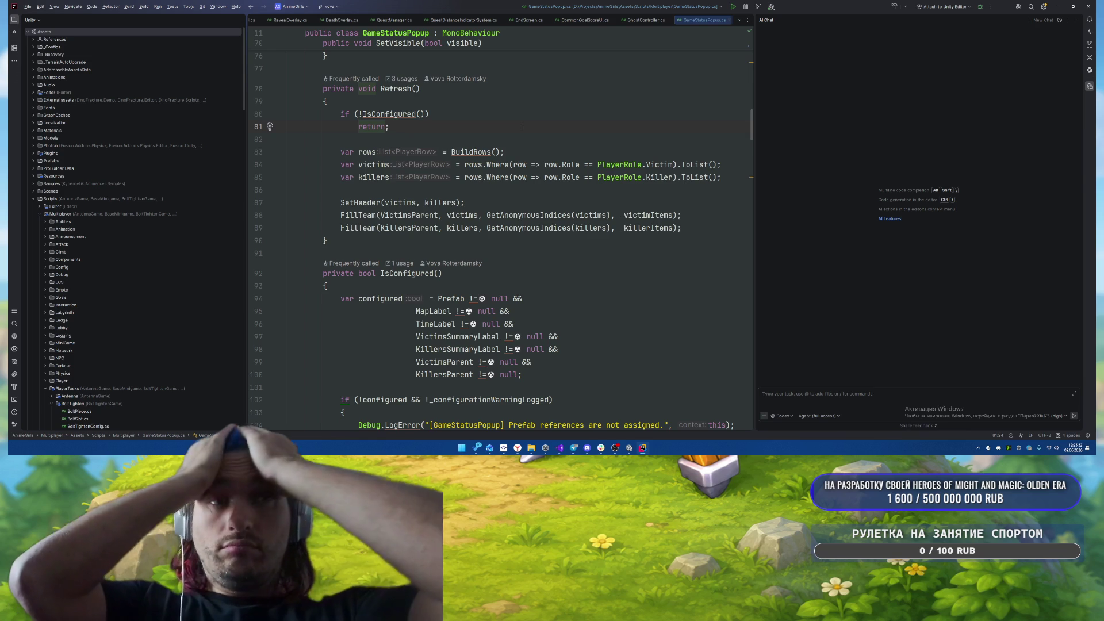
{"action": "key", "text": "alt+Tab"}
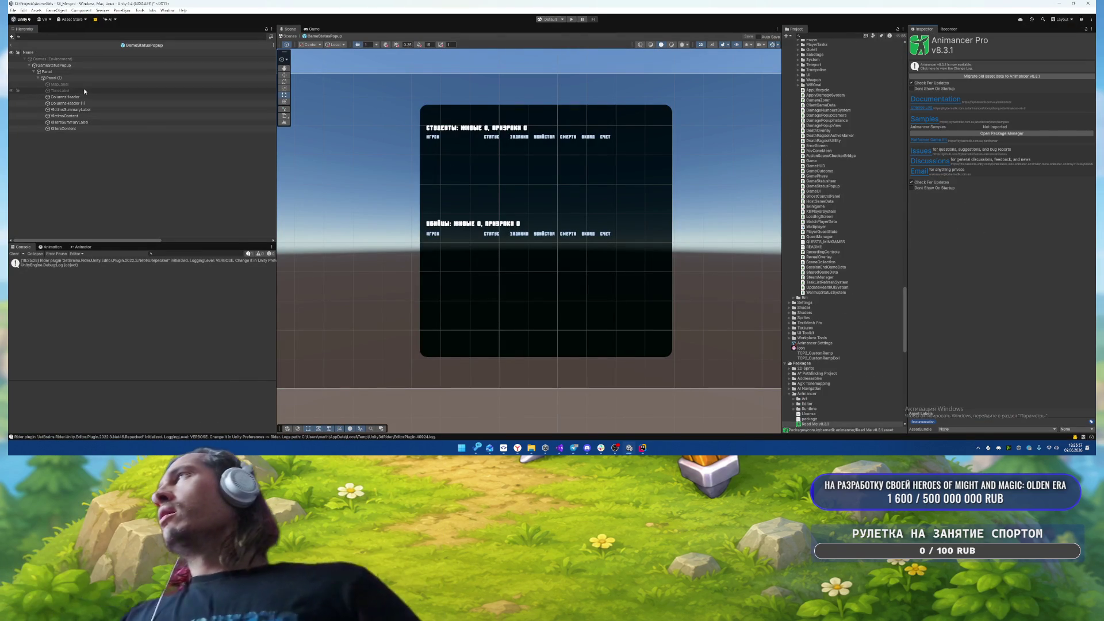
- Compare ColumnsHeader and ColumnsHeader (1), then ping GameStatusItem from GameStatusPopup's Prefab field
{"action": "left_click", "coordinate": [80, 103]}
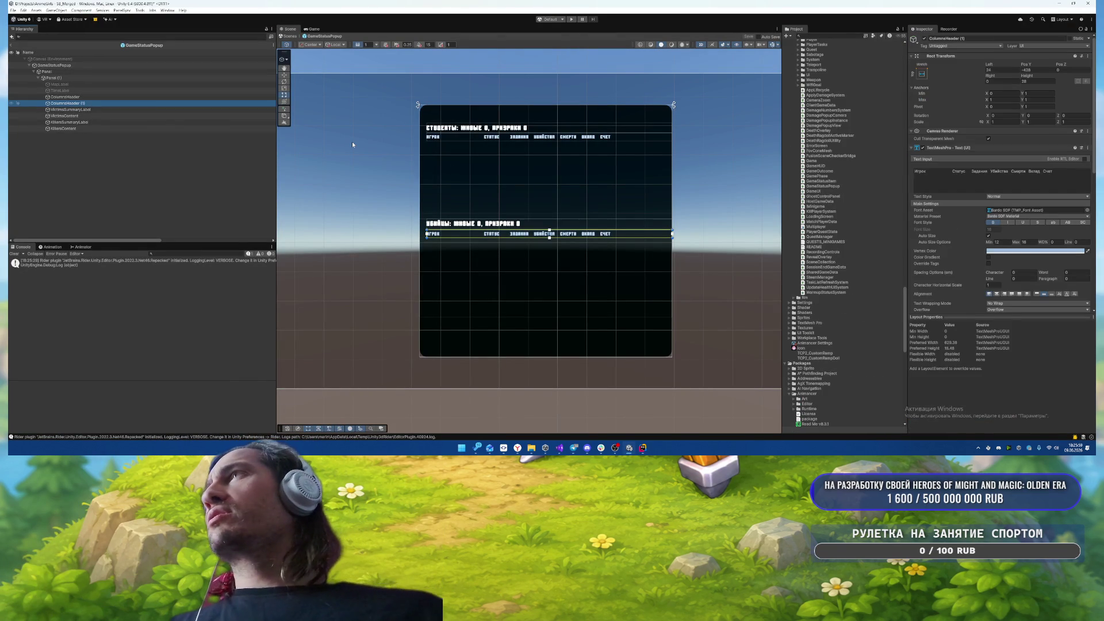
{"action": "left_click", "coordinate": [118, 96]}
{"action": "left_click", "coordinate": [119, 103]}
{"action": "left_click", "coordinate": [118, 97]}
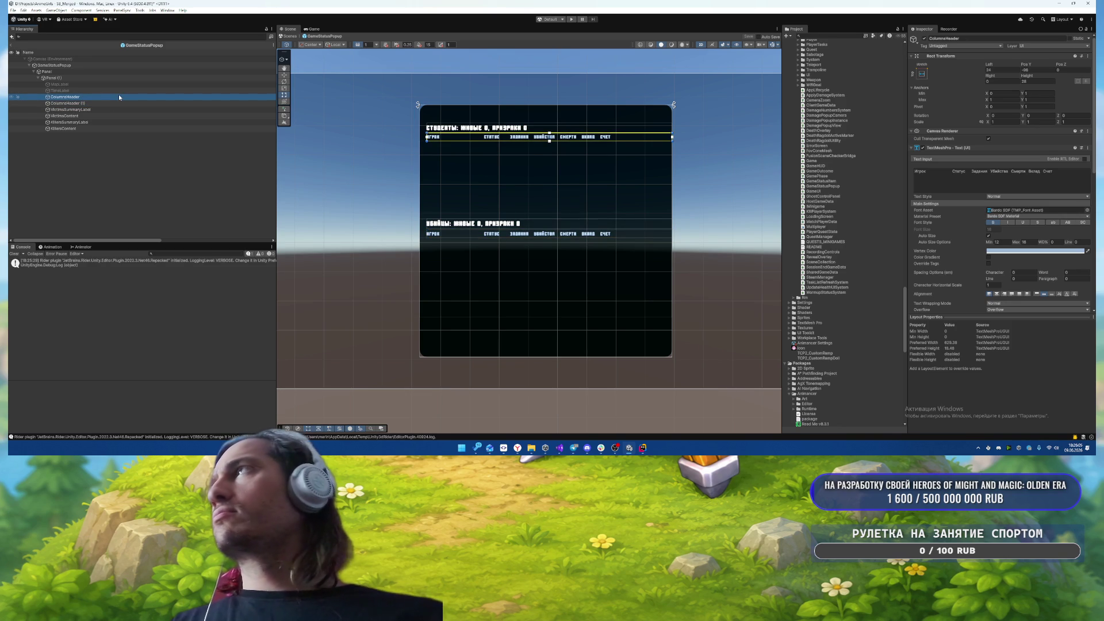
{"action": "key", "text": "Down"}
{"action": "key", "text": "Up"}
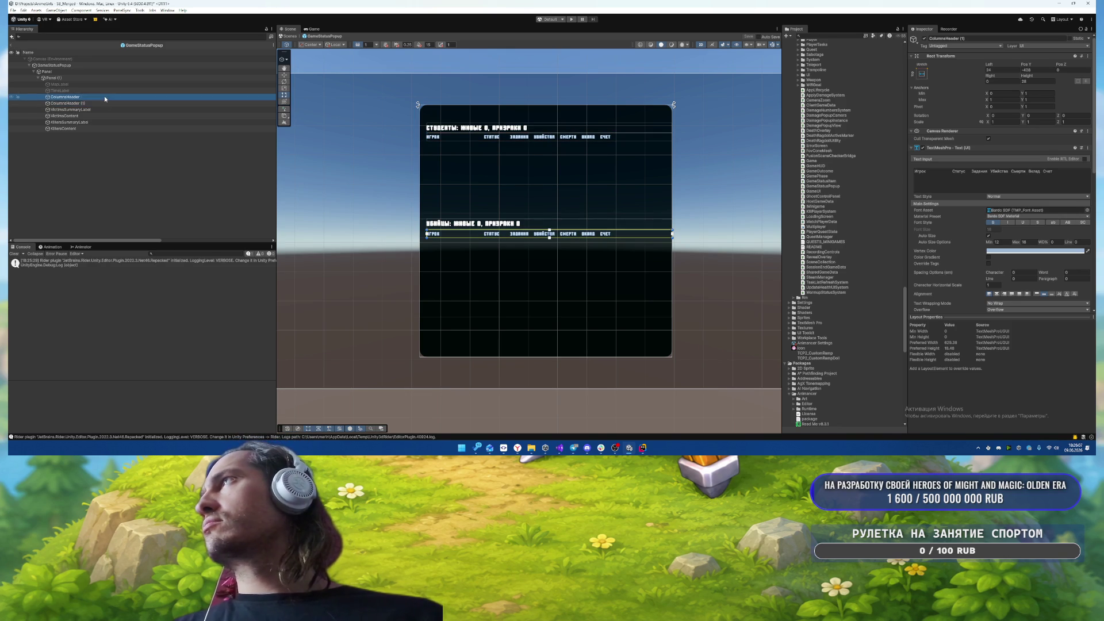
{"action": "key", "text": "Down"}
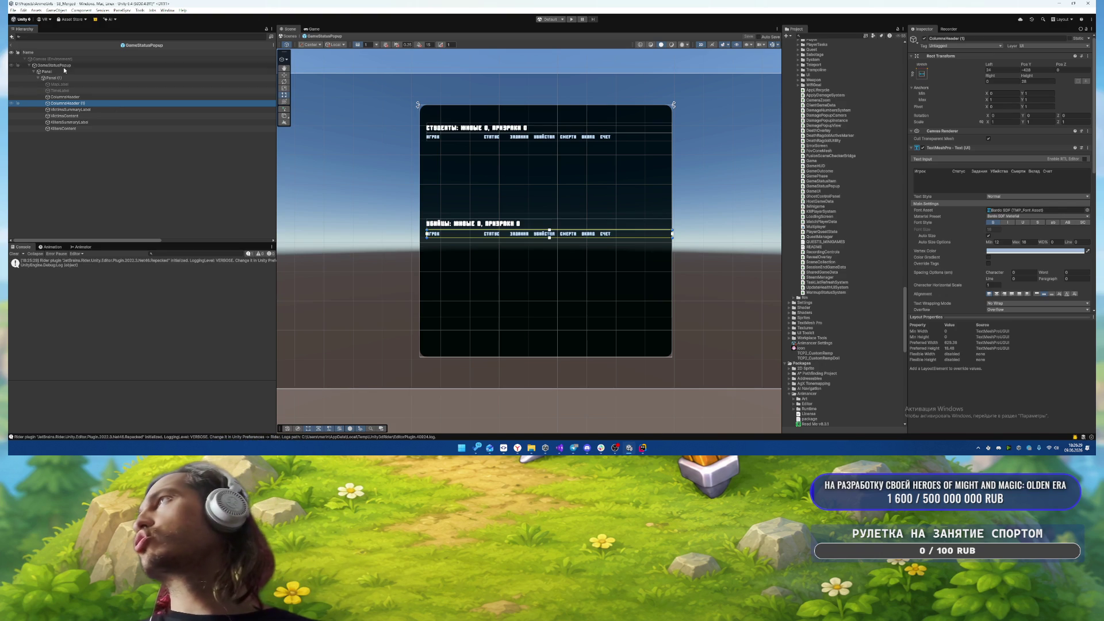
{"action": "left_click", "coordinate": [86, 65]}
{"action": "left_click", "coordinate": [1015, 211]}
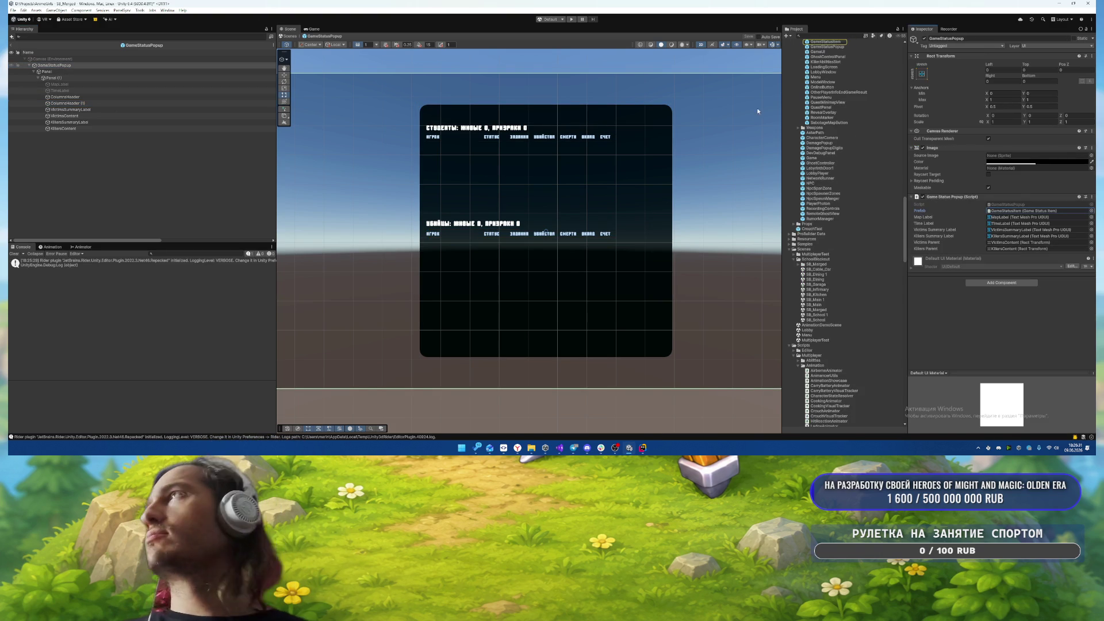
- Place a GameStatusItem row under VictimsContent and select its Avatar image
{"action": "left_click", "coordinate": [831, 42]}
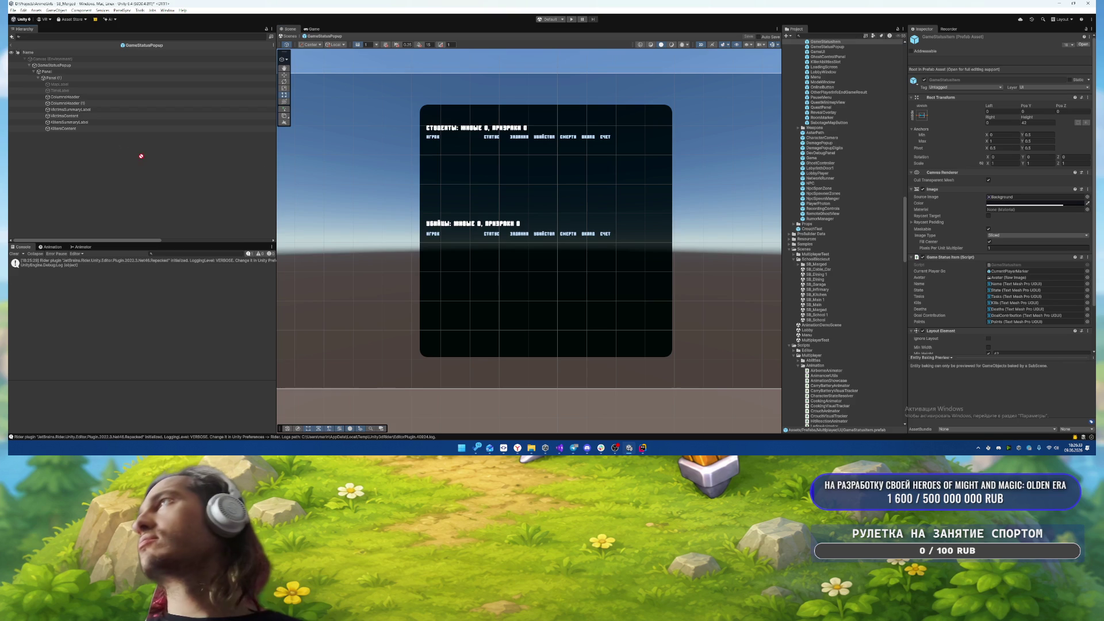
{"action": "left_click_drag", "start_coordinate": [84, 114], "coordinate": [75, 115]}
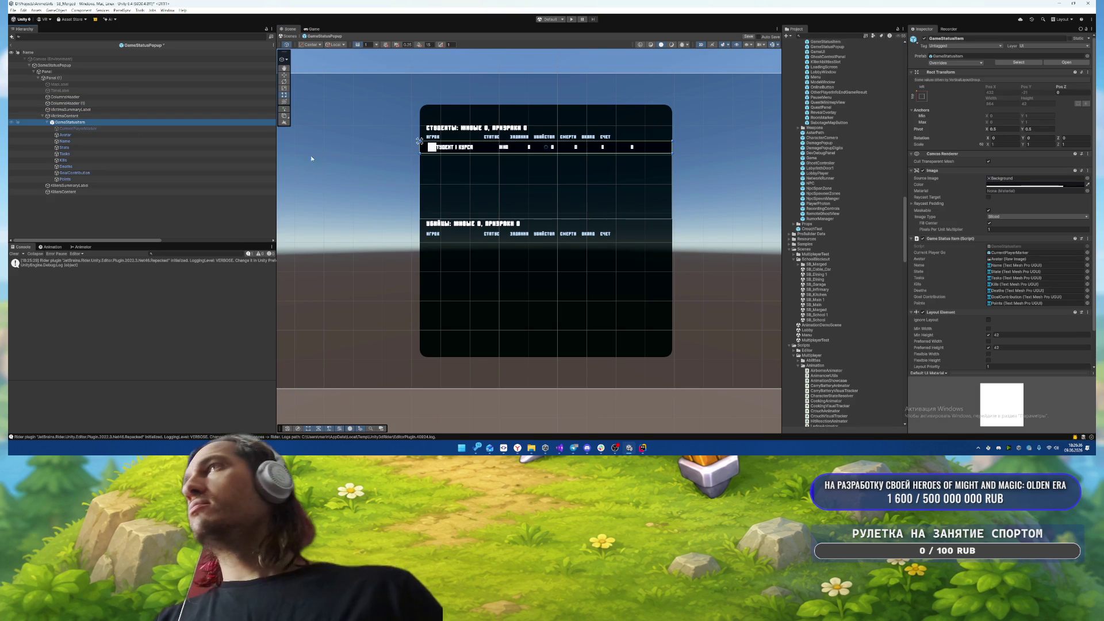
{"action": "left_click", "coordinate": [108, 135]}
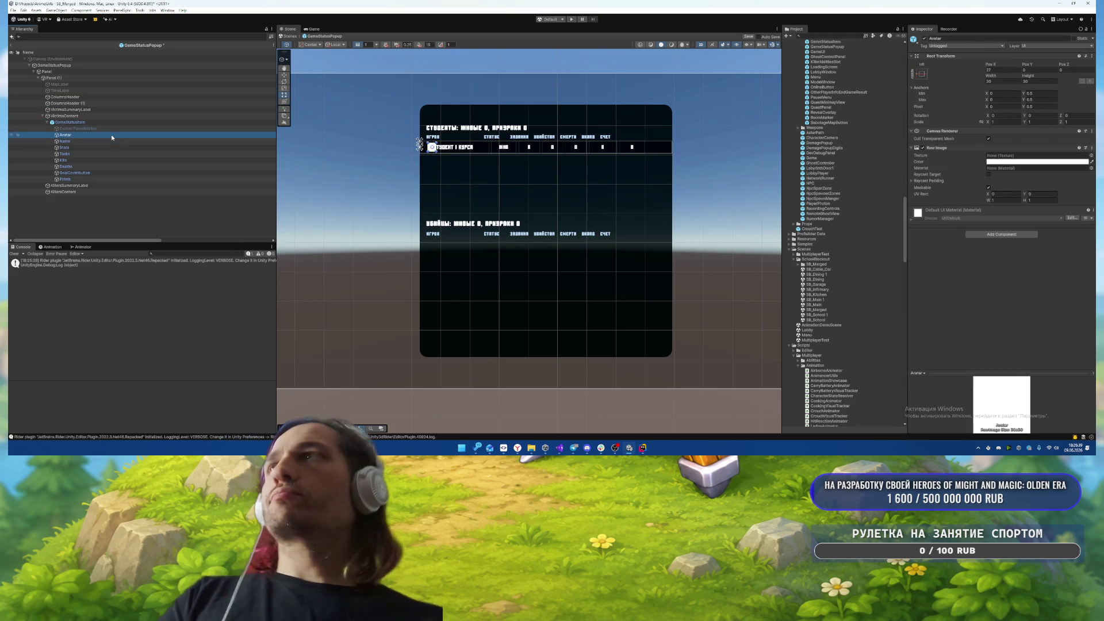
{"action": "scroll", "coordinate": [473, 151], "scroll_direction": "up", "scroll_amount": 3}
{"action": "scroll", "coordinate": [472, 151], "scroll_direction": "up", "scroll_amount": 4}
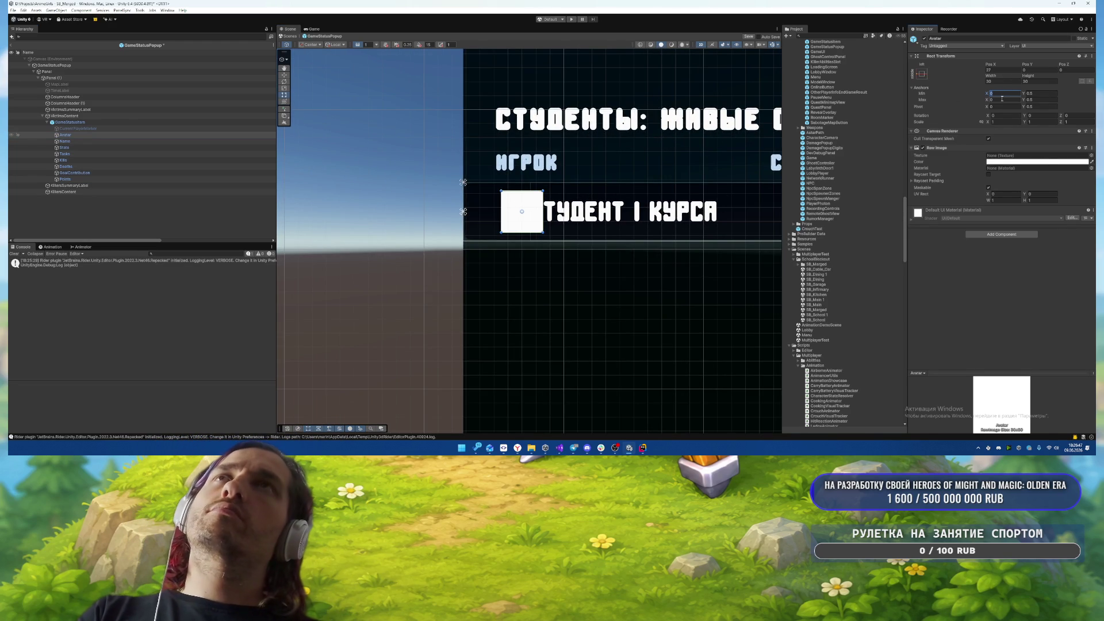
- Set the Avatar's anchors and offsets so it fills the row's full height
{"action": "type", "text": ".1"}
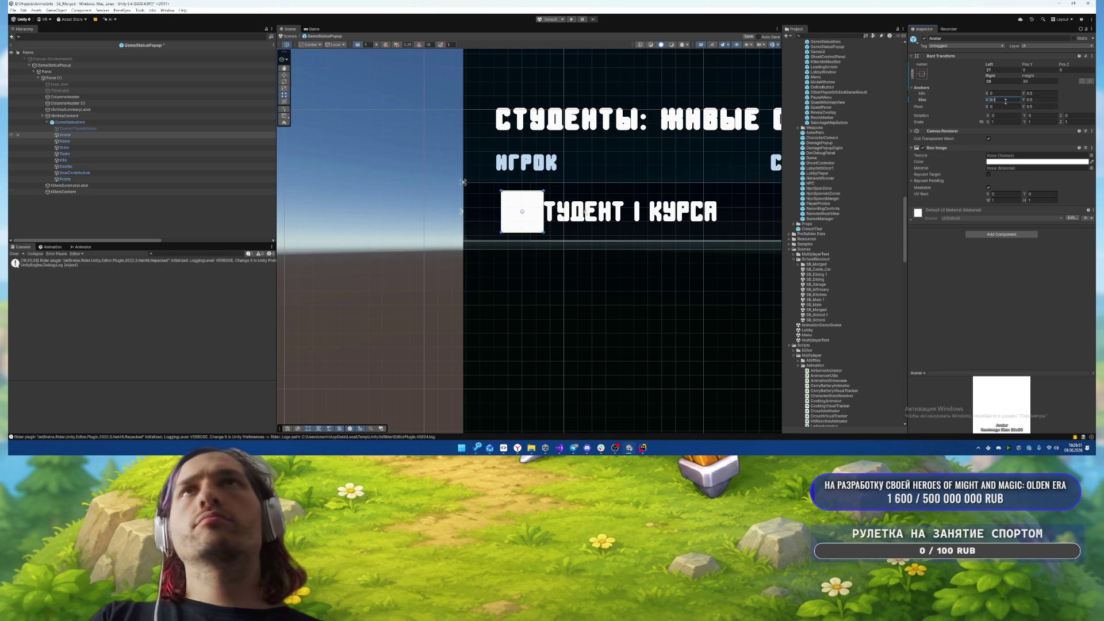
{"action": "left_click", "coordinate": [1050, 94]}
{"action": "type", "text": "0"}
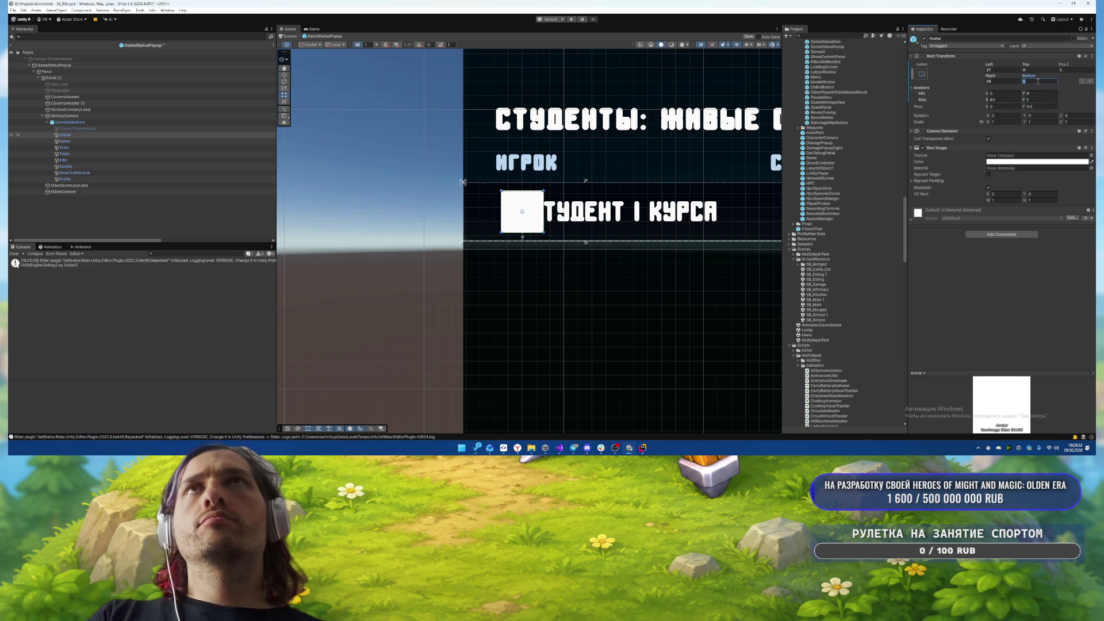
{"action": "type", "text": "0"}
{"action": "left_click", "coordinate": [1035, 70]}
{"action": "type", "text": "0"}
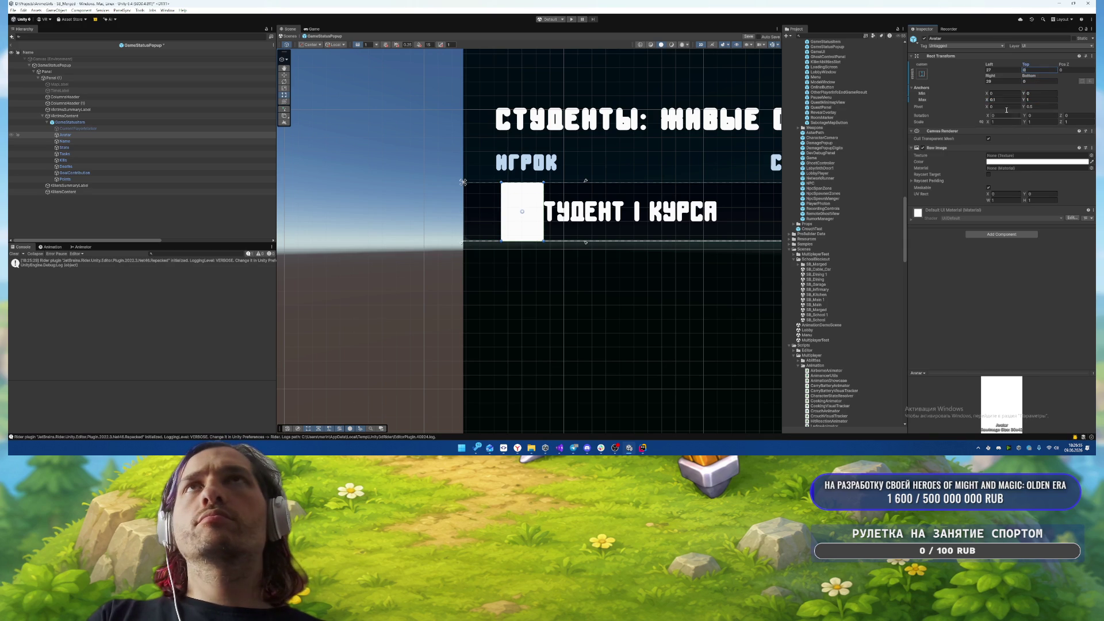
{"action": "left_click", "coordinate": [1006, 99]}
{"action": "type", "text": "0.2"}
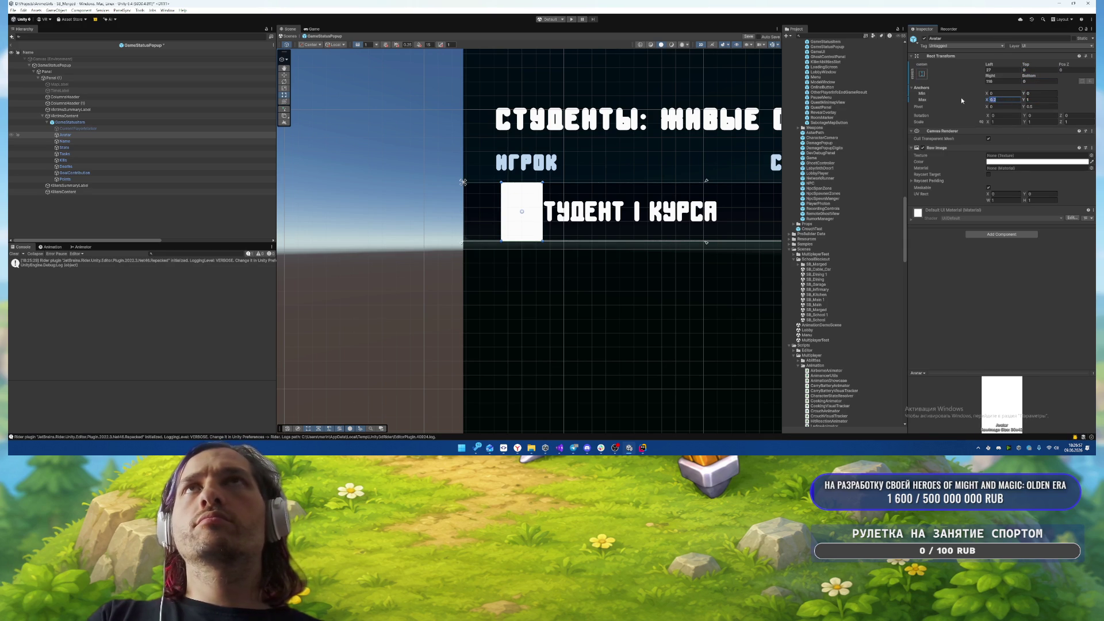
{"action": "type", "text": "0.1"}
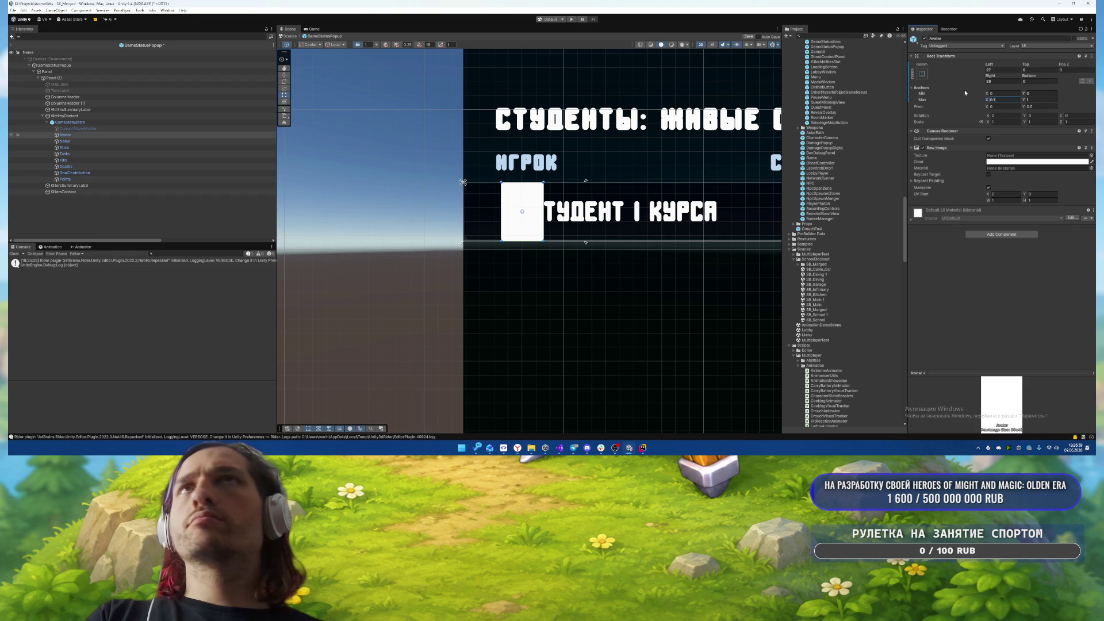
{"action": "scroll", "coordinate": [701, 223], "scroll_direction": "down", "scroll_amount": 3}
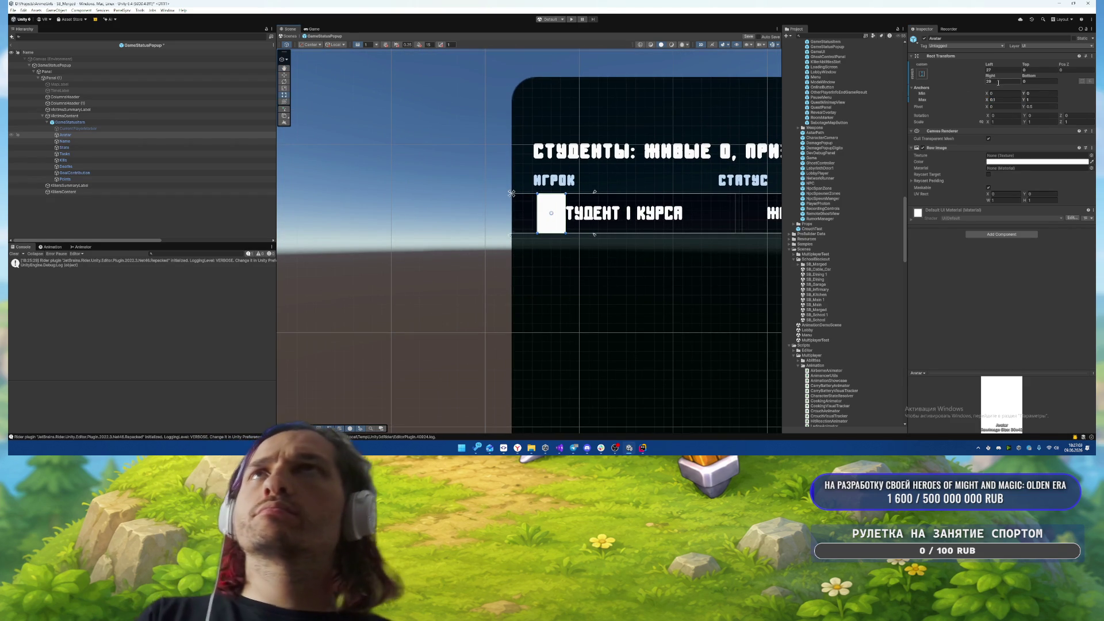
{"action": "type", "text": "0"}
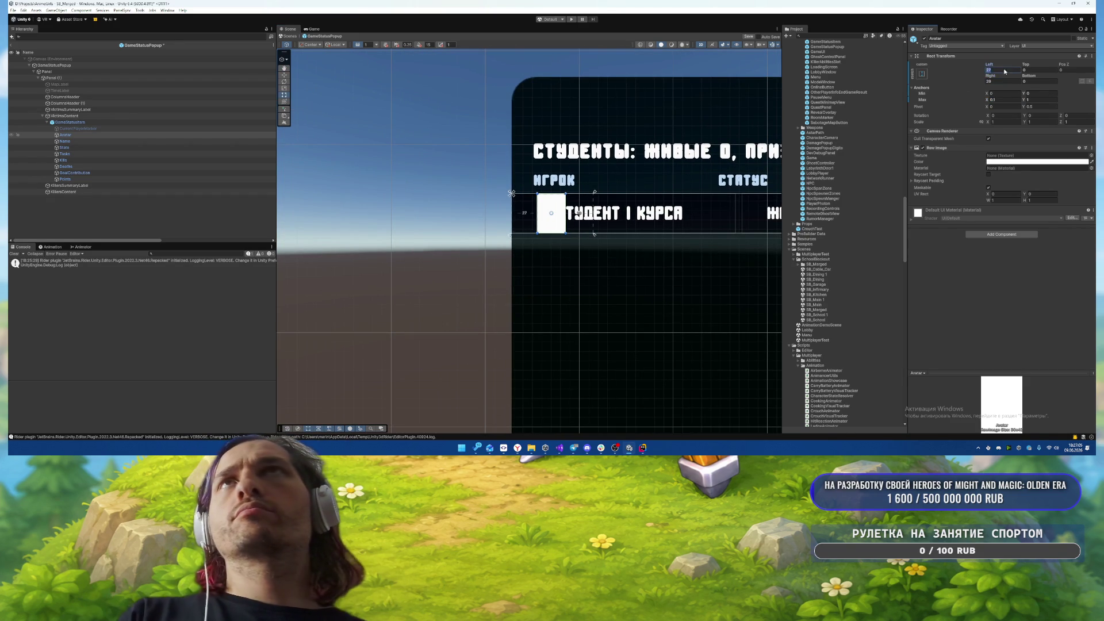
- Apply the windows texture to the Avatar, then clear it so it shows plain white
{"action": "left_click", "coordinate": [1091, 155]}
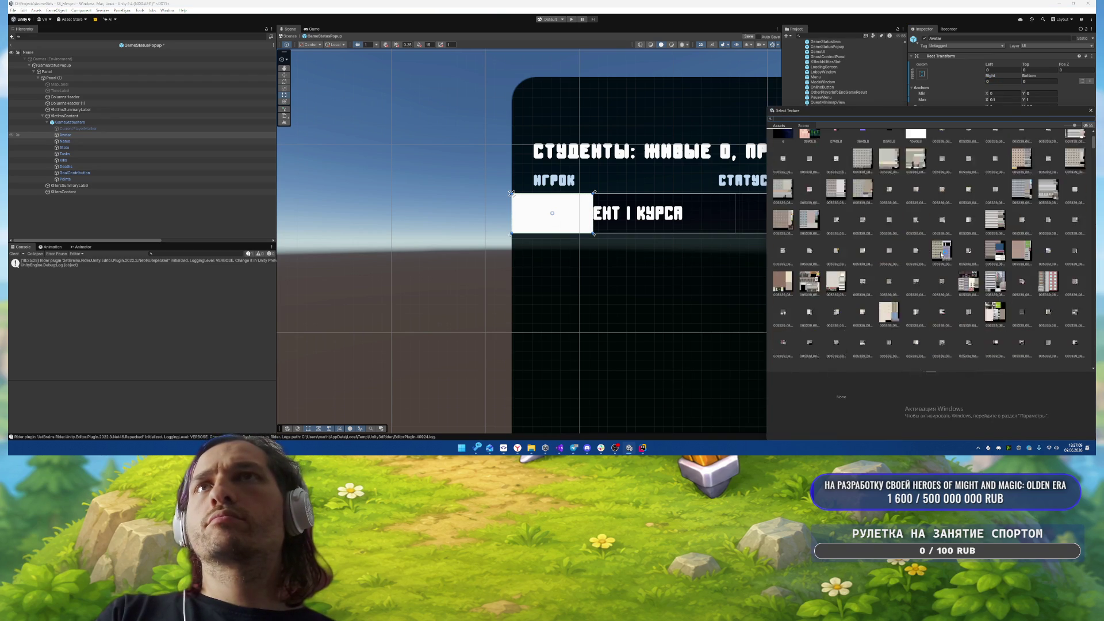
{"action": "double_click", "coordinate": [997, 265]}
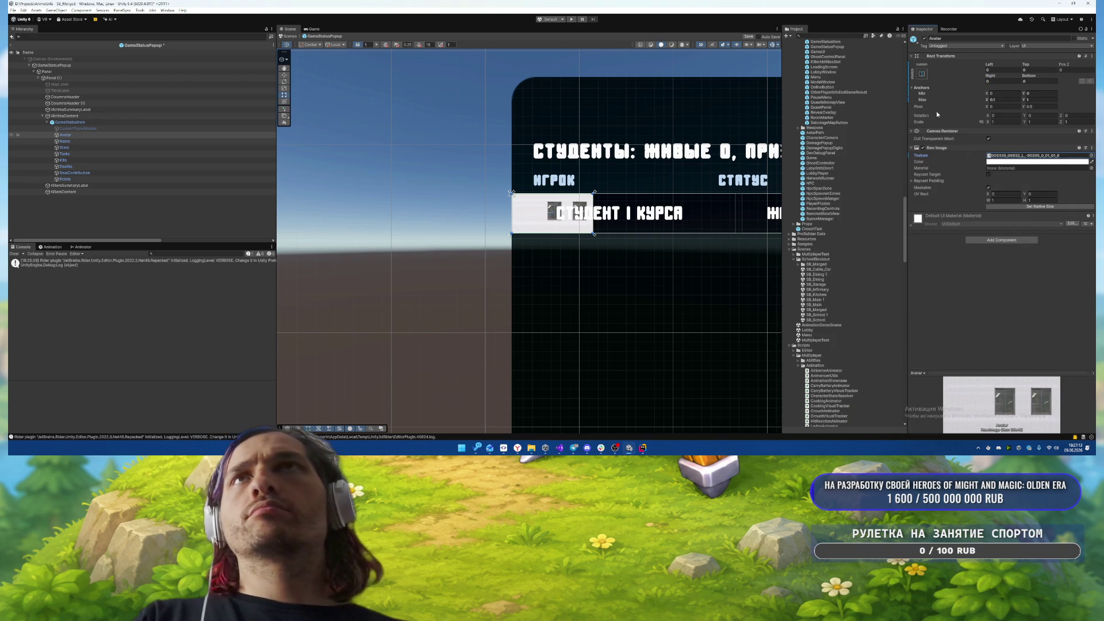
{"action": "key", "text": "Delete"}
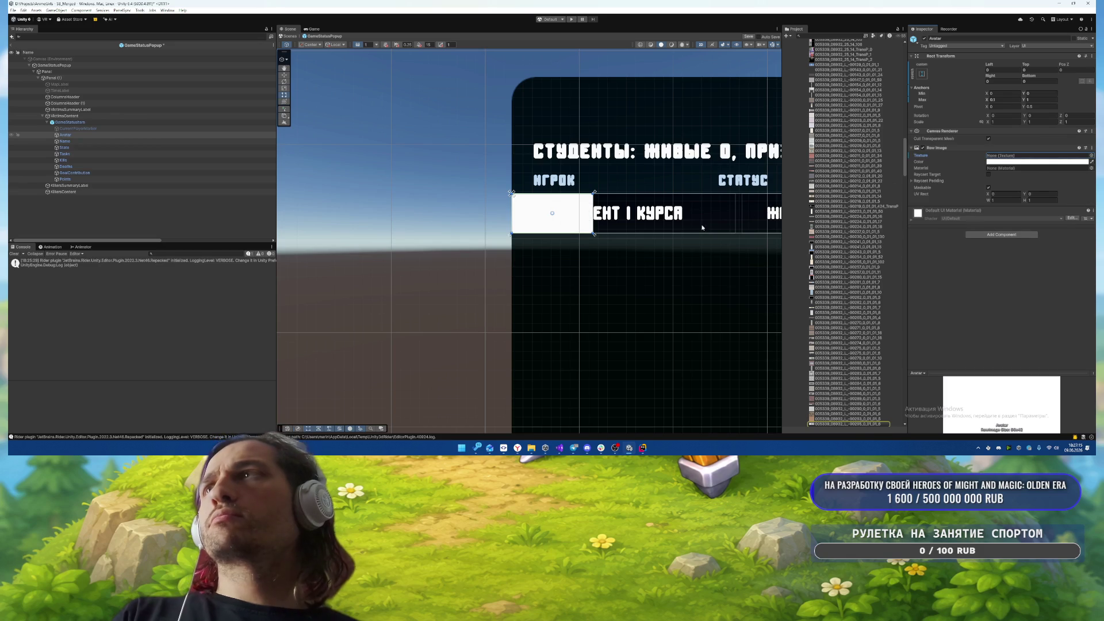
{"action": "scroll", "coordinate": [654, 260], "scroll_direction": "up", "scroll_amount": 1}
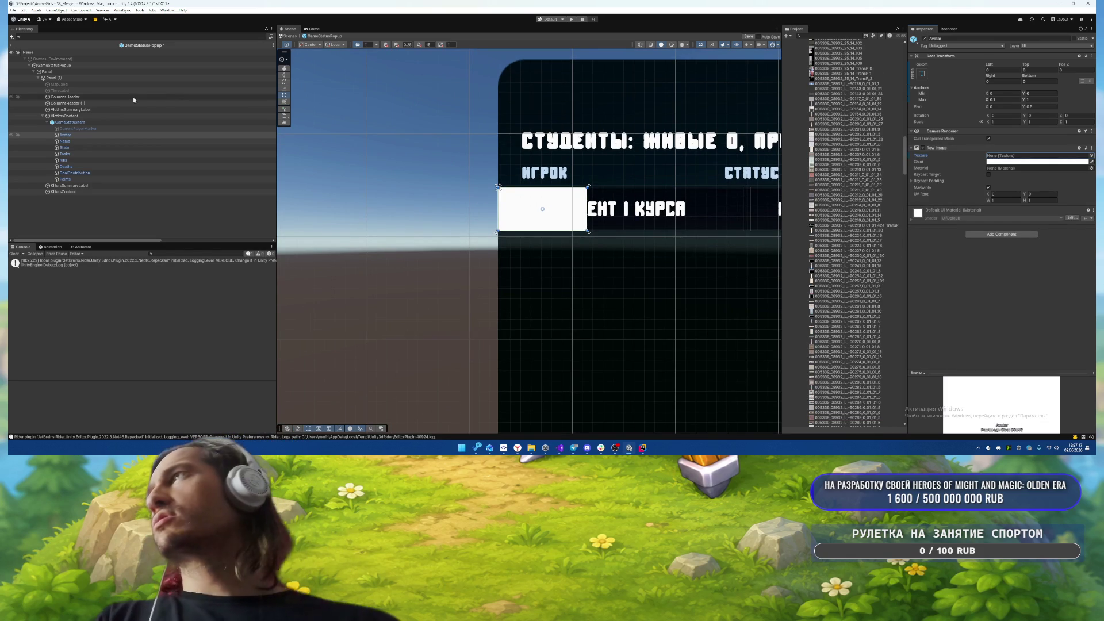
{"action": "left_click", "coordinate": [65, 141]}
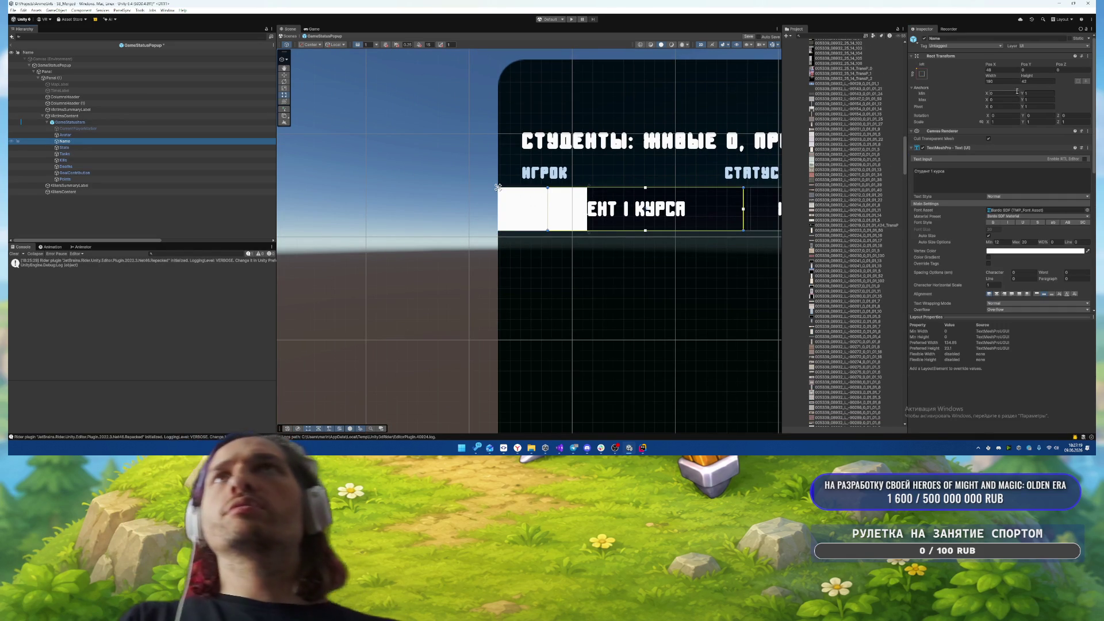
- Anchor the Name text's left edge at 0.1 and zero its left and right offsets
{"action": "left_click", "coordinate": [662, 212]}
{"action": "scroll", "coordinate": [663, 213], "scroll_direction": "down", "scroll_amount": 5}
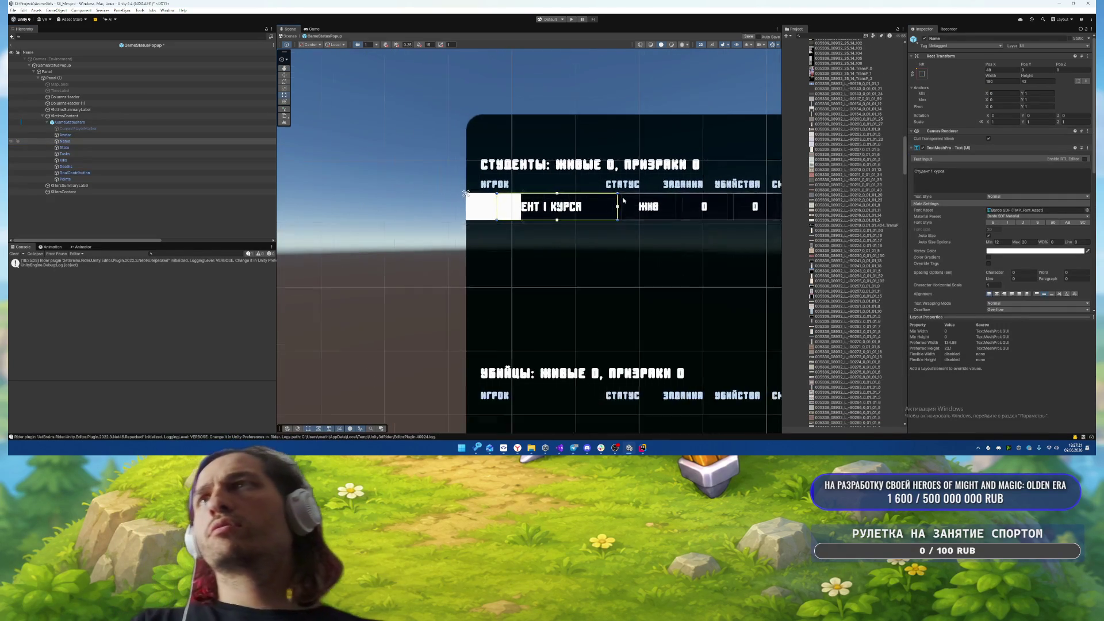
{"action": "scroll", "coordinate": [679, 193], "scroll_direction": "down", "scroll_amount": 2}
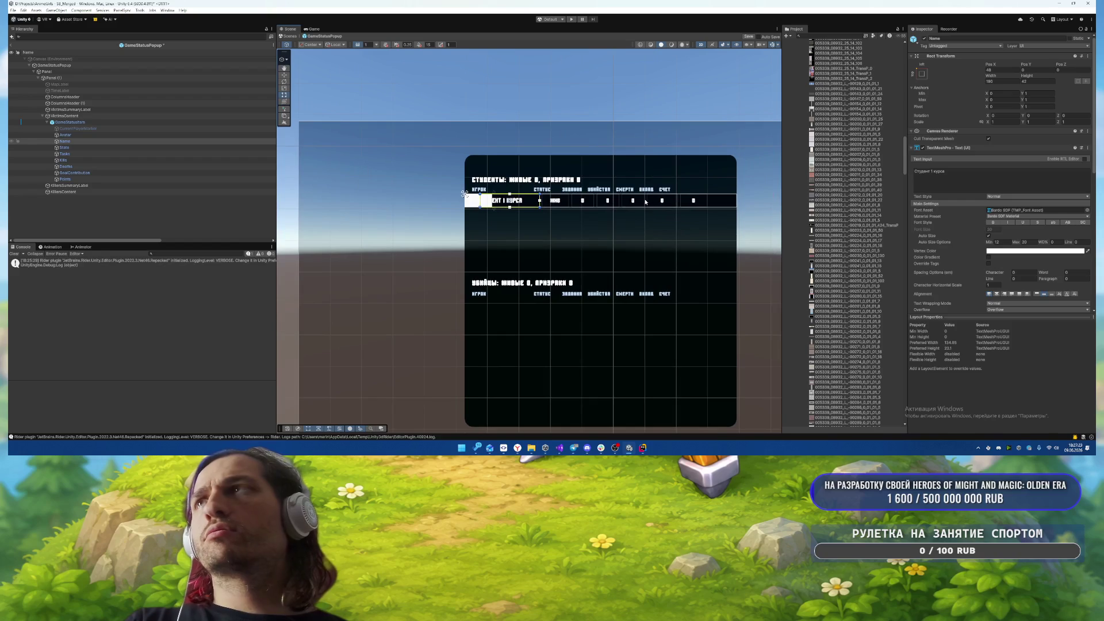
{"action": "left_click", "coordinate": [1004, 93]}
{"action": "type", "text": "0.1"}
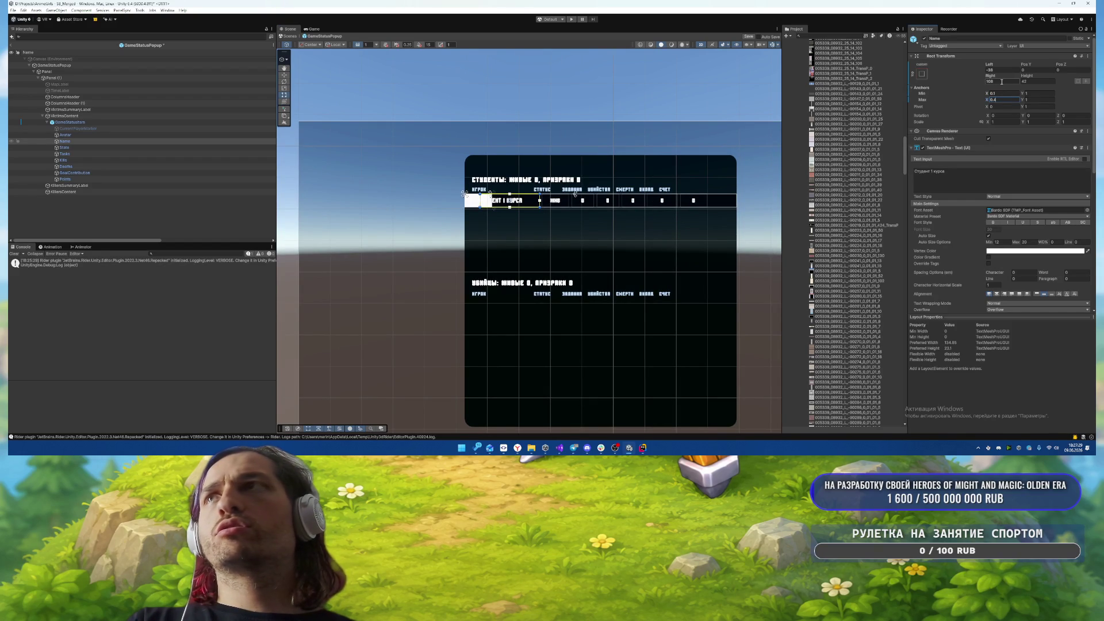
{"action": "left_click", "coordinate": [1002, 82]}
{"action": "type", "text": "0"}
{"action": "left_click", "coordinate": [1004, 70]}
{"action": "type", "text": "0"}
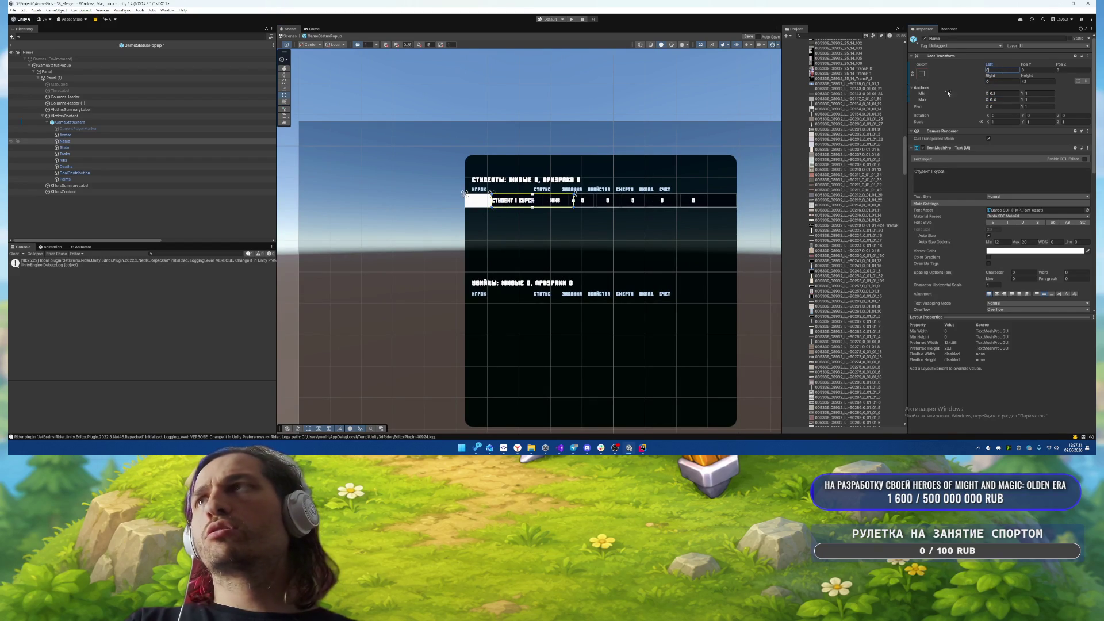
- Set the Stats text's X anchors to 0.45 and zero its left and right offsets
{"action": "left_click", "coordinate": [64, 147]}
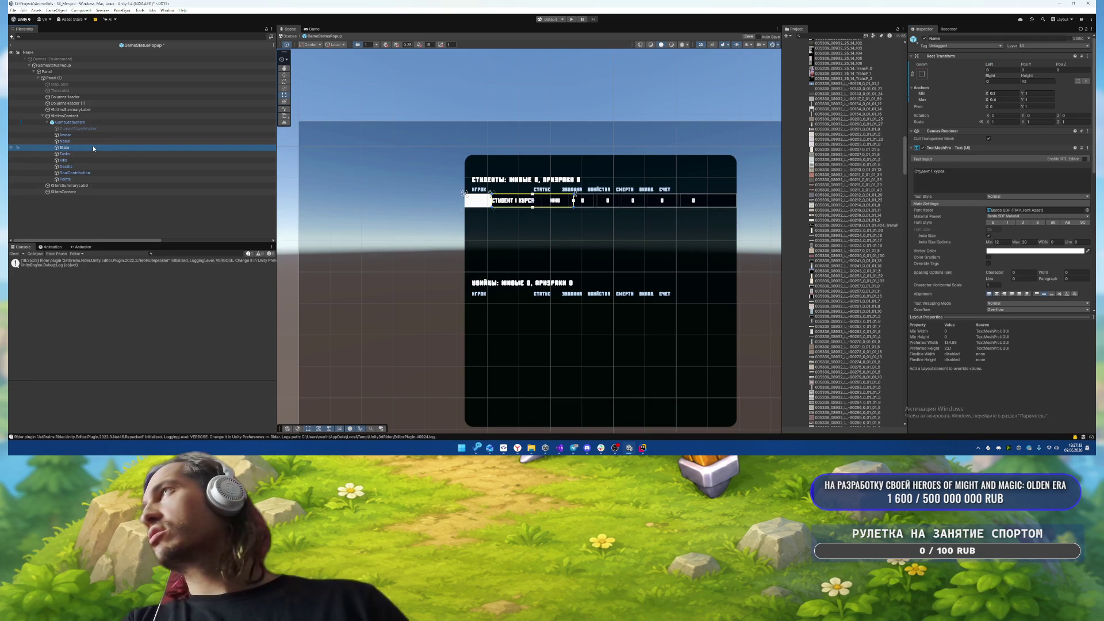
{"action": "left_click", "coordinate": [1001, 93]}
{"action": "type", "text": "0.4"}
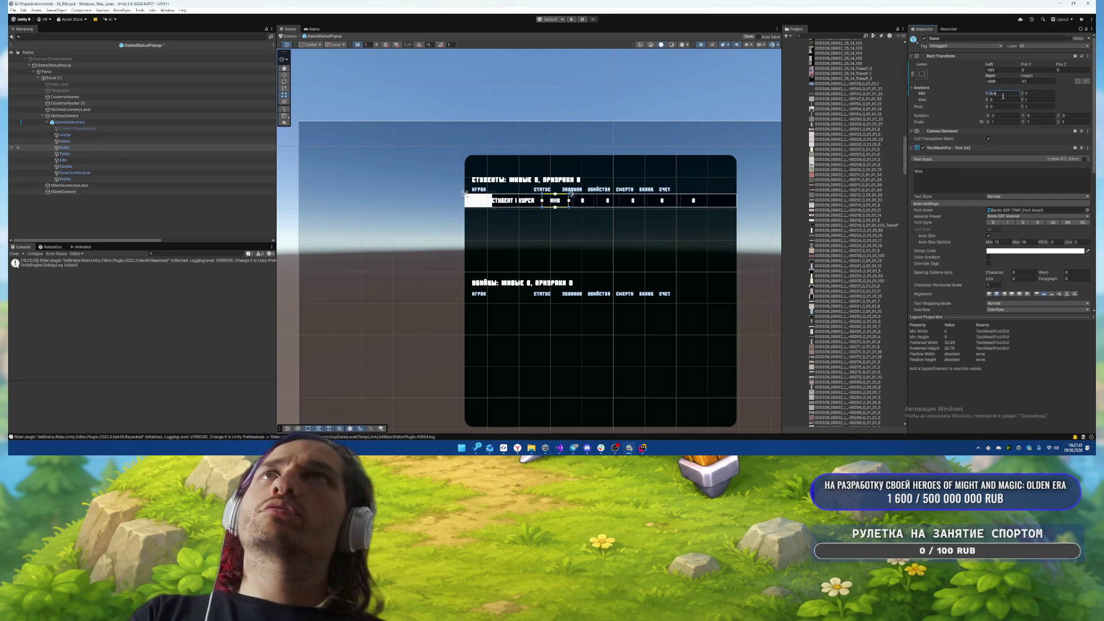
{"action": "left_click", "coordinate": [1001, 99]}
{"action": "type", "text": "0.45"}
{"action": "left_click", "coordinate": [1002, 81]}
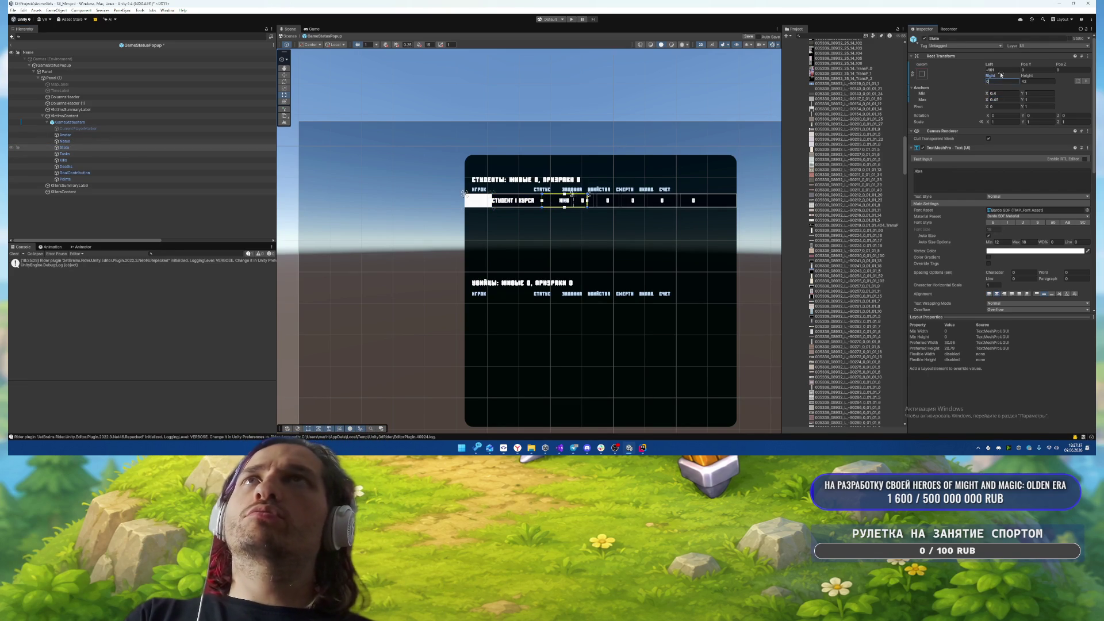
{"action": "type", "text": "0"}
{"action": "left_click", "coordinate": [1002, 70]}
{"action": "type", "text": "0"}
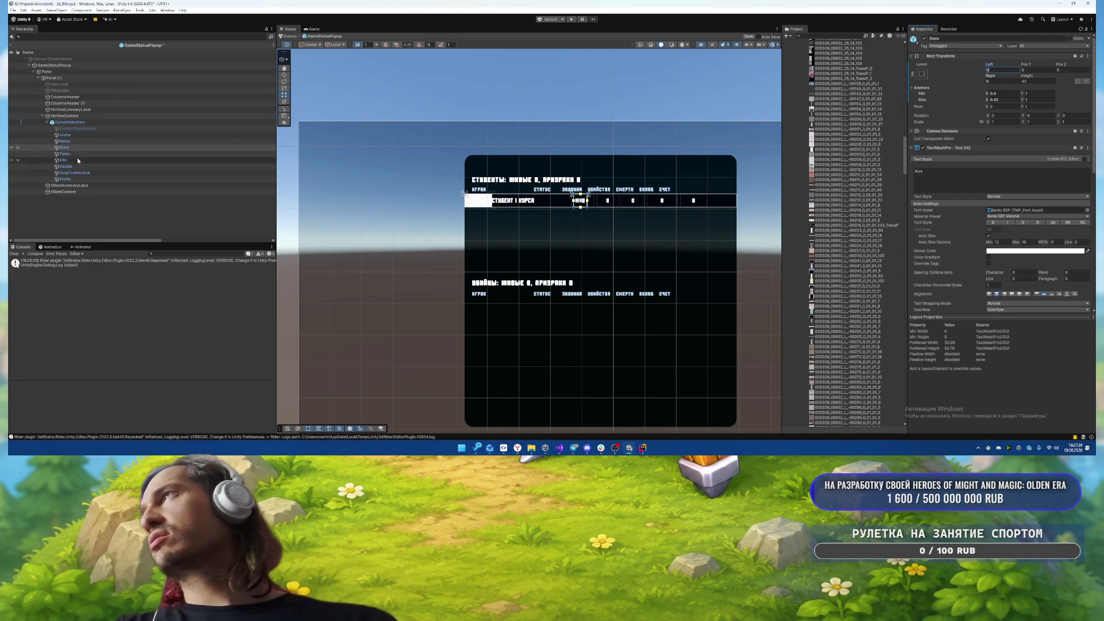
- Zero the Tasks text's left and right offsets
{"action": "left_click", "coordinate": [69, 154]}
{"action": "left_click", "coordinate": [1011, 93]}
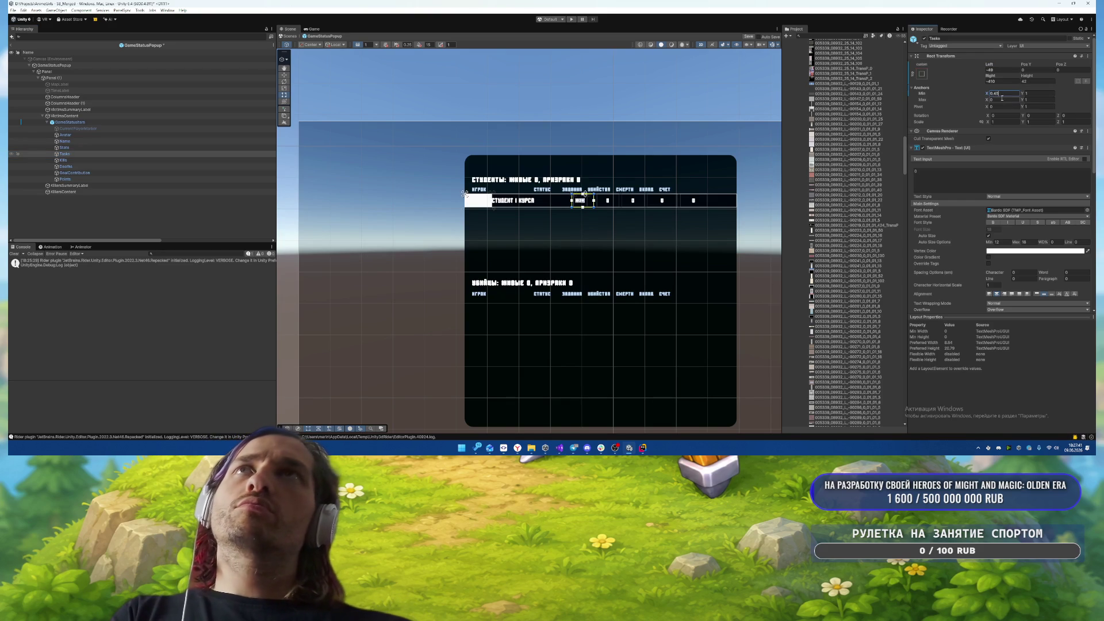
{"action": "left_click", "coordinate": [1002, 81]}
{"action": "type", "text": "0"}
{"action": "left_click", "coordinate": [1002, 70]}
{"action": "type", "text": "0"}
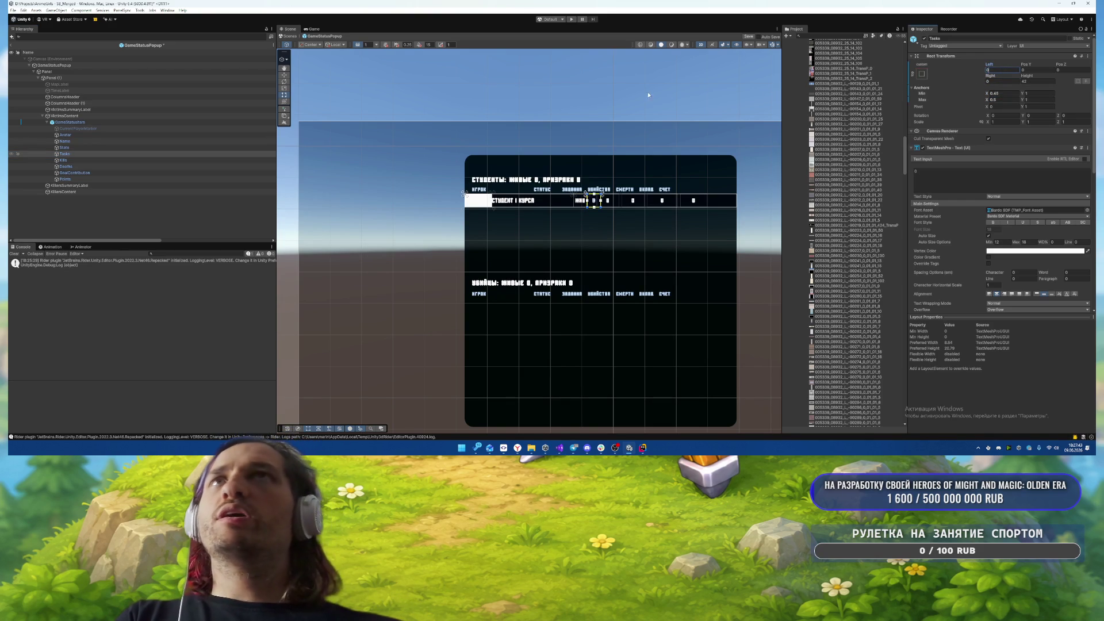
- Anchor the Kills text between 0.5 and 0.55 and zero its margins
{"action": "left_click", "coordinate": [78, 161]}
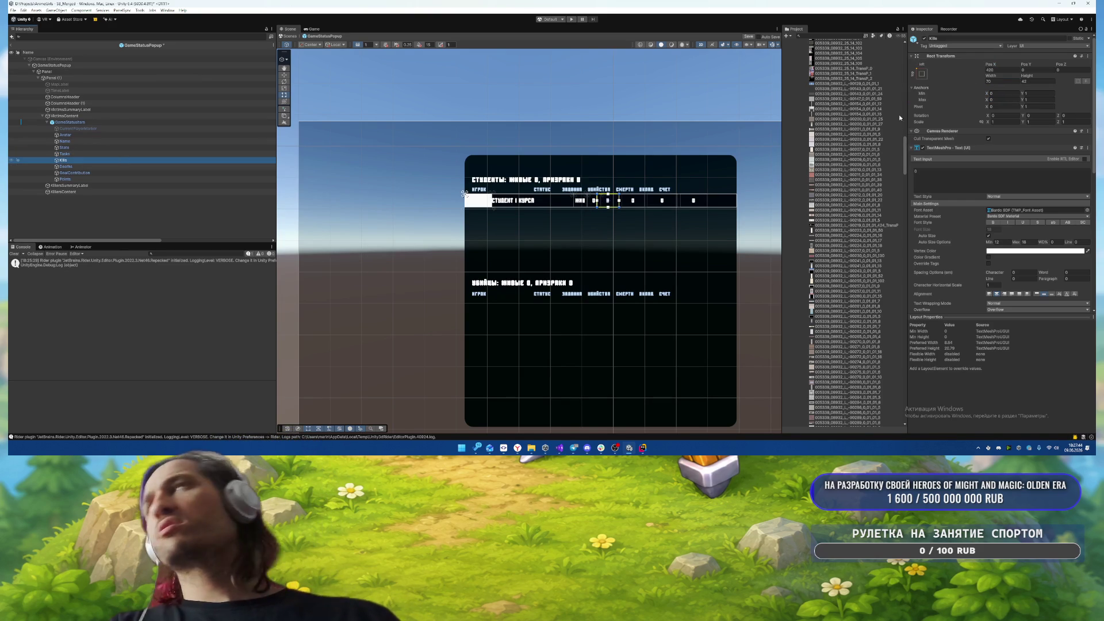
{"action": "left_click", "coordinate": [1009, 93]}
{"action": "type", "text": "0.5"}
{"action": "left_click", "coordinate": [1001, 100]}
{"action": "type", "text": "0.55"}
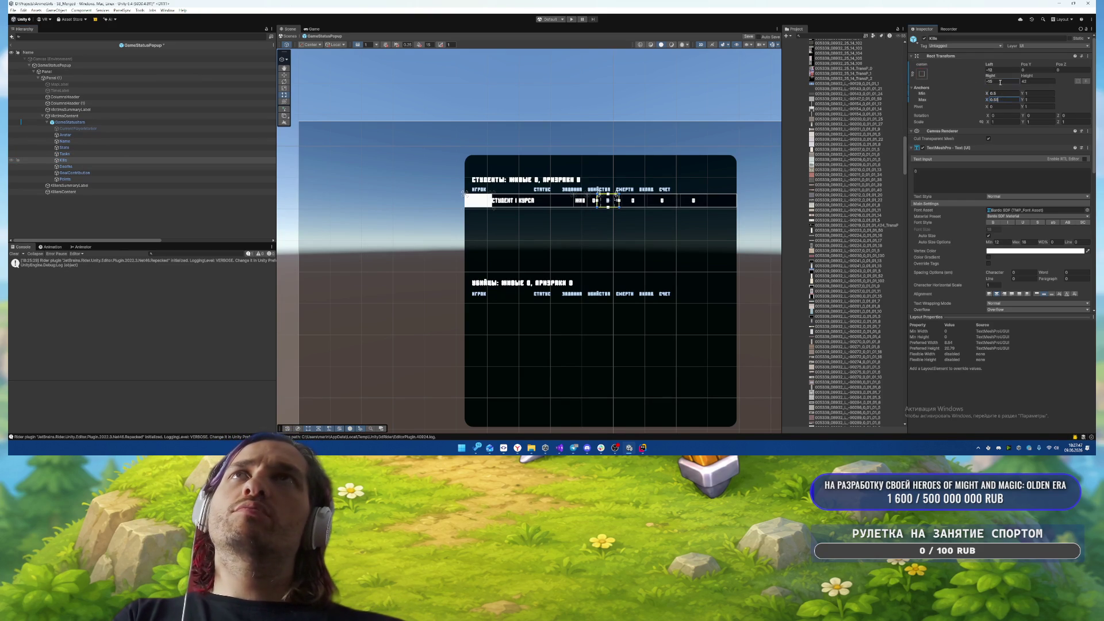
{"action": "left_click", "coordinate": [1002, 70]}
- Anchor the Deaths text between 0.55 and 0.6
{"action": "left_click", "coordinate": [66, 166]}
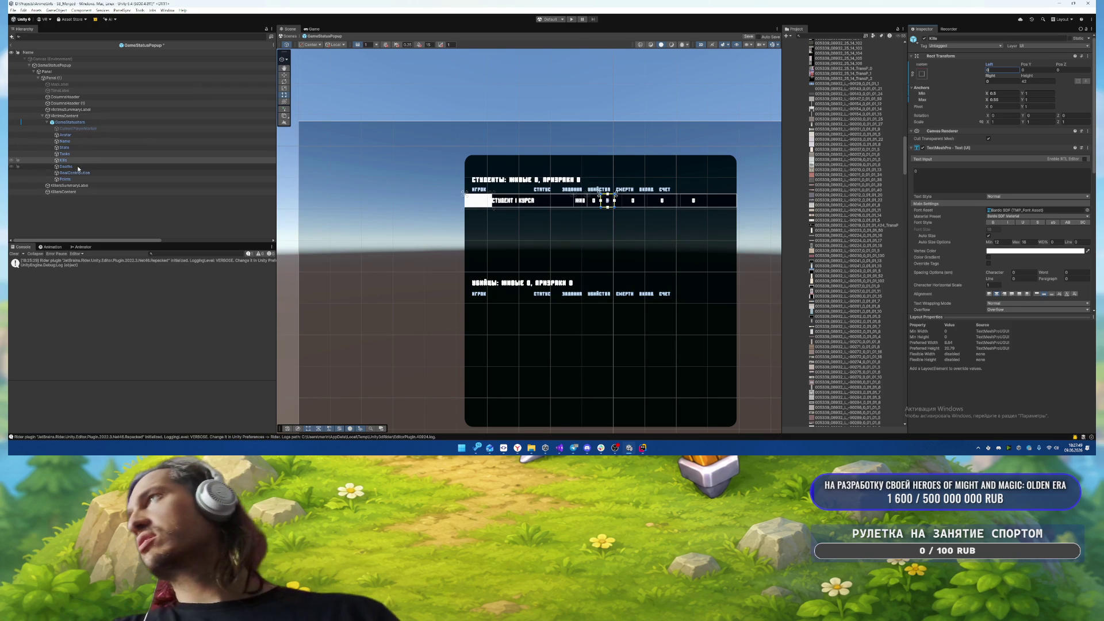
{"action": "left_click", "coordinate": [1002, 93]}
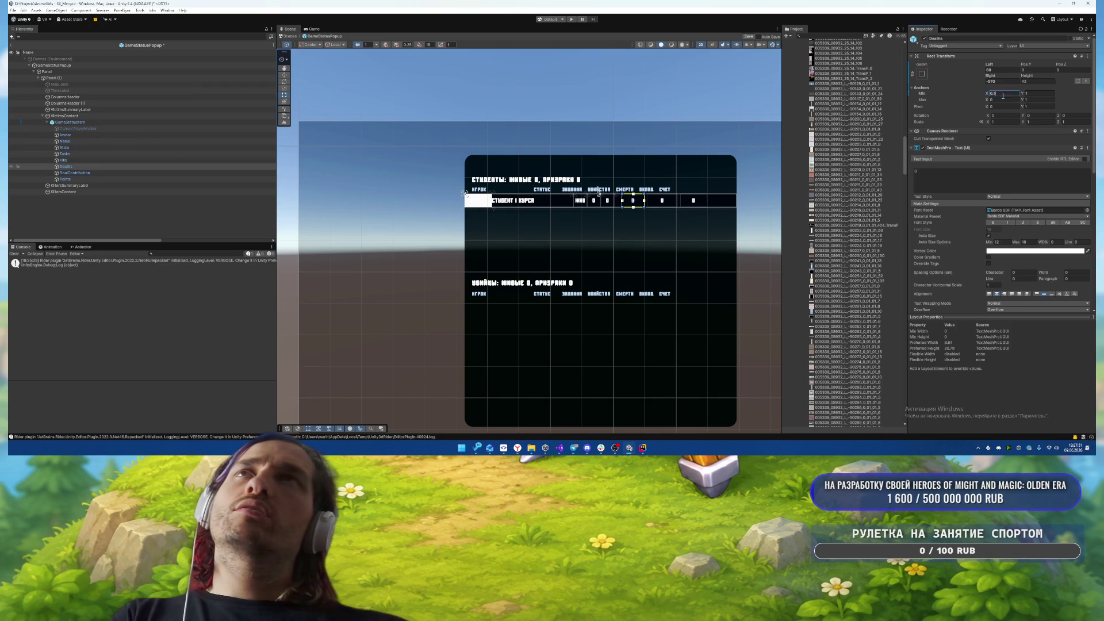
{"action": "type", "text": "0.55"}
{"action": "left_click", "coordinate": [1002, 100]}
{"action": "key", "text": "Return"}
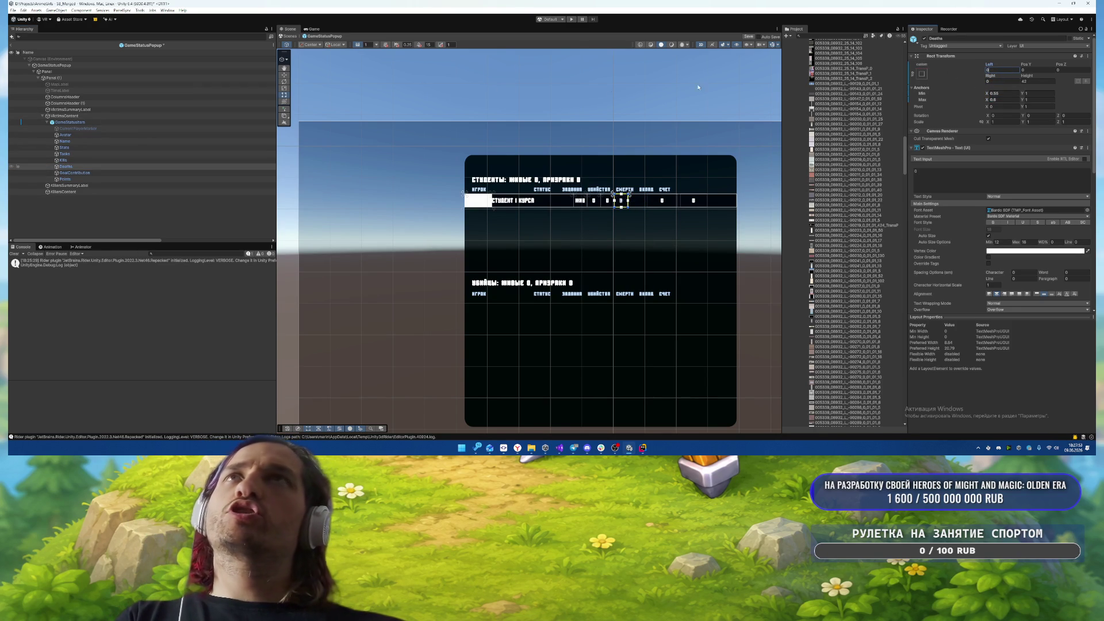
- Set GoalContribution's X anchors to the 0.6–0.7 column
{"action": "left_click", "coordinate": [83, 174]}
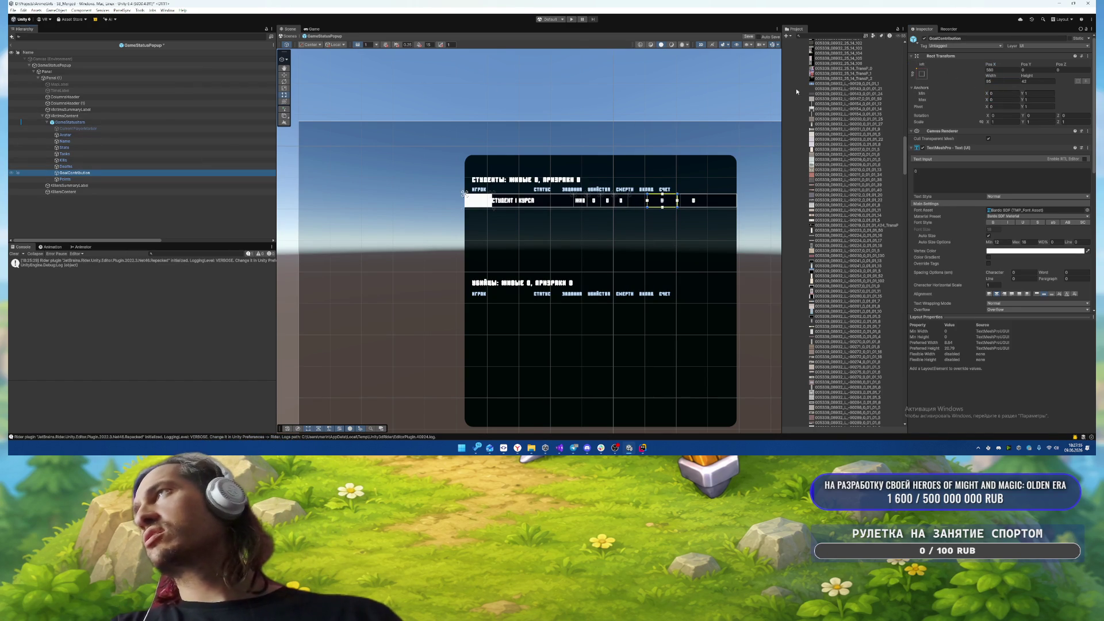
{"action": "left_click", "coordinate": [932, 89]}
{"action": "type", "text": "0.6"}
{"action": "left_click", "coordinate": [1006, 100]}
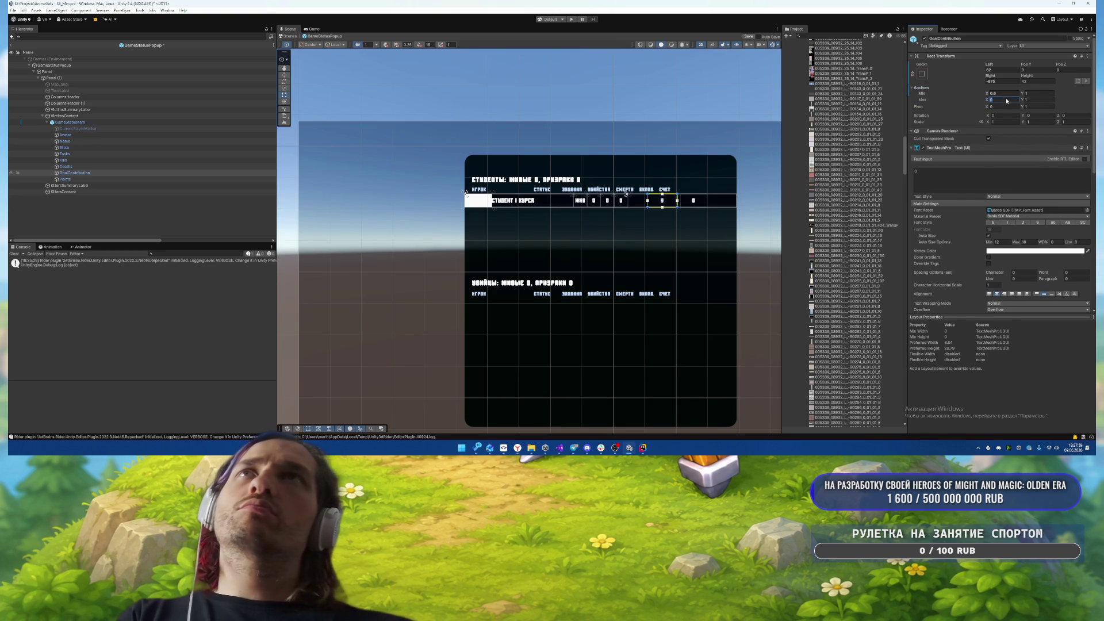
{"action": "type", "text": "0.7"}
{"action": "key", "text": "BackSpace"}
{"action": "key", "text": "BackSpace"}
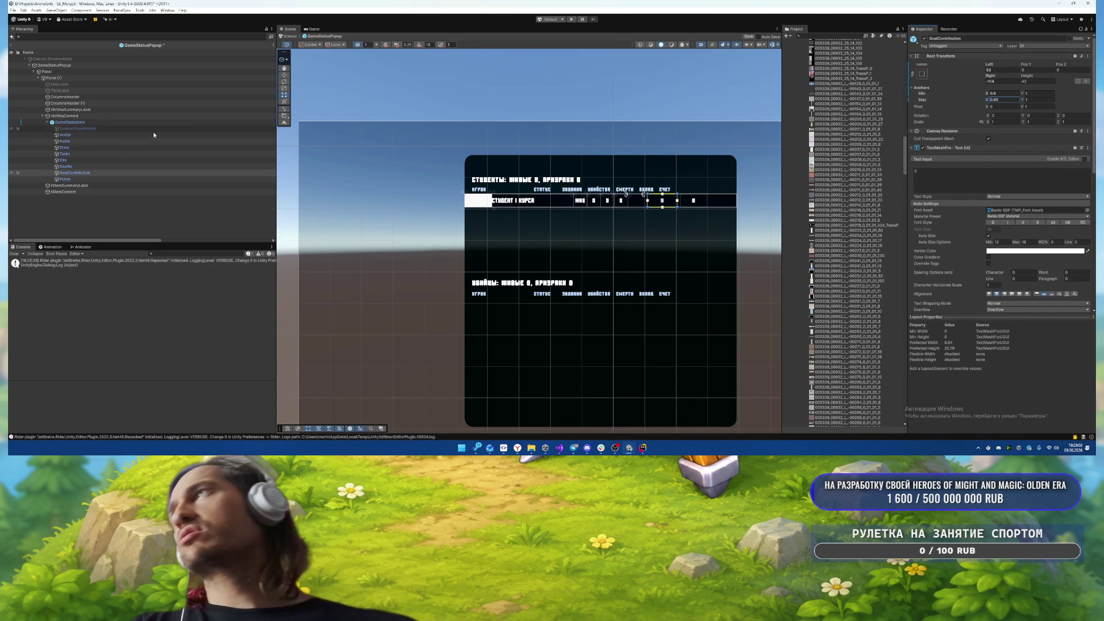
- Stretch the Points text's right anchor to 1
{"action": "left_click", "coordinate": [65, 179]}
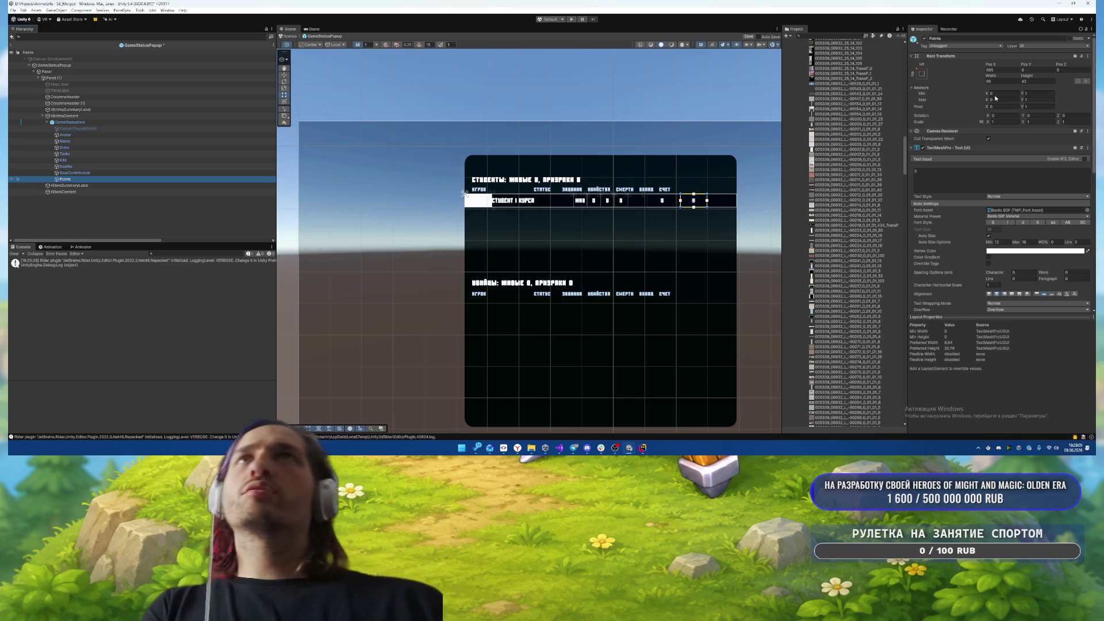
{"action": "left_click", "coordinate": [1008, 93]}
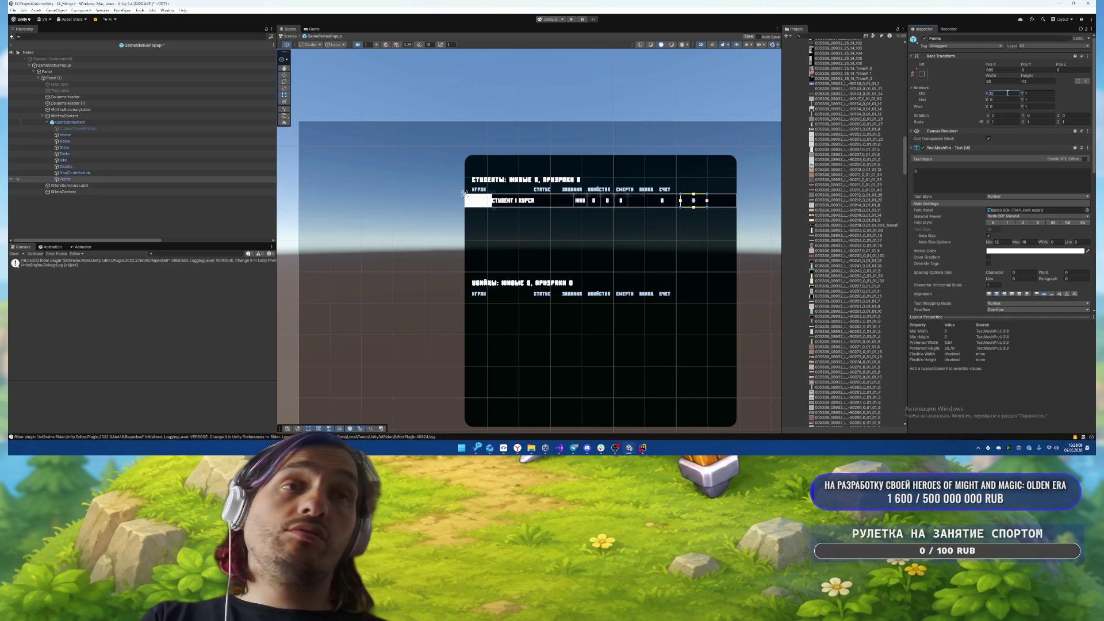
{"action": "left_click", "coordinate": [87, 172]}
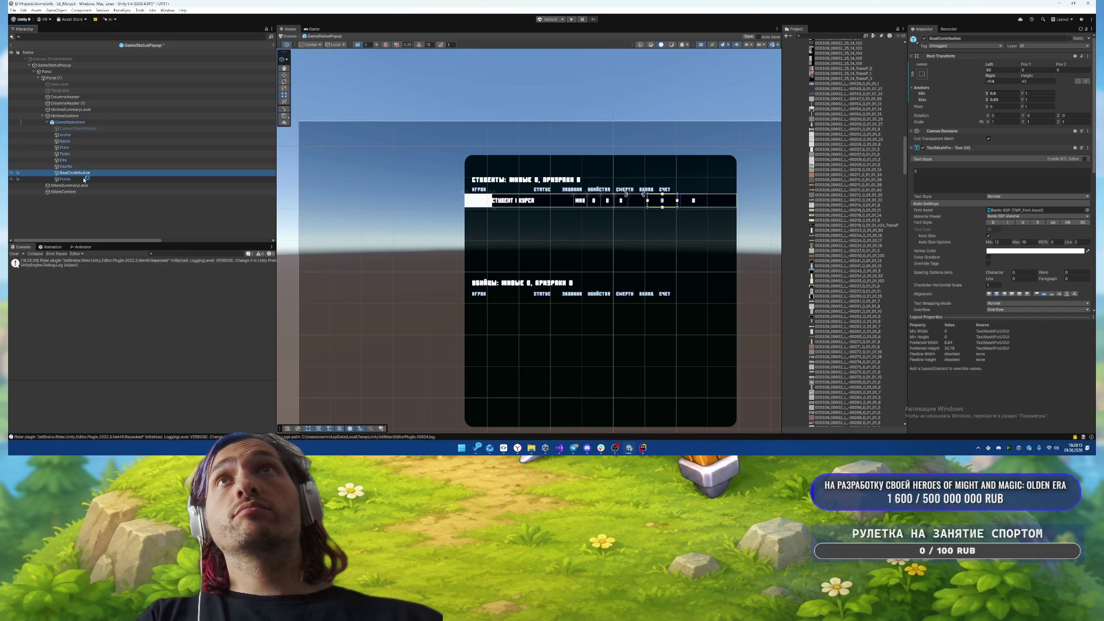
{"action": "left_click", "coordinate": [84, 179]}
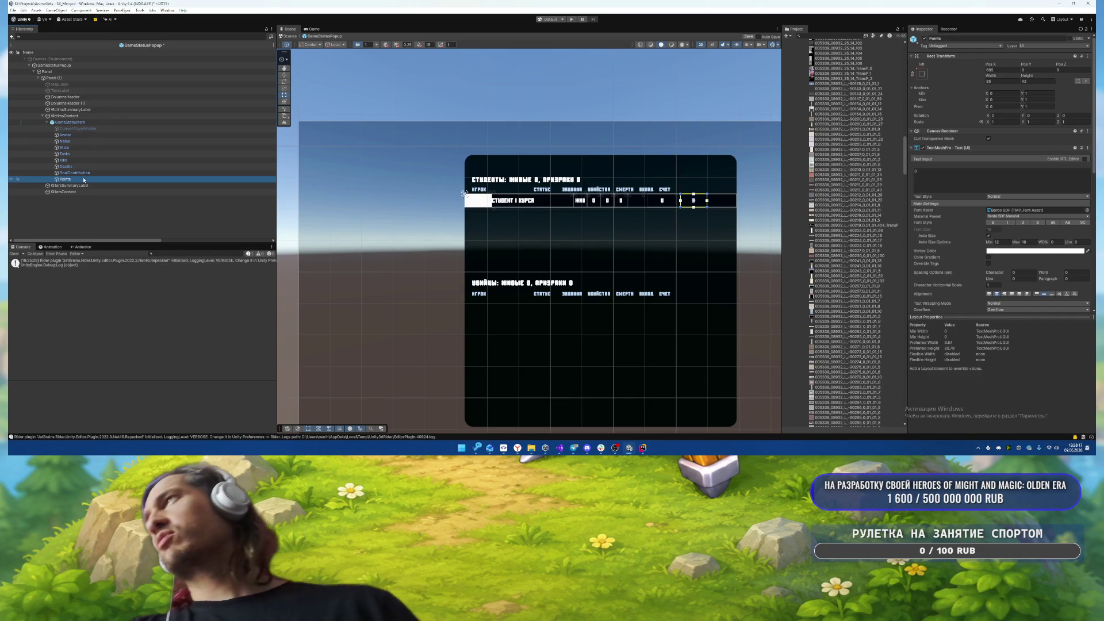
{"action": "left_click", "coordinate": [1003, 100]}
{"action": "type", "text": "1"}
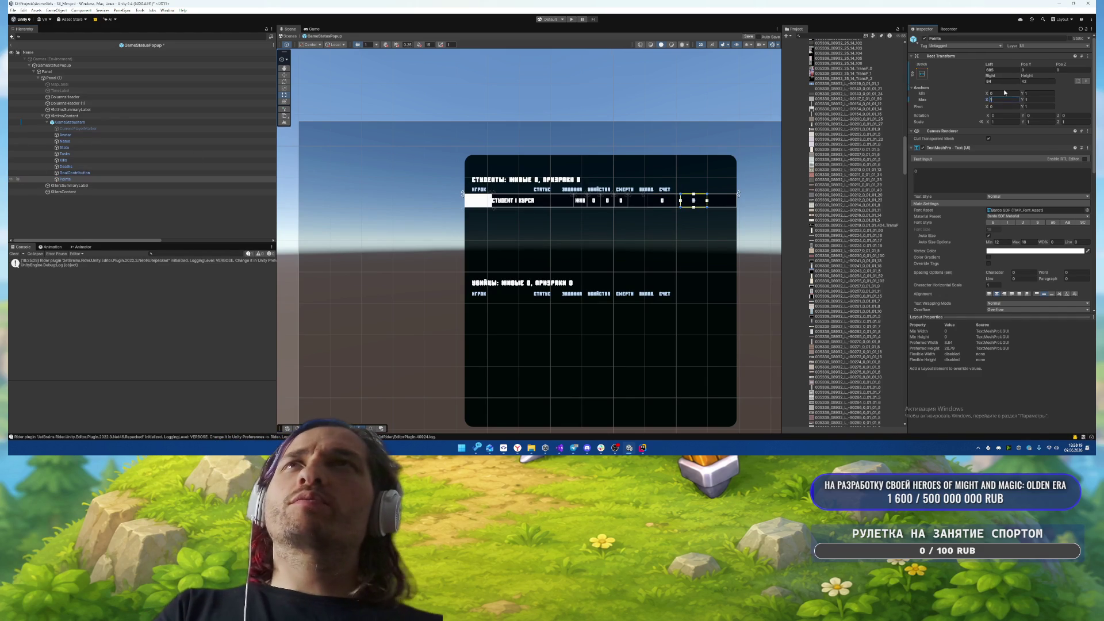
{"action": "left_click", "coordinate": [1003, 92]}
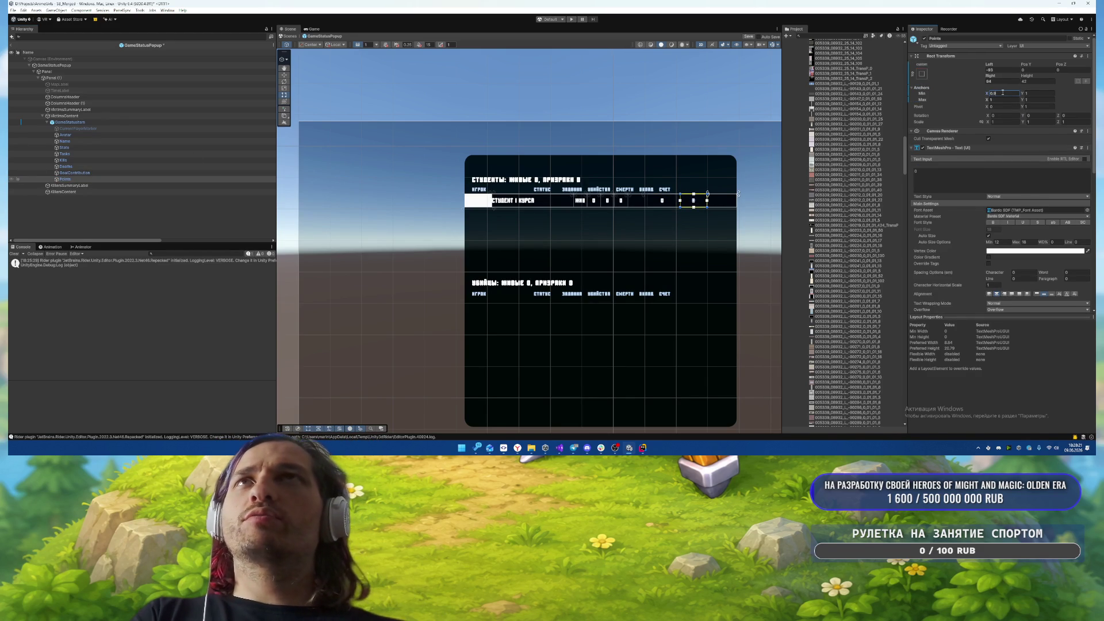
- Re-enter GoalContribution's right anchor value and zero its left offset
{"action": "left_click", "coordinate": [75, 173]}
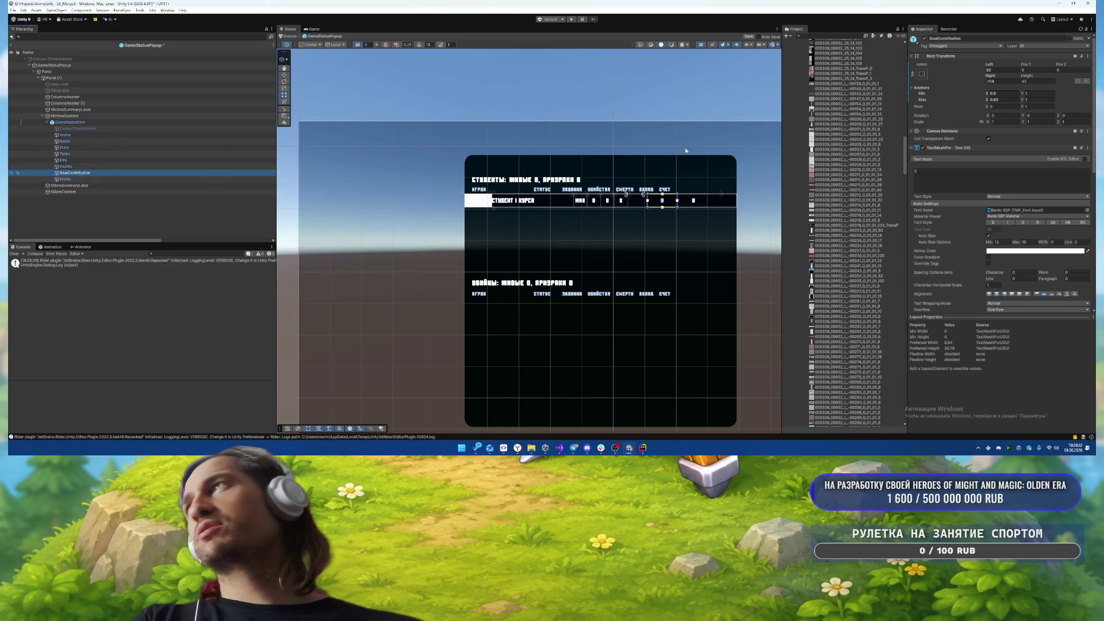
{"action": "left_click", "coordinate": [1006, 100]}
{"action": "type", "text": "0"}
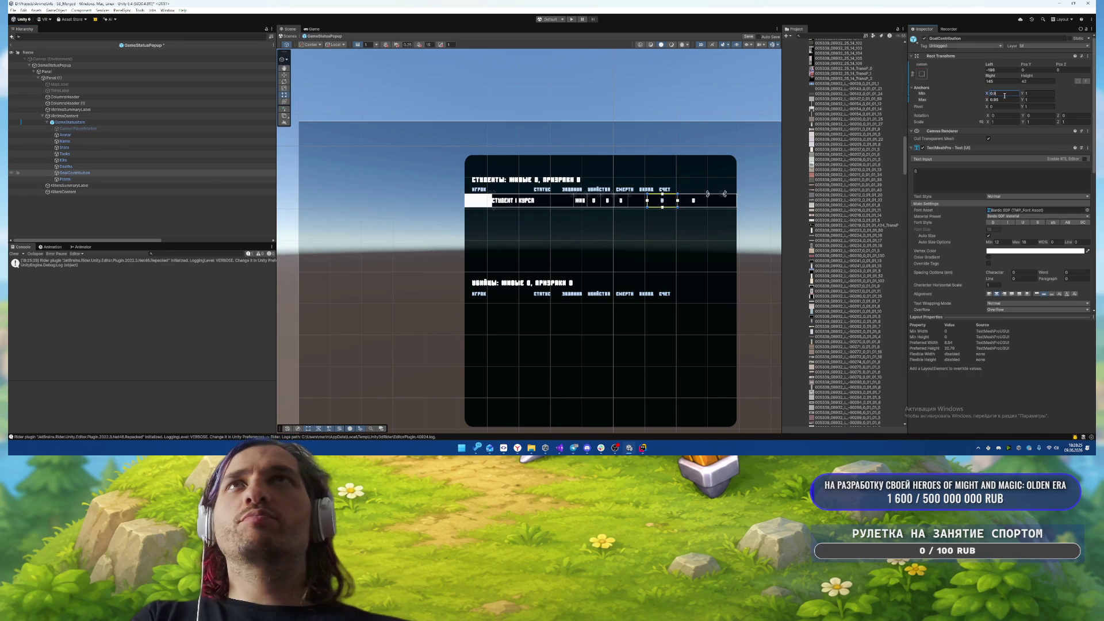
{"action": "key", "text": "Return"}
{"action": "left_click", "coordinate": [1004, 69]}
{"action": "type", "text": "0"}
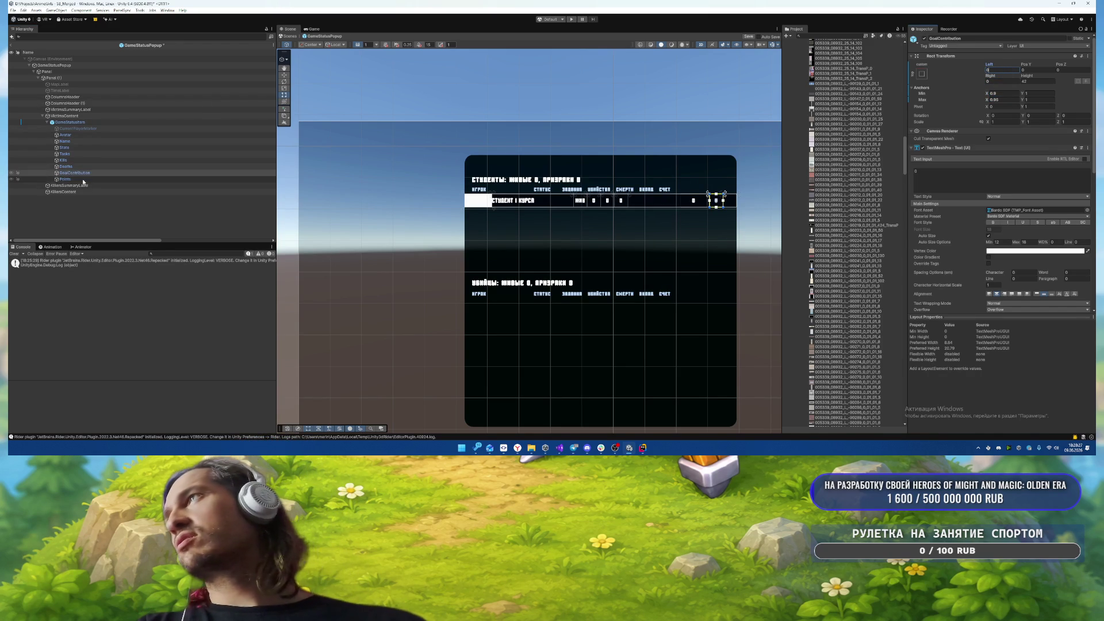
- Set the Points bottom anchor to 0, then edit GoalContribution's bottom anchor
{"action": "left_click", "coordinate": [83, 181]}
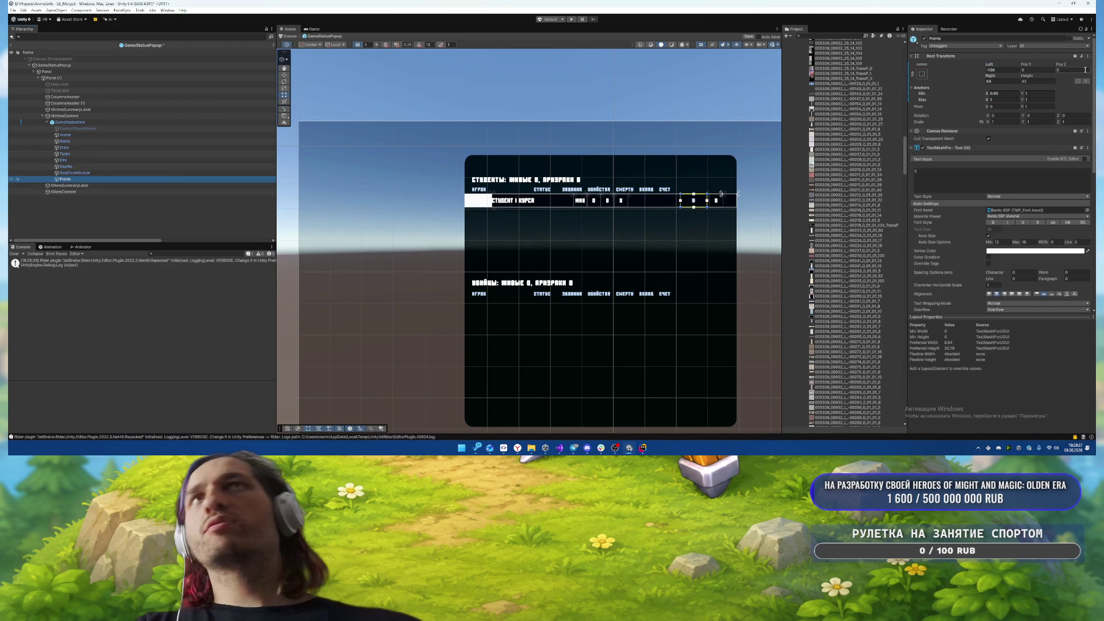
{"action": "left_click", "coordinate": [1028, 93]}
{"action": "type", "text": "0"}
{"action": "key", "text": "Return"}
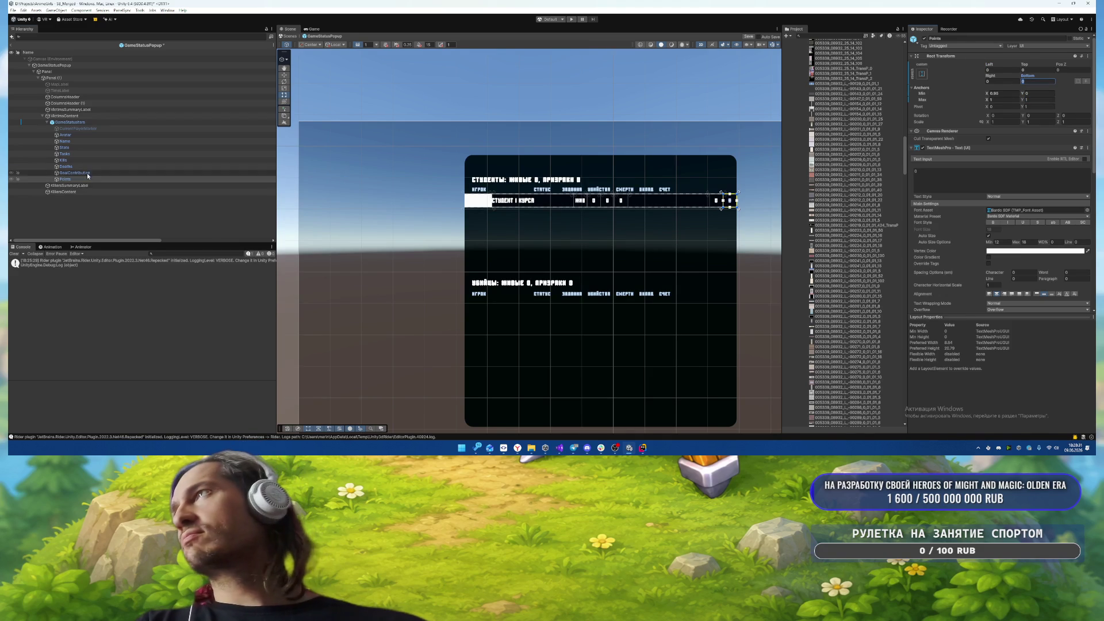
{"action": "left_click", "coordinate": [75, 172]}
{"action": "left_click", "coordinate": [1036, 93]}
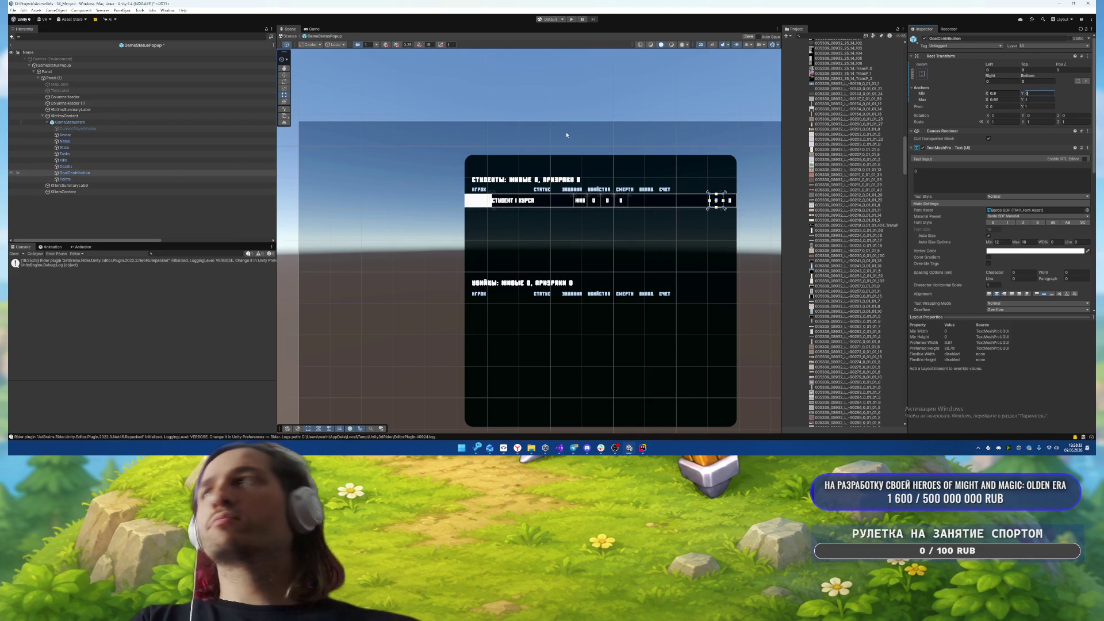
- Re-anchor the Deaths value column and zero its left and right offsets
{"action": "left_click", "coordinate": [66, 166]}
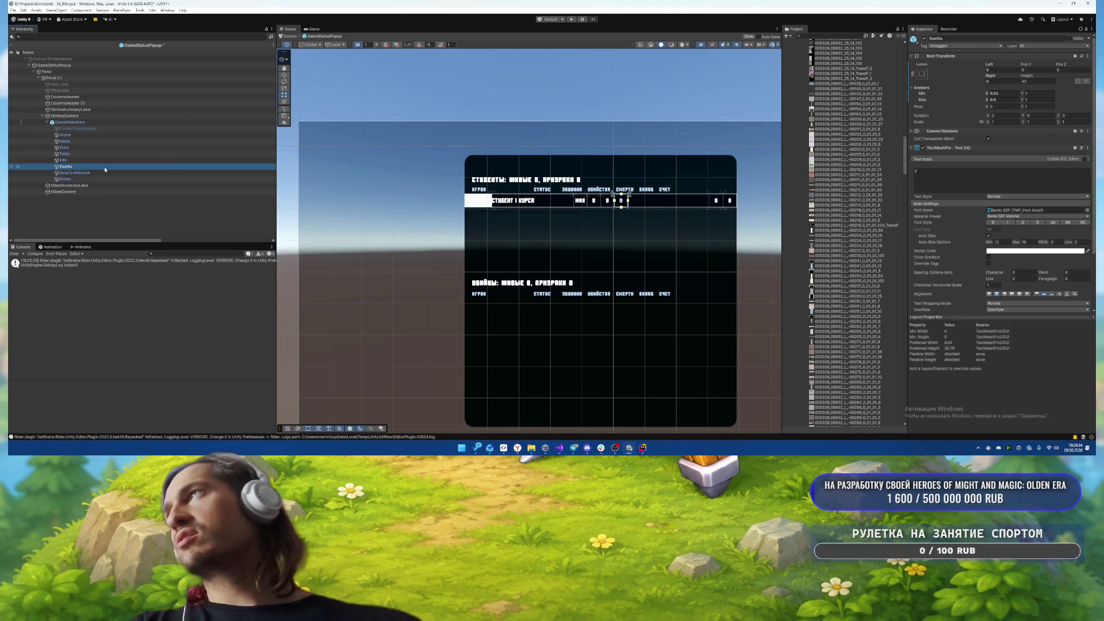
{"action": "left_click", "coordinate": [1016, 93]}
{"action": "type", "text": "0.85"}
{"action": "left_click", "coordinate": [1007, 100]}
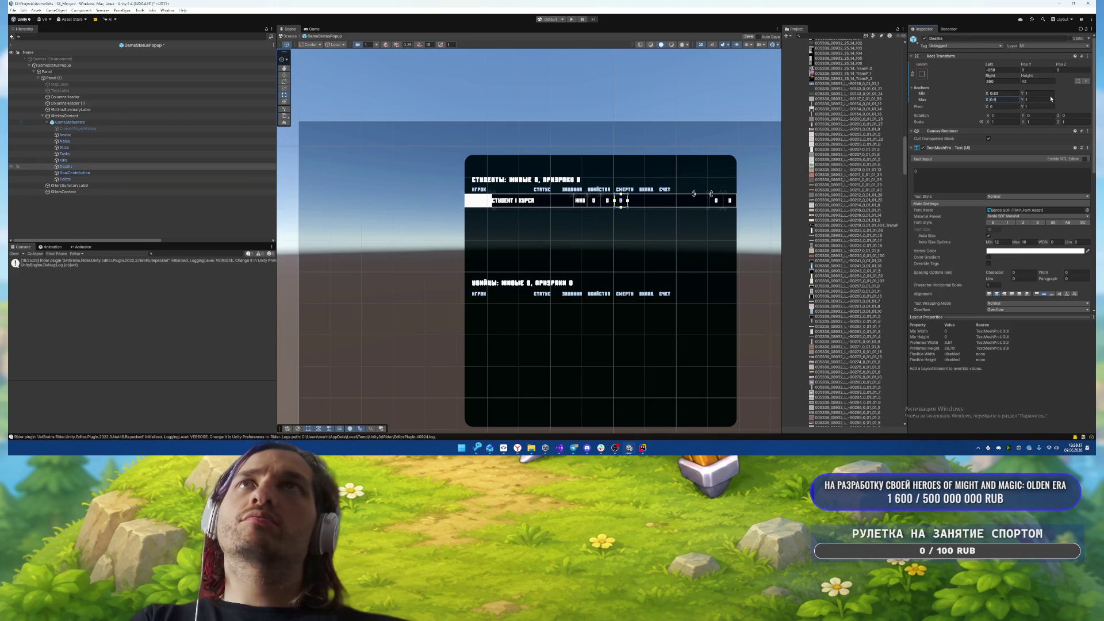
{"action": "left_click", "coordinate": [1000, 81]}
{"action": "type", "text": "0"}
{"action": "left_click", "coordinate": [1001, 69]}
{"action": "type", "text": "0"}
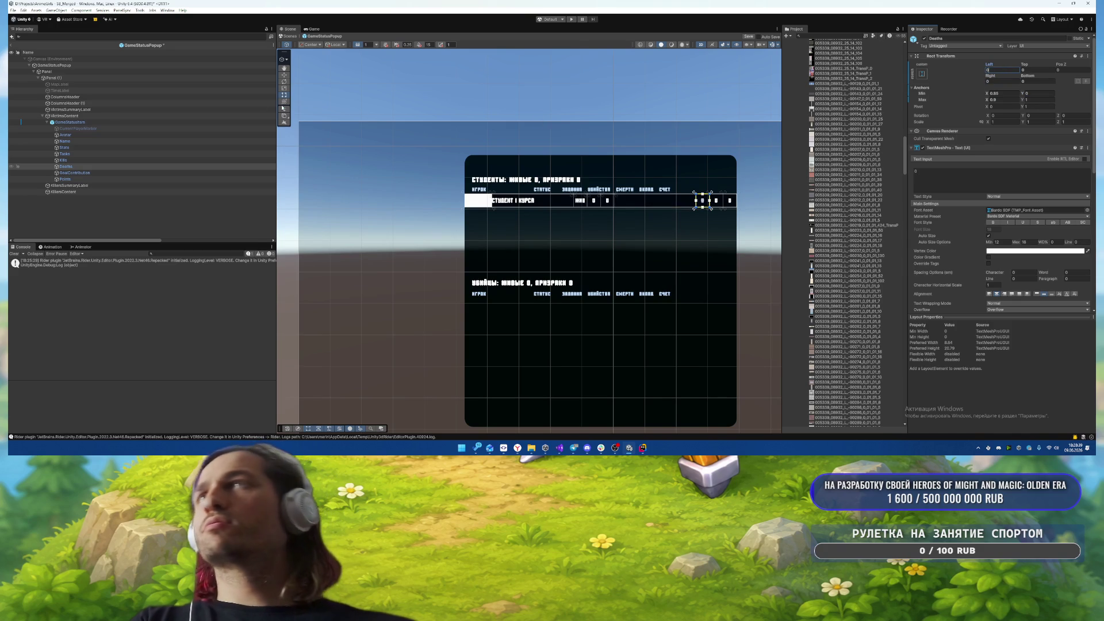
- Re-anchor the Kills value, zero its horizontal offsets, and set its bottom anchor to 0
{"action": "left_click", "coordinate": [63, 160]}
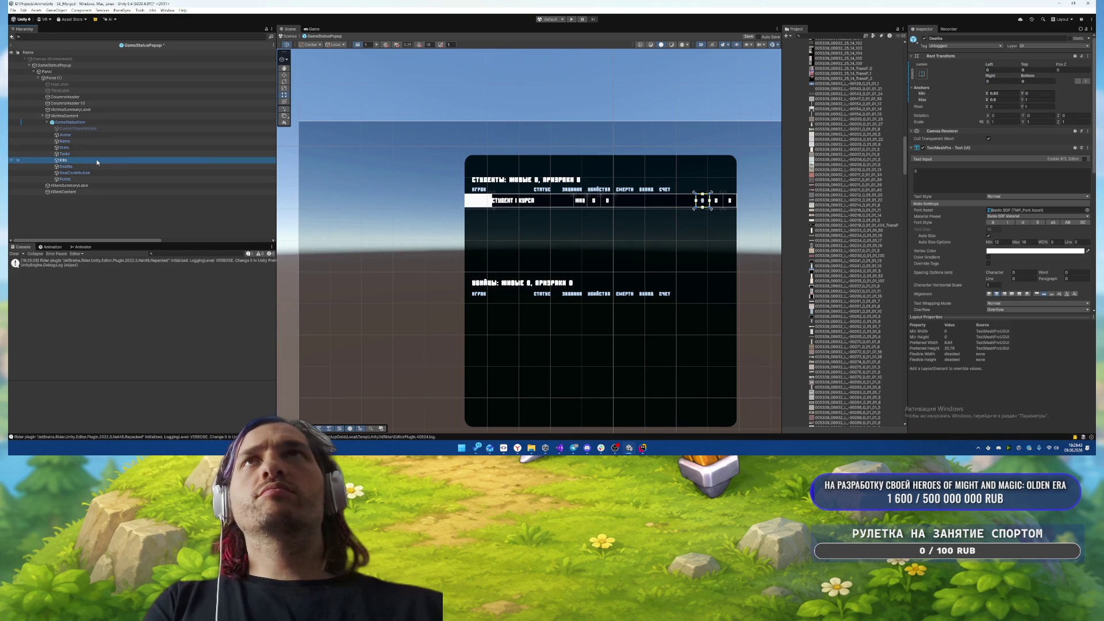
{"action": "left_click", "coordinate": [1009, 95]}
{"action": "left_click", "coordinate": [1005, 100]}
{"action": "type", "text": "0"}
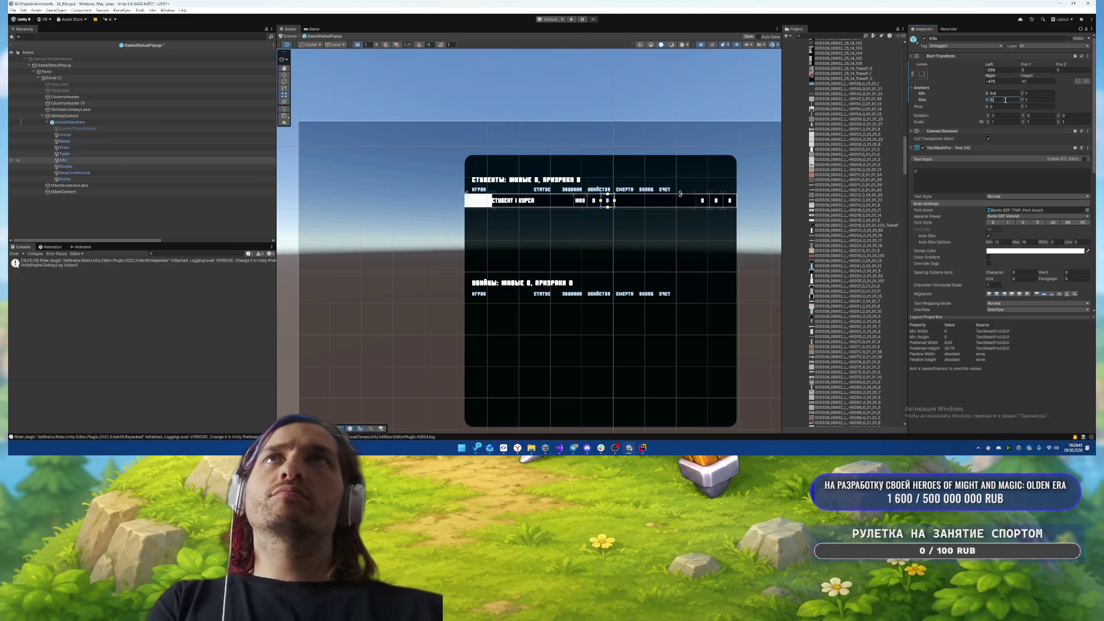
{"action": "left_click", "coordinate": [1002, 70]}
{"action": "type", "text": "0"}
{"action": "left_click", "coordinate": [1002, 81]}
{"action": "type", "text": "0"}
{"action": "key", "text": "Tab"}
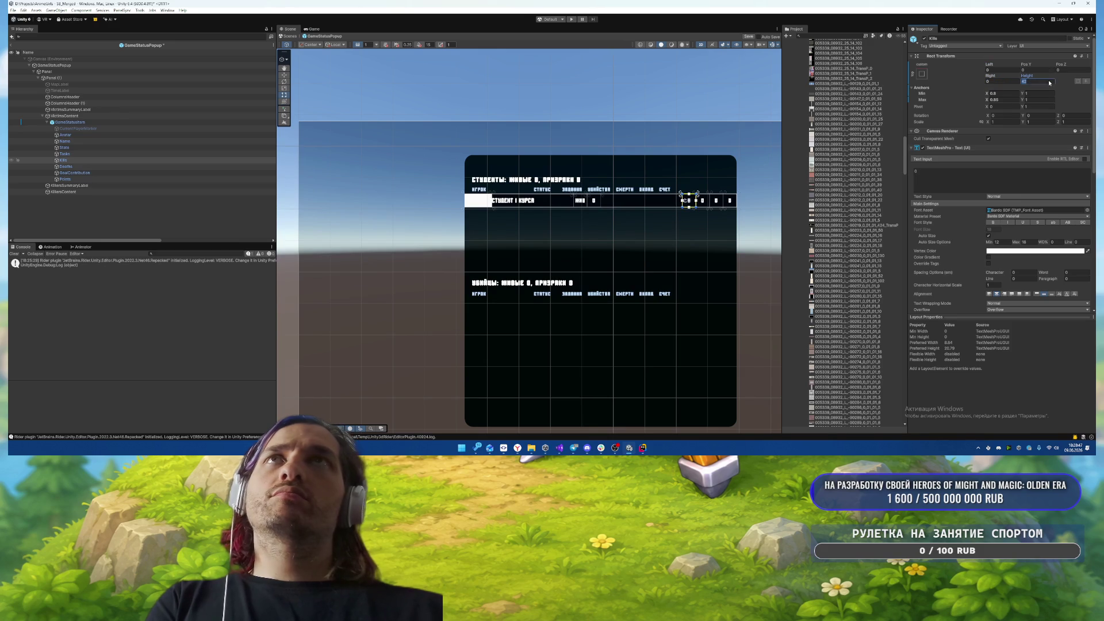
{"action": "left_click", "coordinate": [1032, 93]}
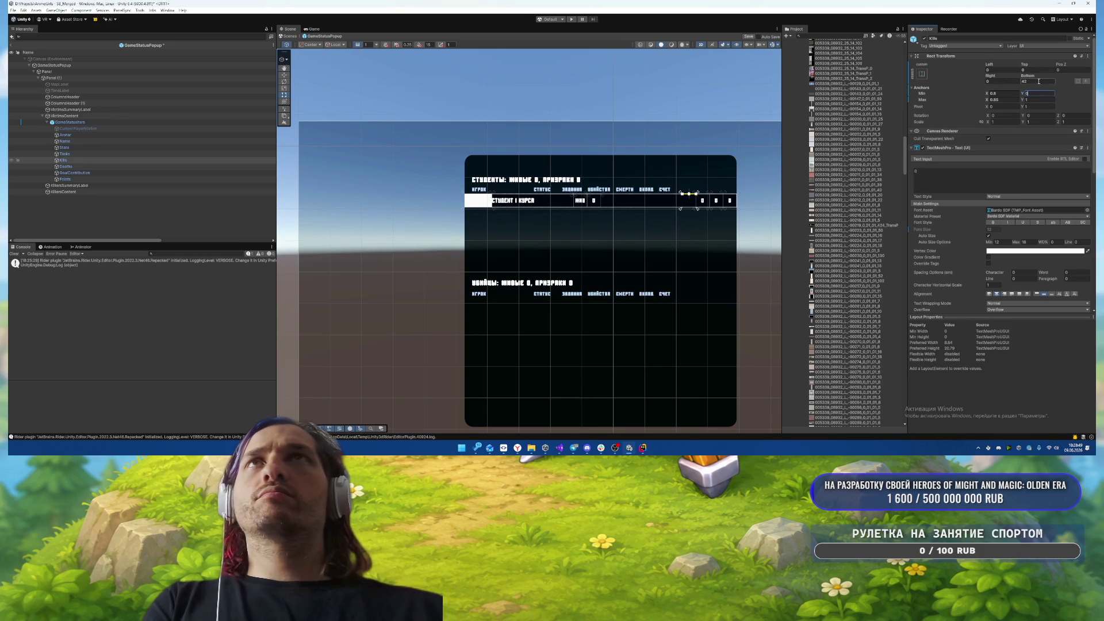
{"action": "type", "text": "0"}
- Adjust the Tasks value's left anchor and set its bottom anchor to 0
{"action": "left_click", "coordinate": [144, 153]}
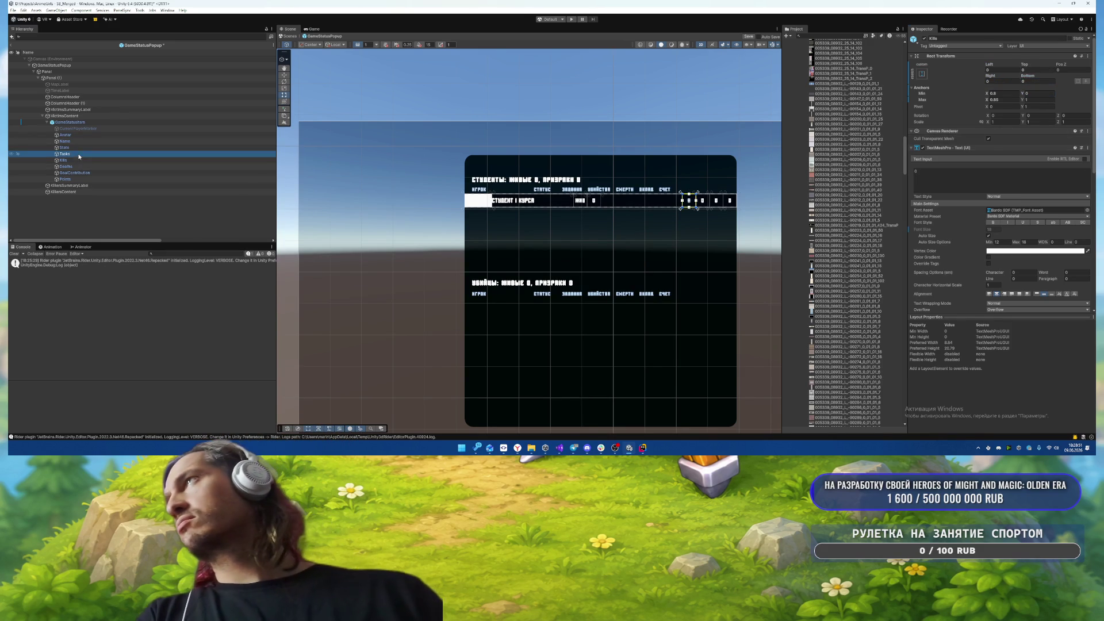
{"action": "left_click", "coordinate": [1010, 93]}
{"action": "type", "text": "0"}
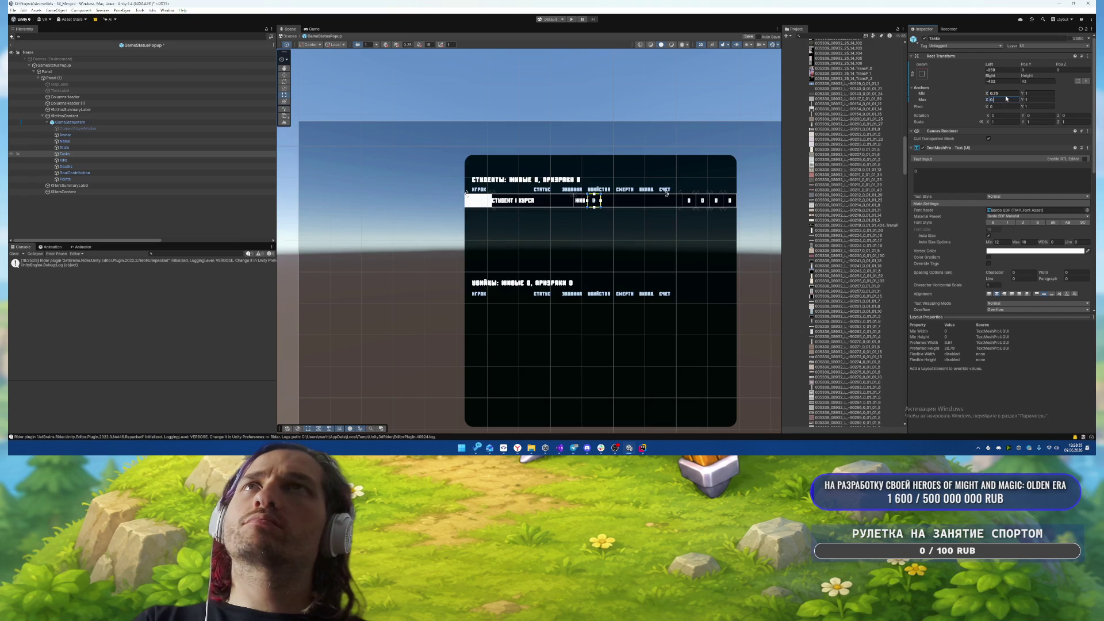
{"action": "left_click", "coordinate": [1040, 93]}
{"action": "type", "text": "0"}
{"action": "key", "text": "Return"}
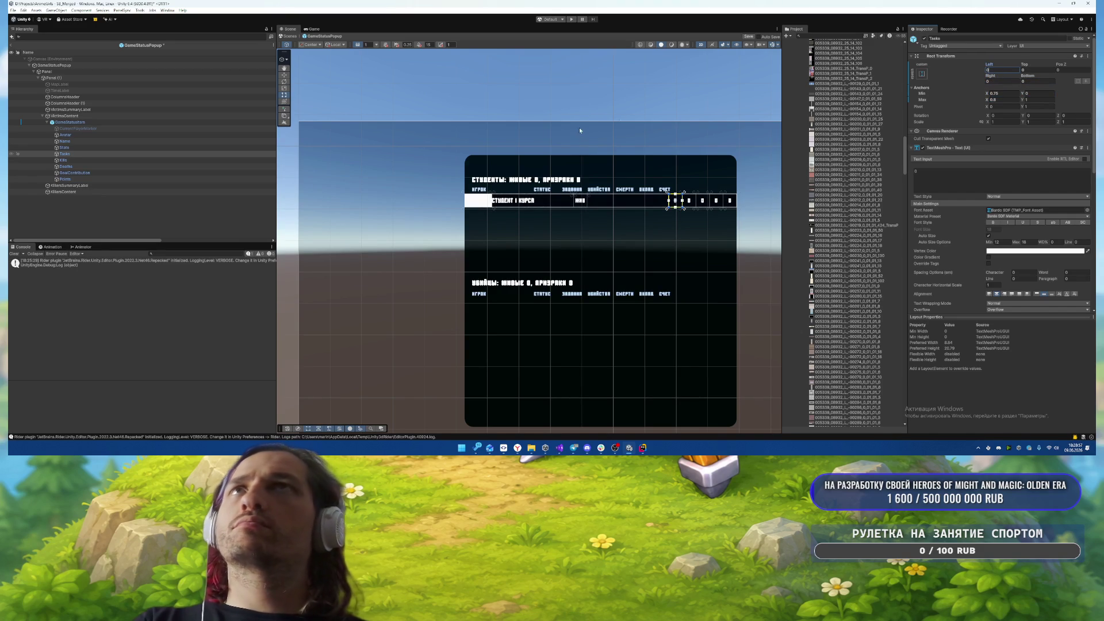
{"action": "left_click", "coordinate": [79, 161]}
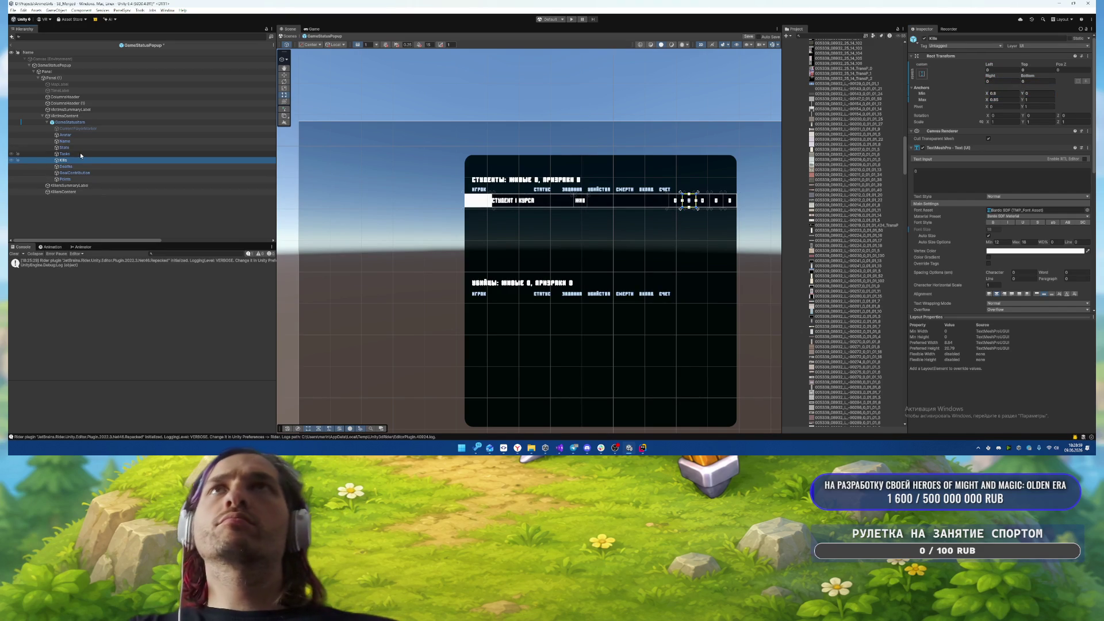
{"action": "left_click", "coordinate": [80, 153]}
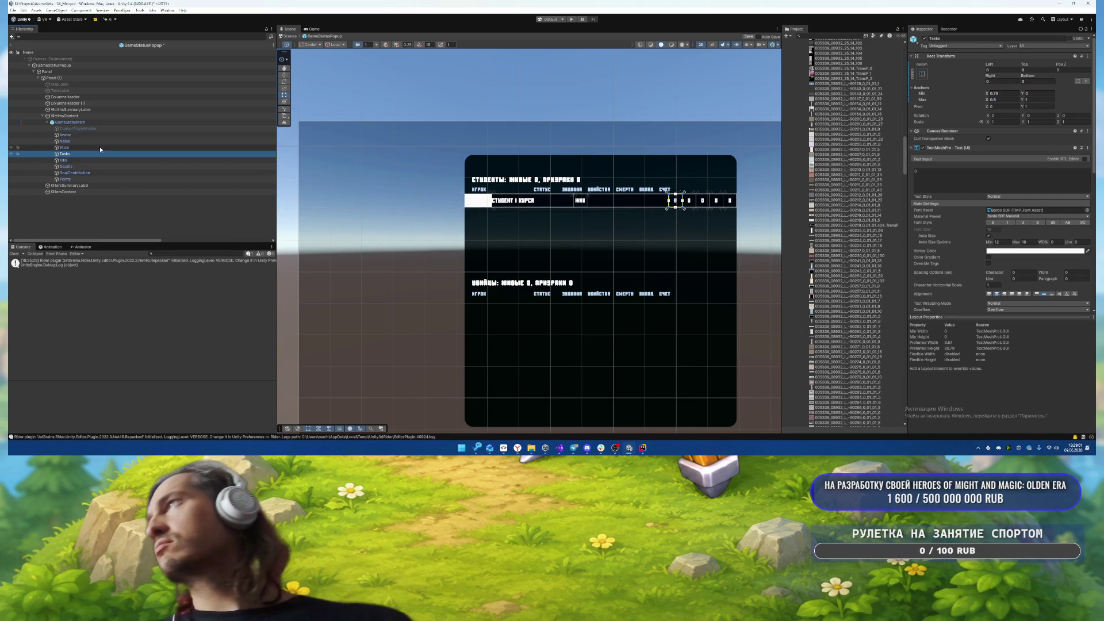
- Anchor the State value at 0.7, zero its offsets, and set bottom anchor 0
{"action": "left_click", "coordinate": [99, 147]}
{"action": "left_click", "coordinate": [1009, 93]}
{"action": "type", "text": "0.7"}
{"action": "left_click", "coordinate": [1007, 99]}
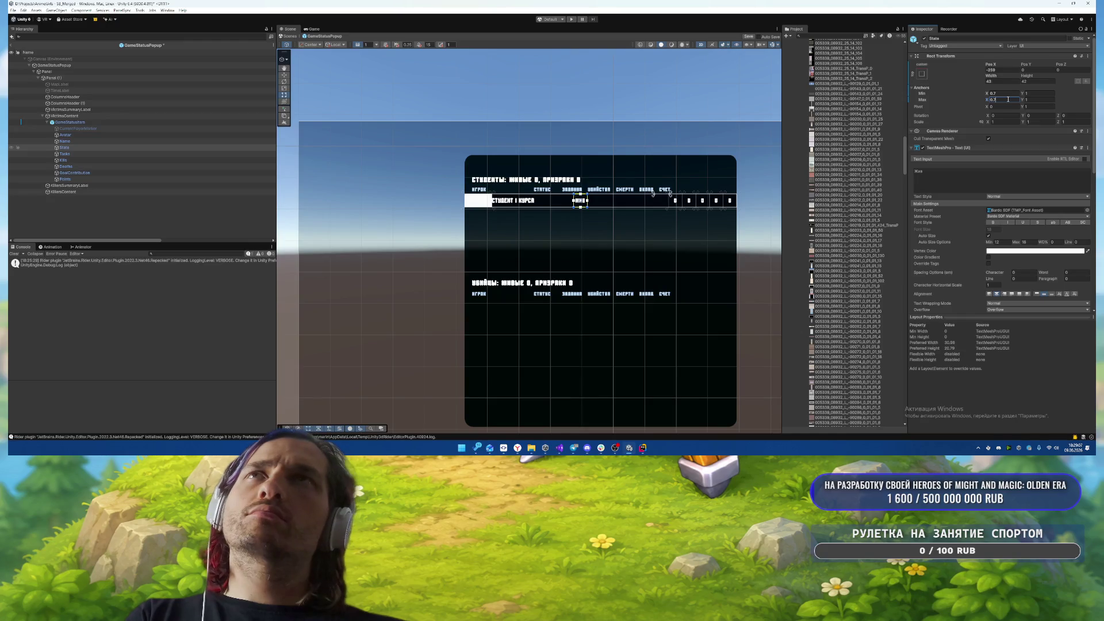
{"action": "left_click", "coordinate": [1001, 81]}
{"action": "type", "text": "0"}
{"action": "left_click", "coordinate": [1026, 94]}
{"action": "type", "text": "0"}
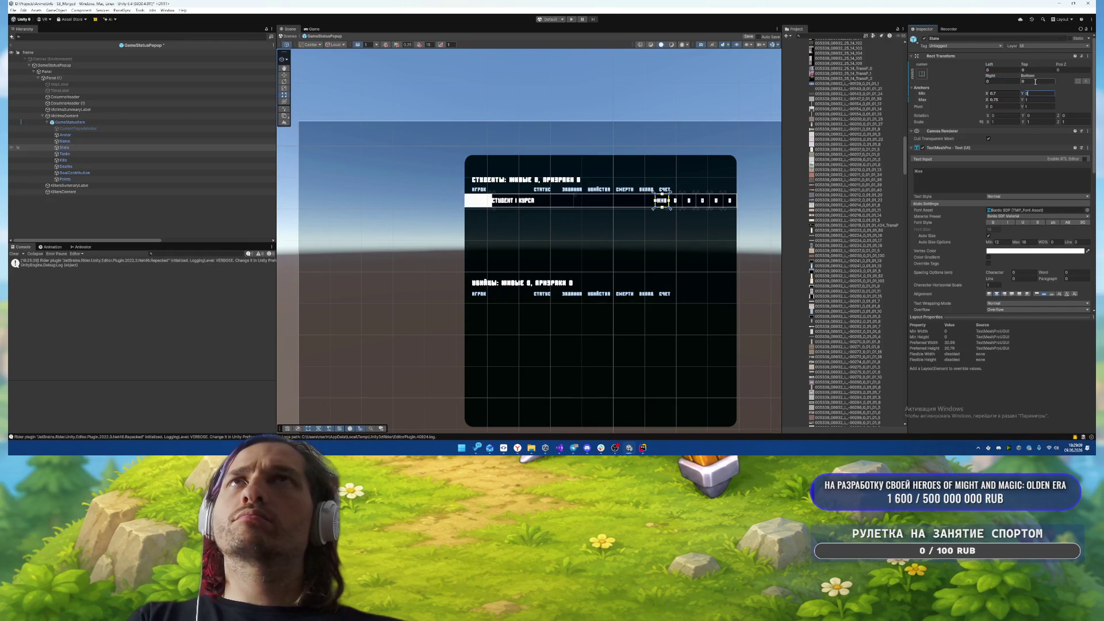
{"action": "left_click", "coordinate": [71, 149]}
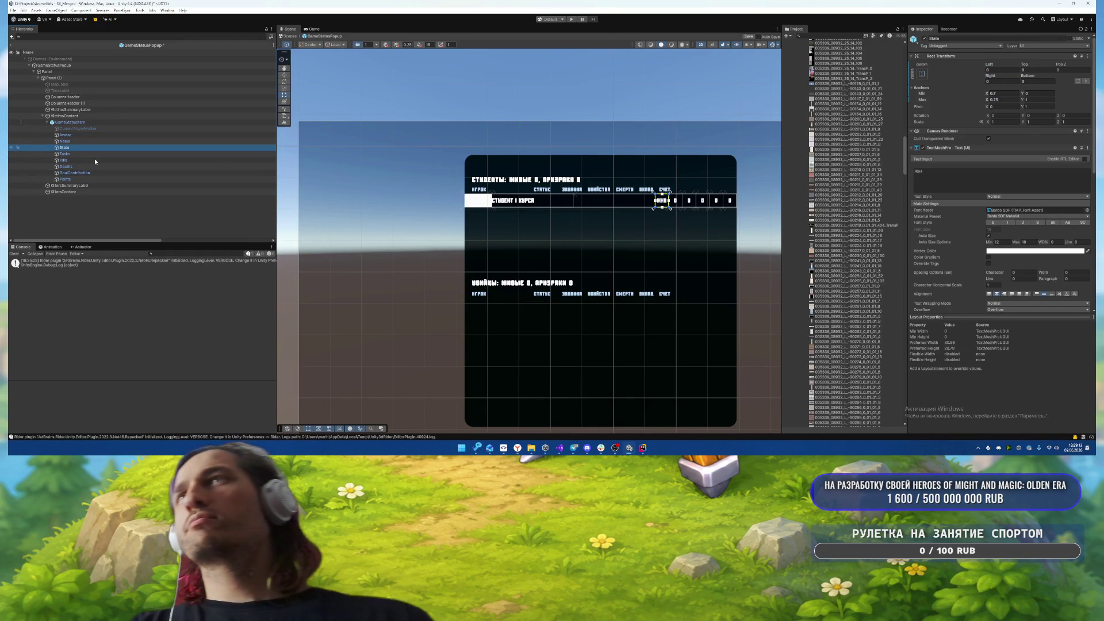
- Widen the State column leftward to a 0.65 anchor with zero left offset
{"action": "left_click", "coordinate": [1001, 93]}
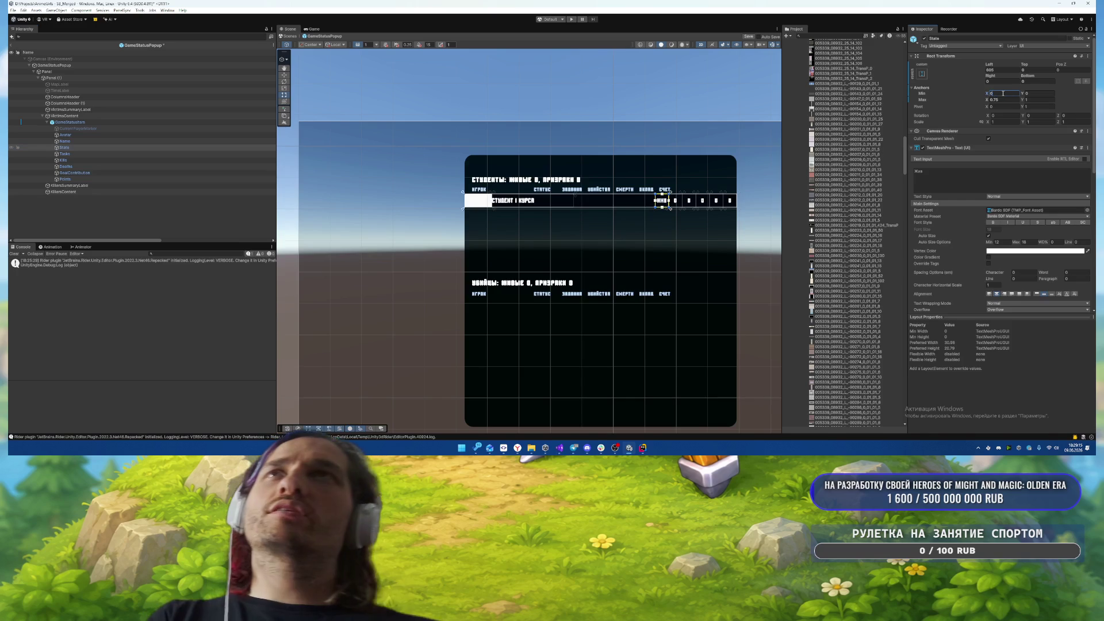
{"action": "type", "text": "0.65"}
{"action": "left_click", "coordinate": [993, 70]}
{"action": "type", "text": "0"}
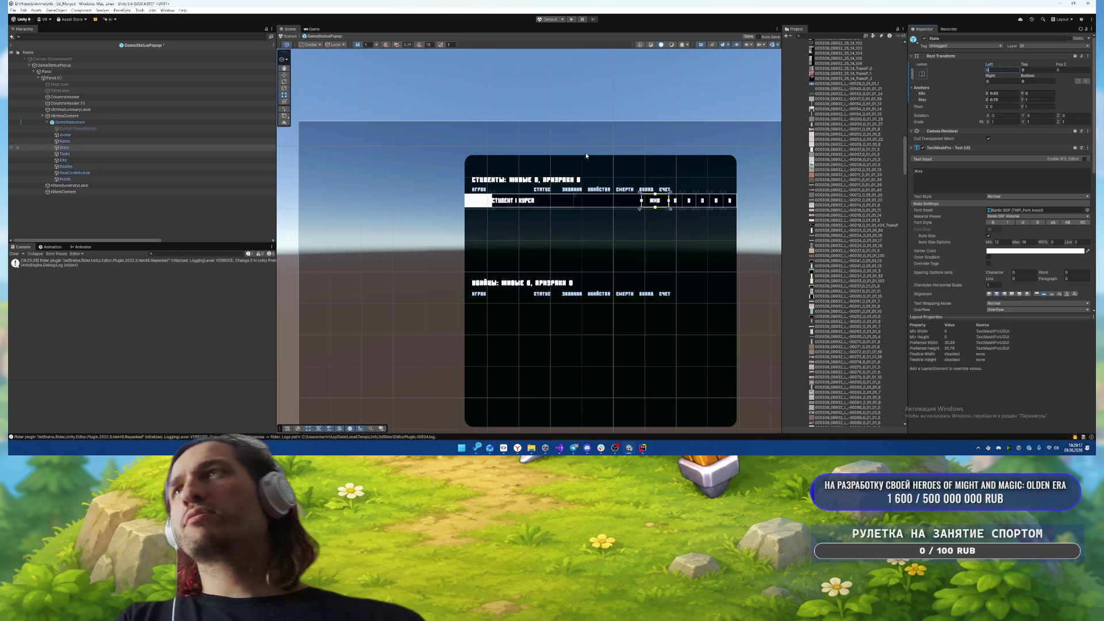
{"action": "left_click", "coordinate": [98, 142]}
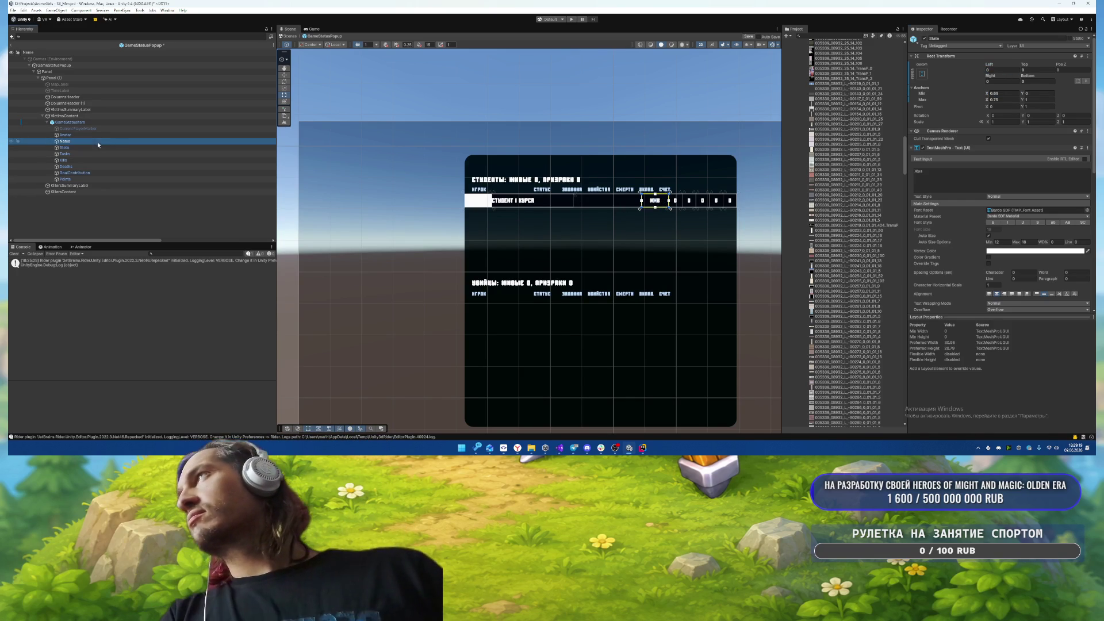
- Re-anchor the Name text and zero its left and right offsets
{"action": "left_click", "coordinate": [1001, 100]}
{"action": "type", "text": "0"}
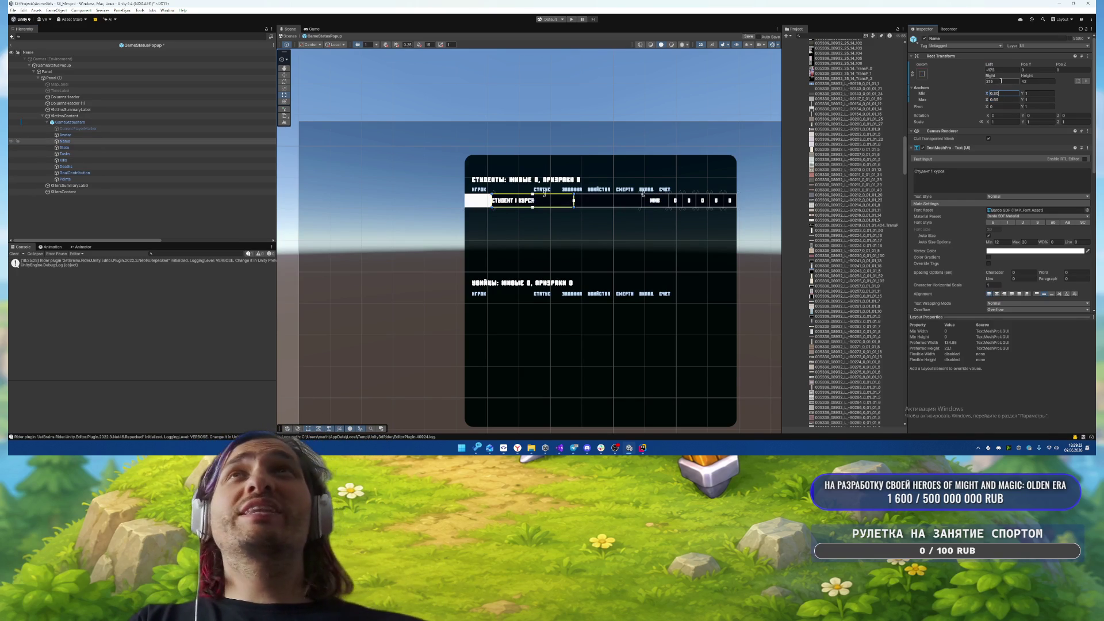
{"action": "left_click", "coordinate": [1000, 81]}
{"action": "type", "text": "0"}
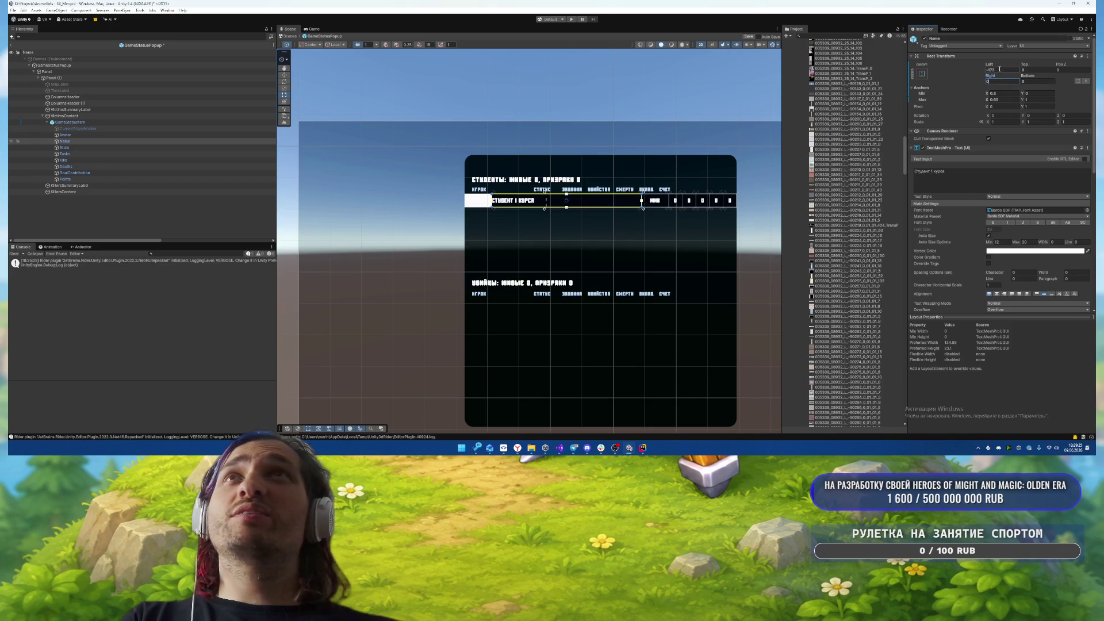
{"action": "left_click", "coordinate": [1000, 70]}
{"action": "type", "text": "0"}
{"action": "scroll", "coordinate": [1022, 236], "scroll_direction": "down", "scroll_amount": 3}
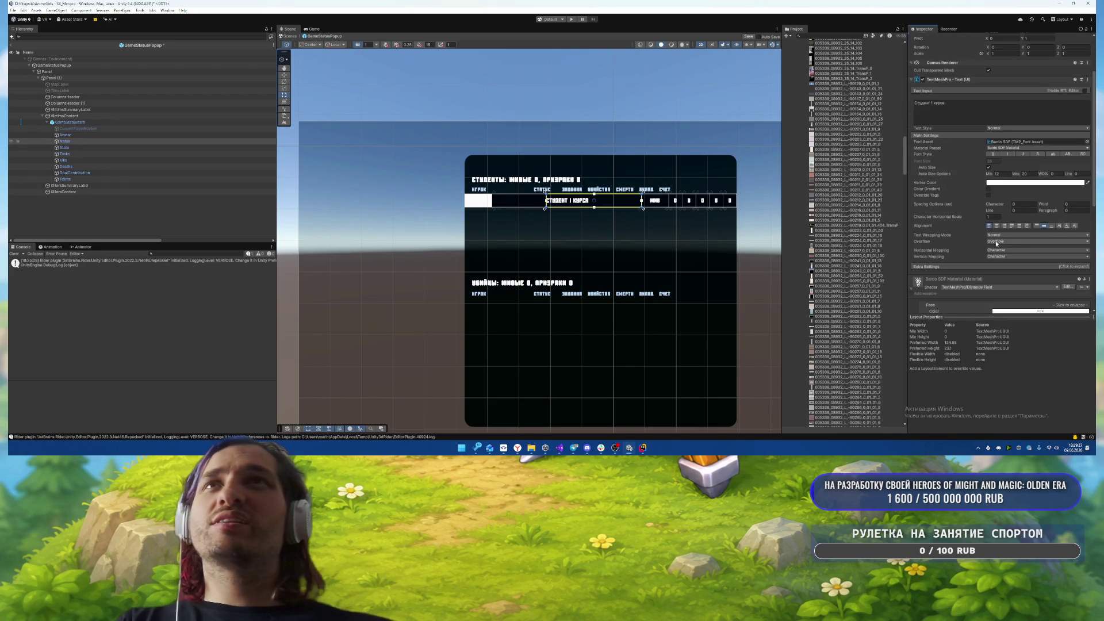
- Set the Avatar image's Anchor Max X to 0.3
{"action": "left_click", "coordinate": [65, 134]}
{"action": "left_click", "coordinate": [1003, 100]}
{"action": "type", "text": "0.3"}
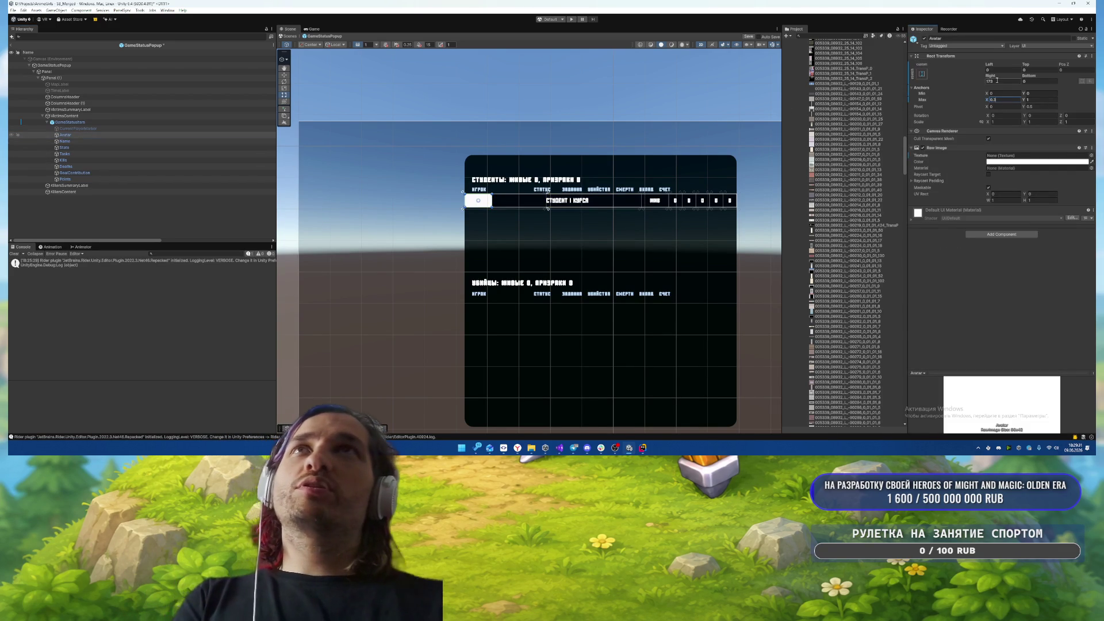
{"action": "left_click", "coordinate": [1003, 81]}
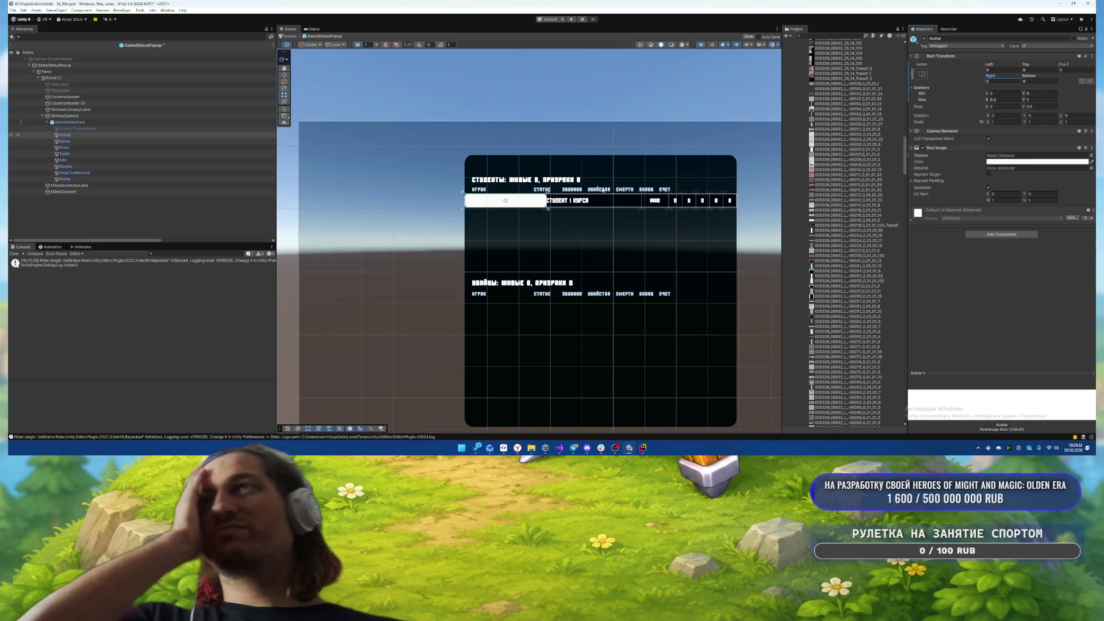
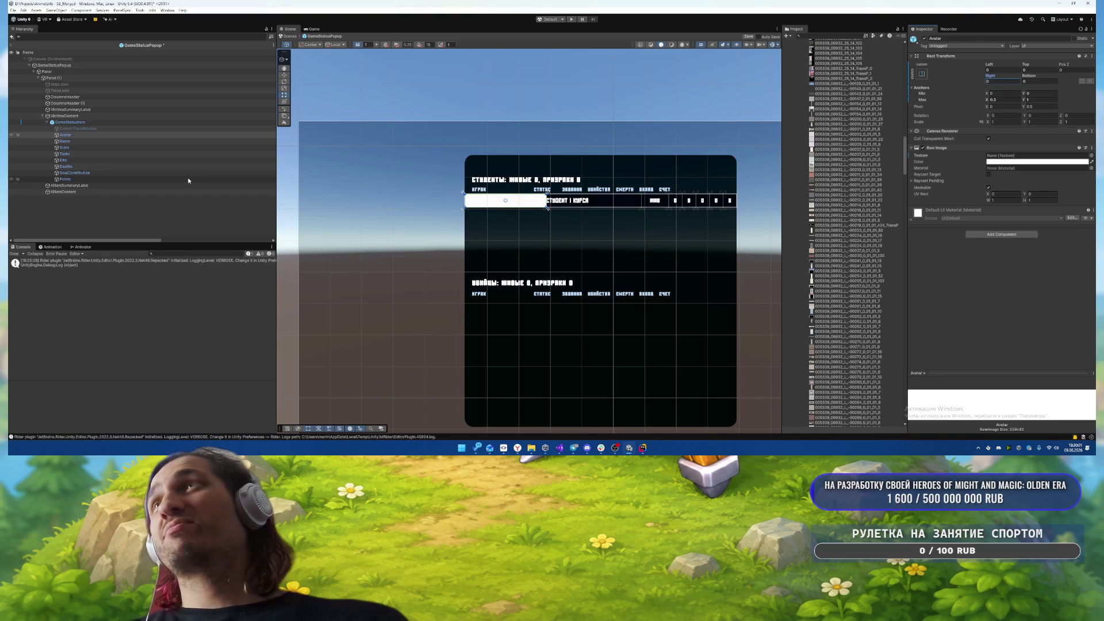
- Anchor the Points text at 0.9 and GoalContribution between 0.8 and 0.9
{"action": "left_click", "coordinate": [115, 178]}
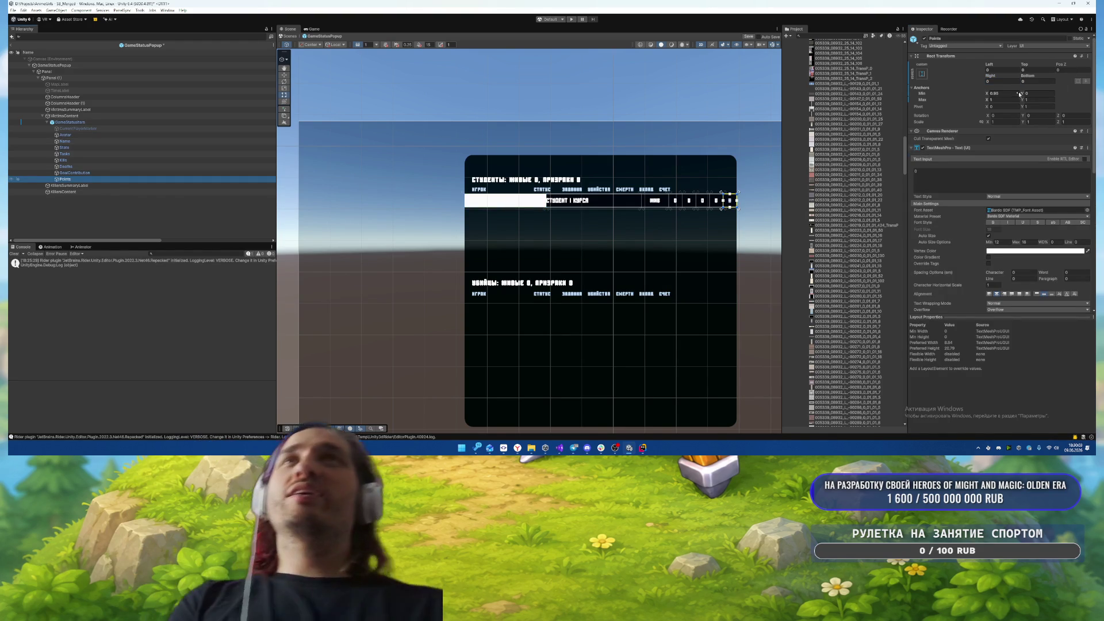
{"action": "type", "text": "0.9"}
{"action": "key", "text": "Return"}
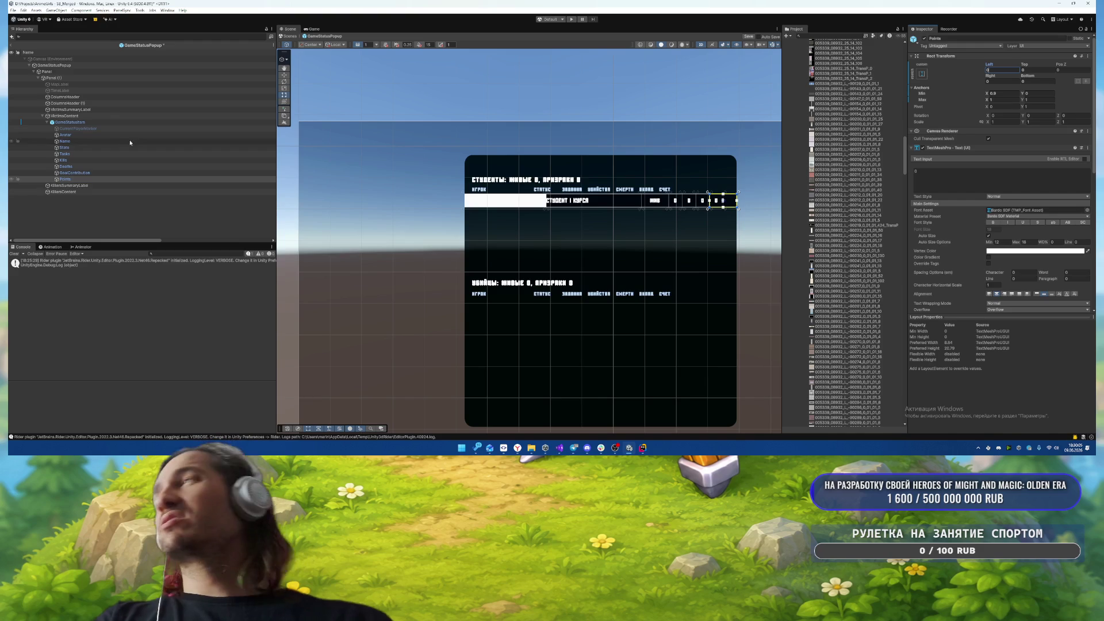
{"action": "left_click", "coordinate": [94, 173]}
{"action": "left_click", "coordinate": [1002, 100]}
{"action": "type", "text": "0.88"}
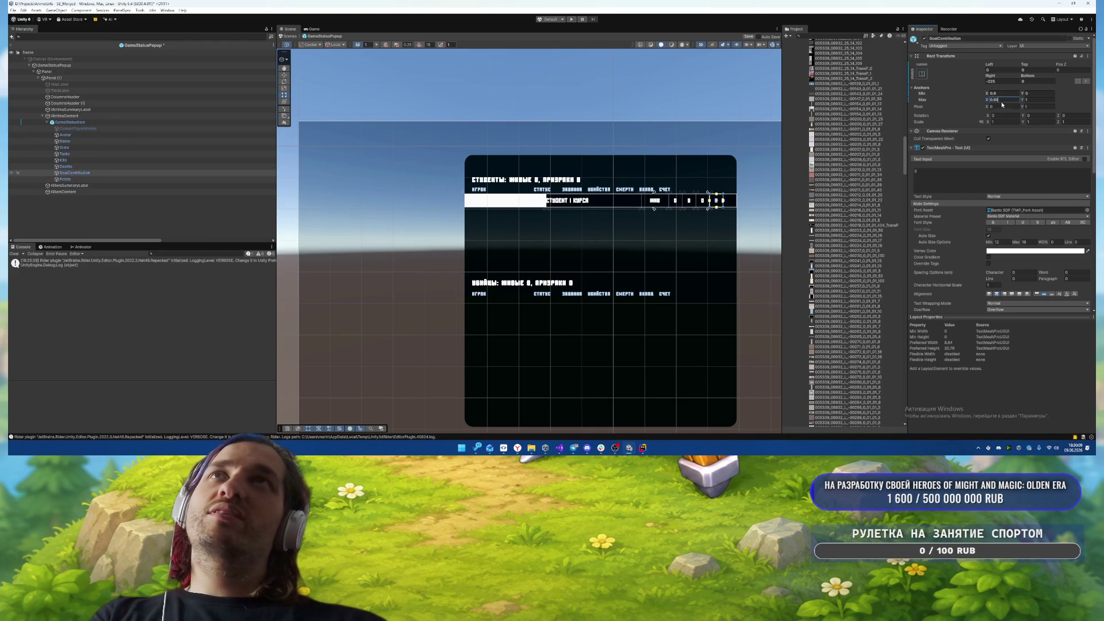
{"action": "type", "text": ".9"}
{"action": "left_click", "coordinate": [1004, 93]}
{"action": "key", "text": "Return"}
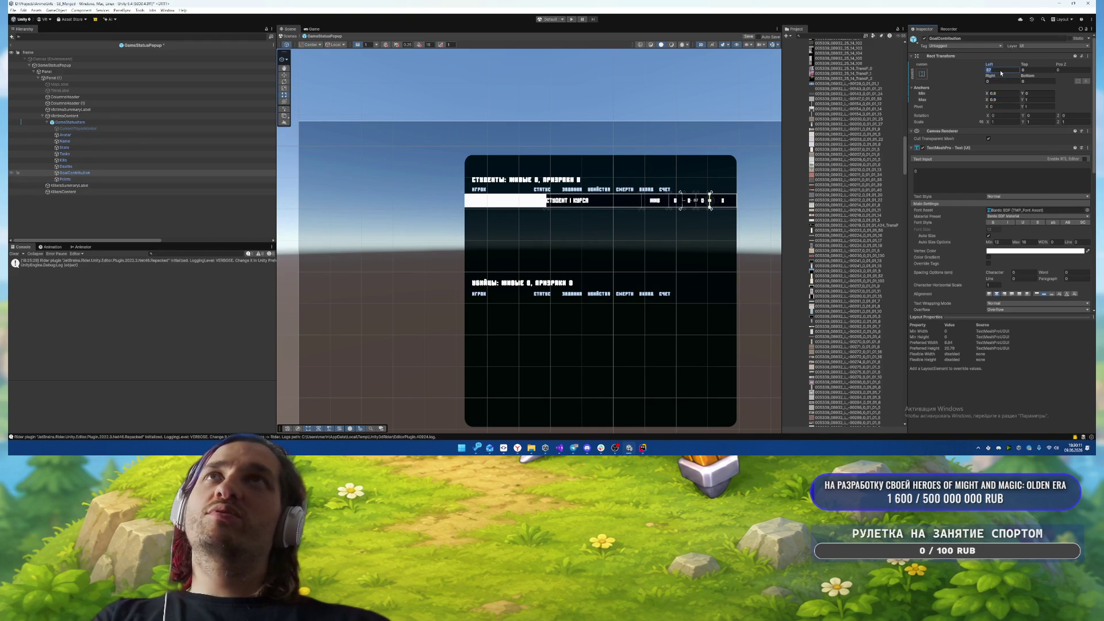
- Anchor Deaths between 0.7 and 0.8 and Kills between 0.6 and 0.7
{"action": "left_click", "coordinate": [80, 167]}
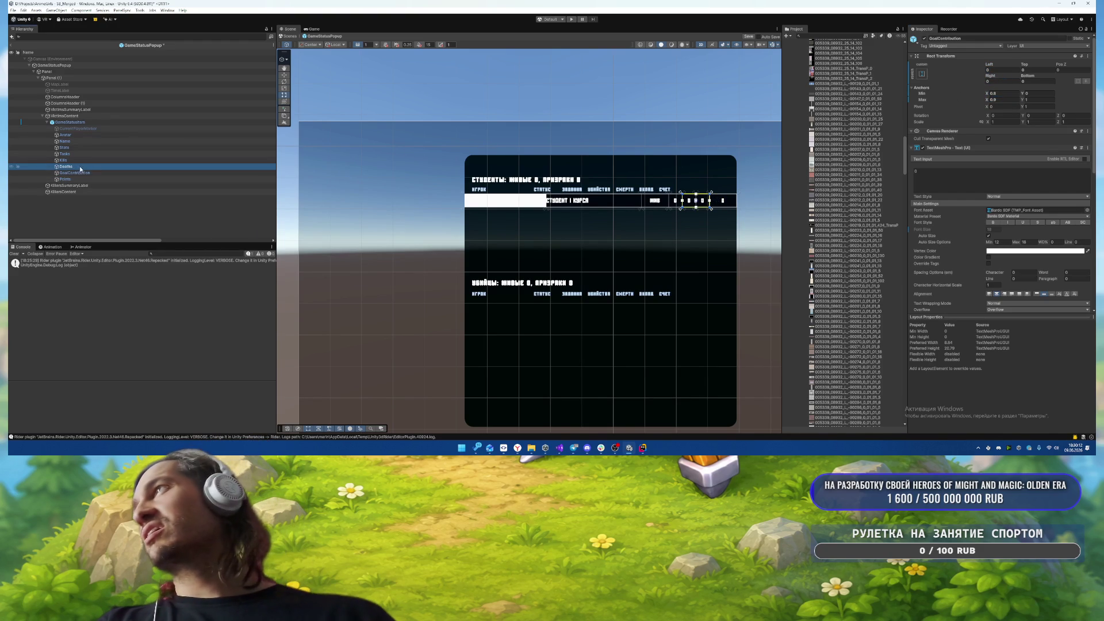
{"action": "left_click", "coordinate": [1010, 92]}
{"action": "left_click", "coordinate": [1011, 87]}
{"action": "left_click", "coordinate": [1011, 93]}
{"action": "type", "text": "0.7"}
{"action": "key", "text": "Tab"}
{"action": "key", "text": "Tab"}
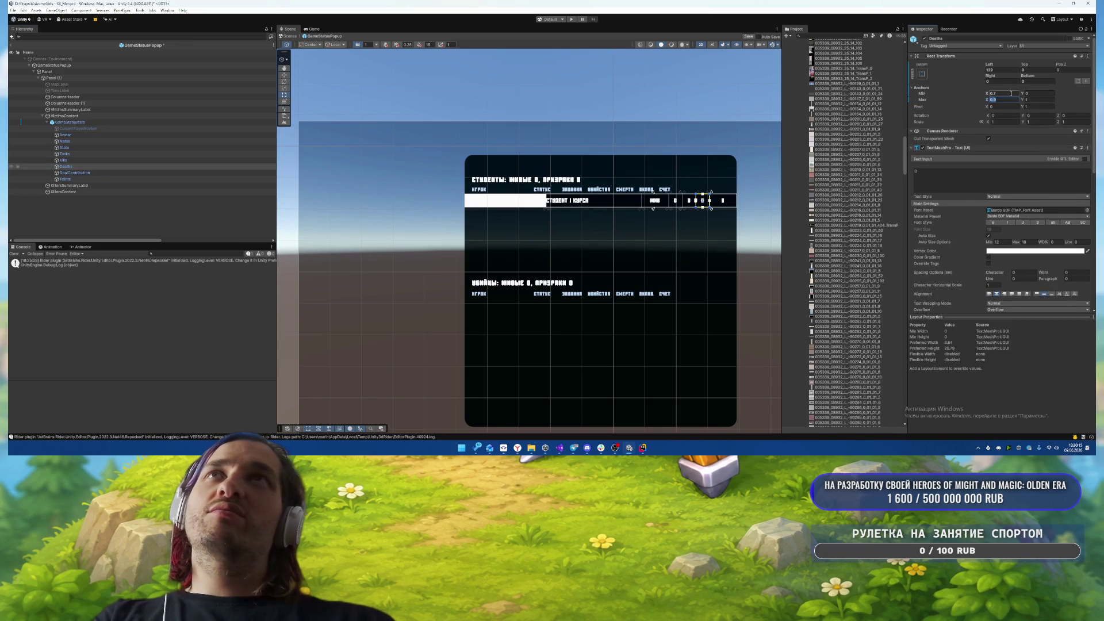
{"action": "key", "text": "Return"}
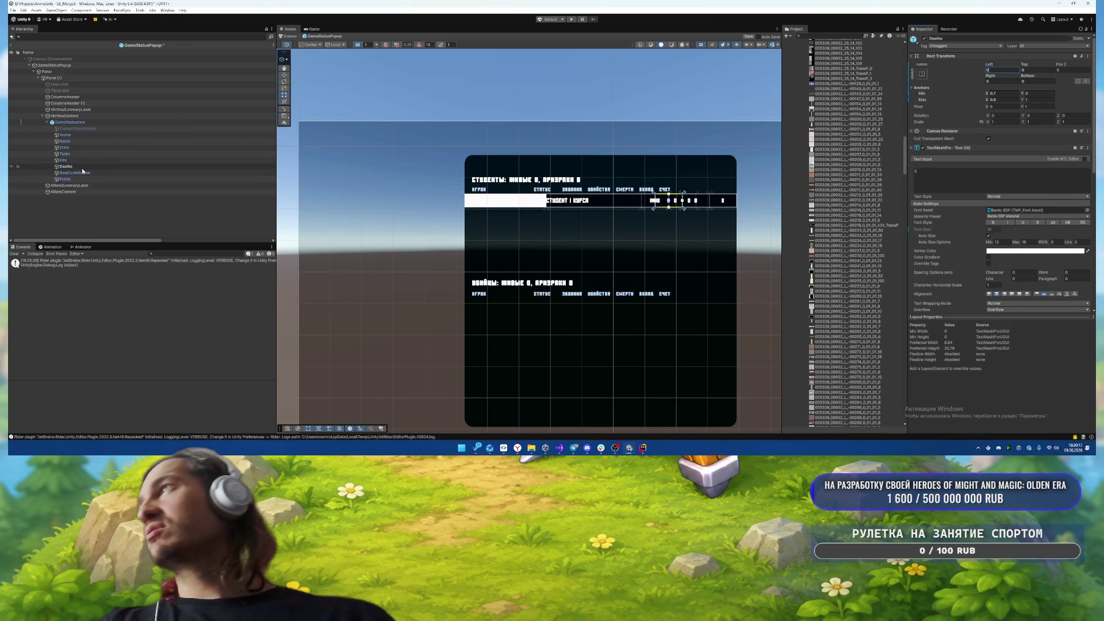
{"action": "left_click", "coordinate": [205, 158]}
{"action": "left_click", "coordinate": [1005, 94]}
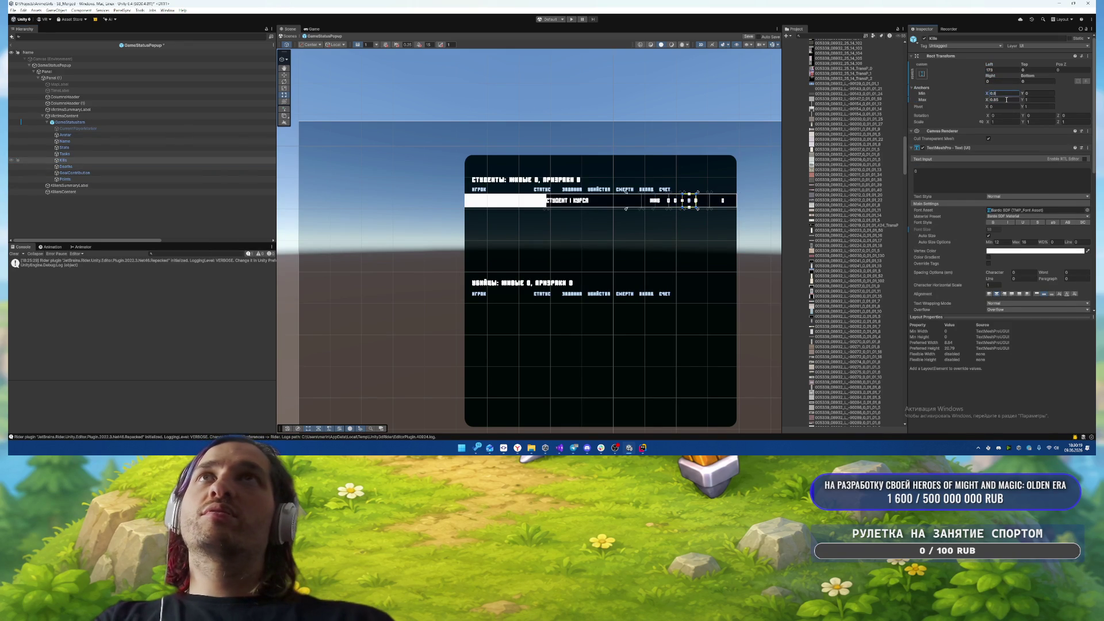
{"action": "type", "text": "0.6"}
{"action": "key", "text": "Tab"}
{"action": "key", "text": "Tab"}
{"action": "type", "text": "0.7"}
{"action": "key", "text": "Return"}
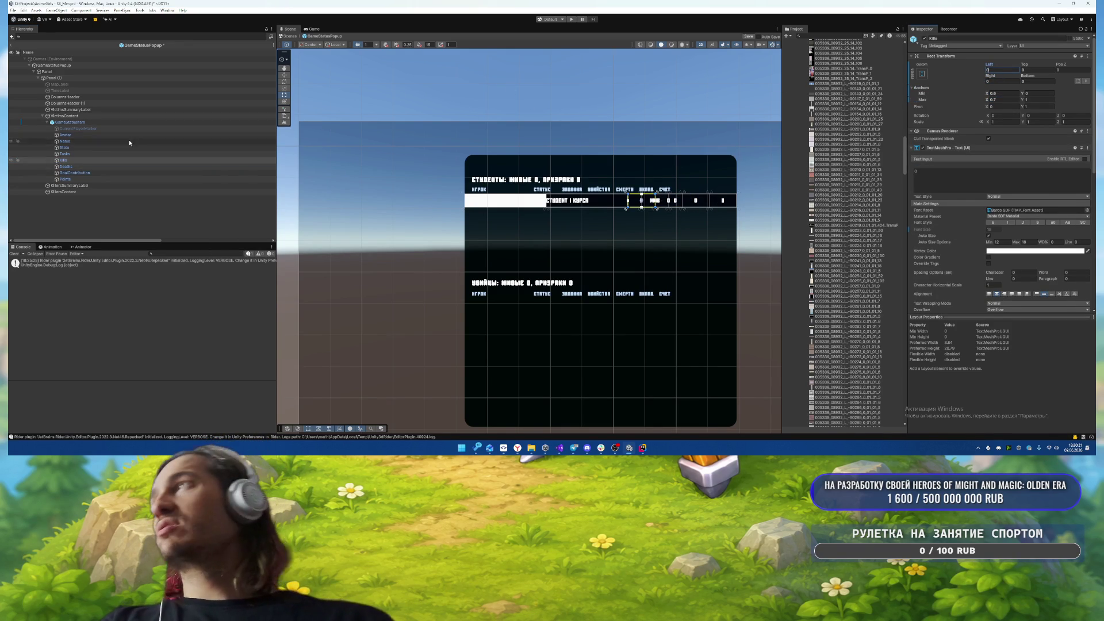
- Set Tasks' left anchor to 0 with zero left and right offsets, then adjust State's anchor
{"action": "left_click", "coordinate": [129, 153]}
{"action": "left_click", "coordinate": [1002, 95]}
{"action": "type", "text": "0"}
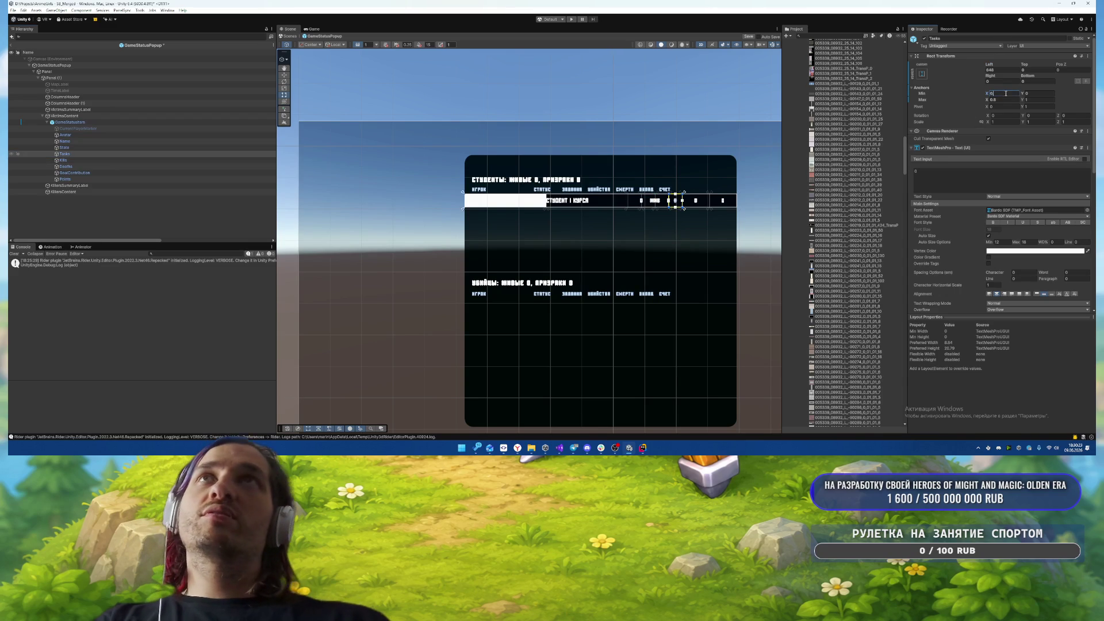
{"action": "left_click", "coordinate": [1003, 81]}
{"action": "type", "text": "0"}
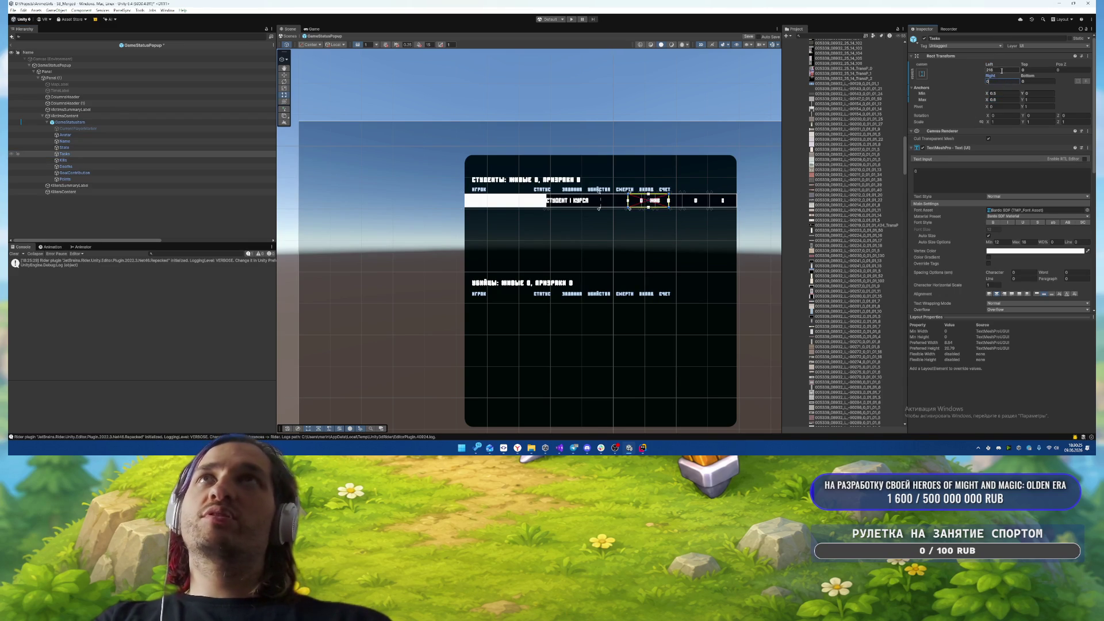
{"action": "left_click", "coordinate": [1003, 70]}
{"action": "type", "text": "0"}
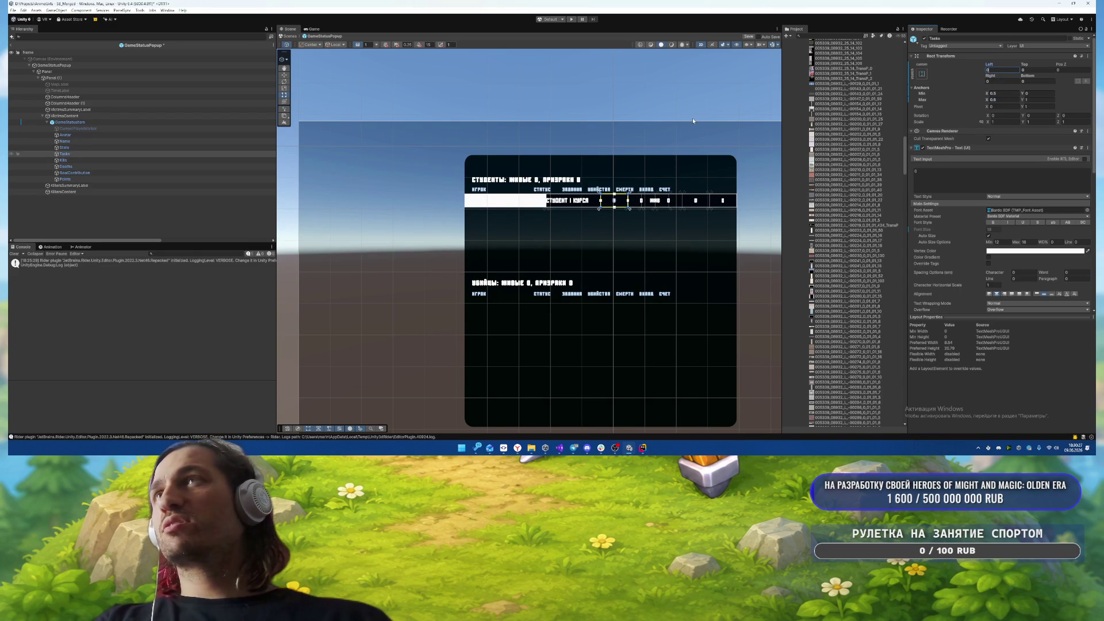
{"action": "left_click", "coordinate": [654, 200]}
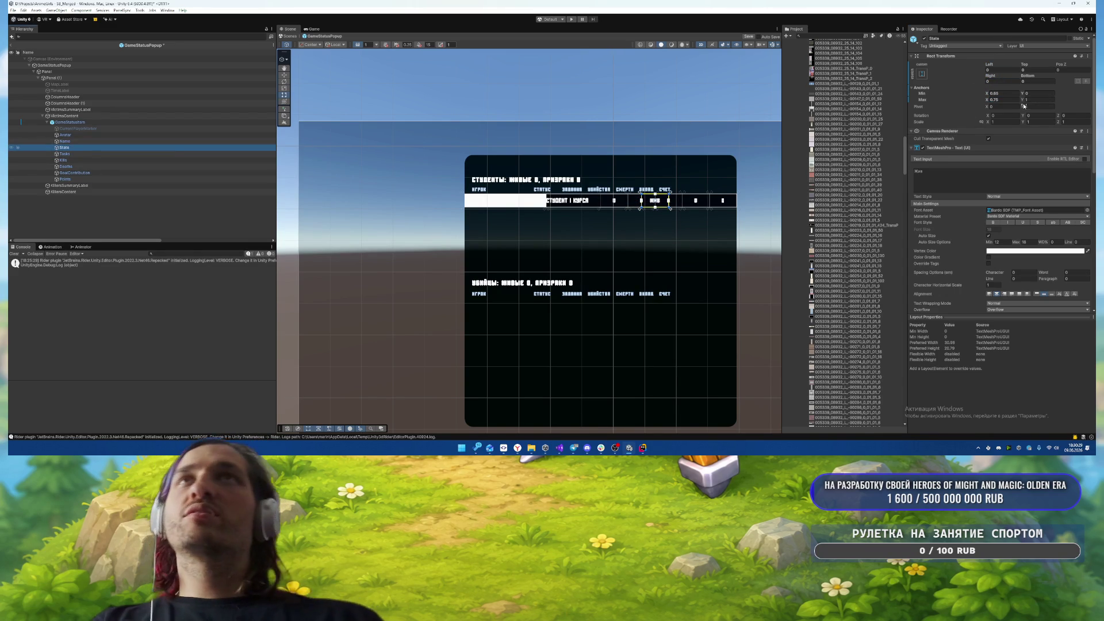
{"action": "left_click", "coordinate": [1010, 95]}
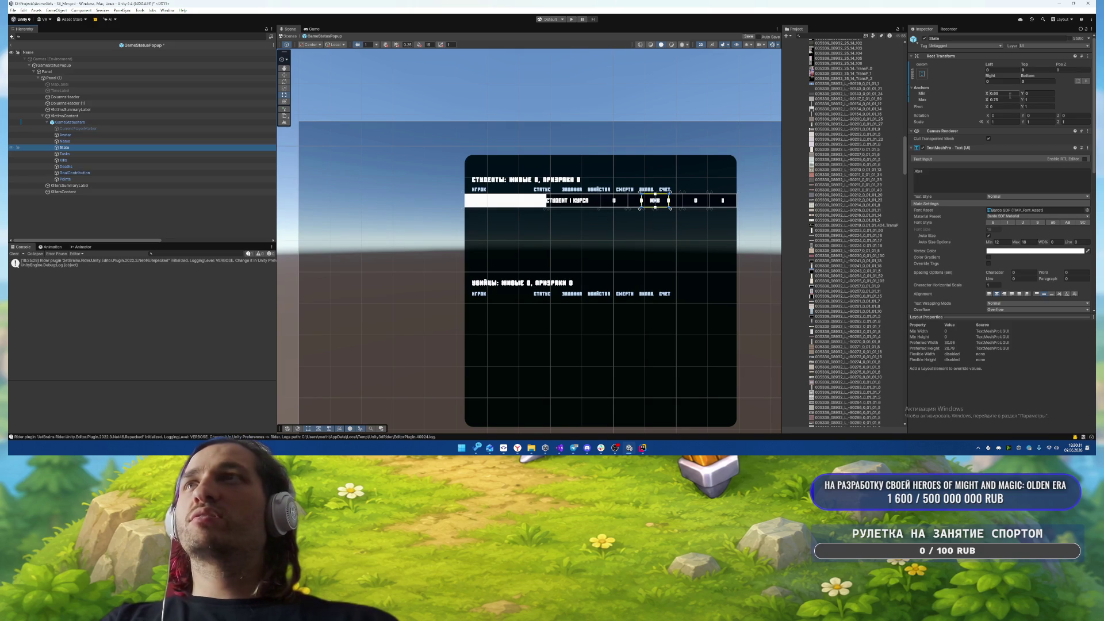
{"action": "left_click", "coordinate": [1009, 95]}
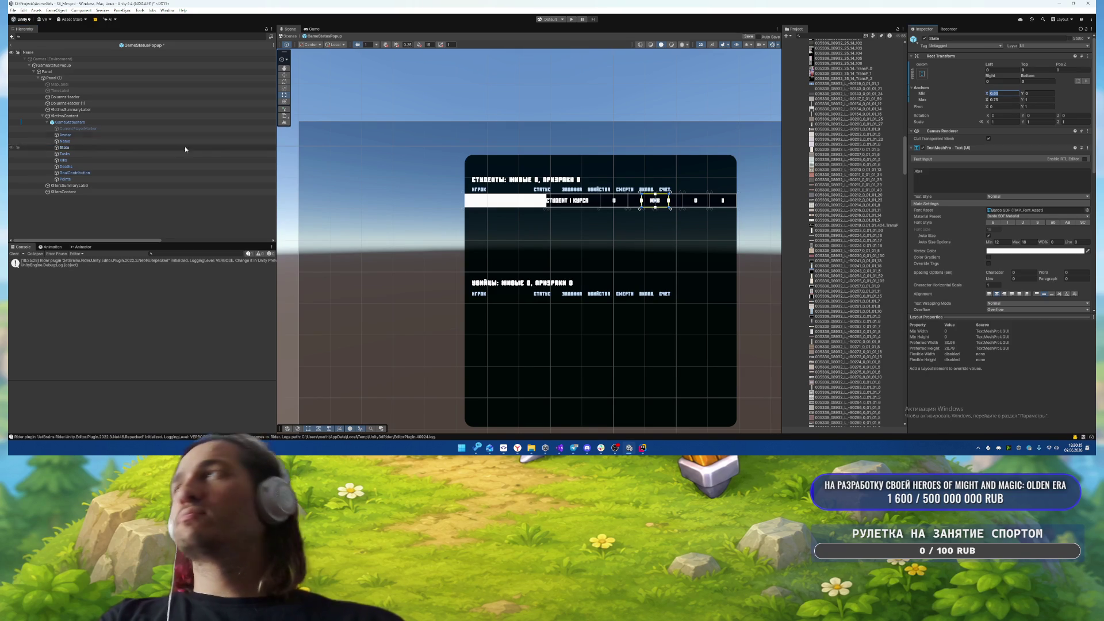
{"action": "left_click", "coordinate": [74, 153]}
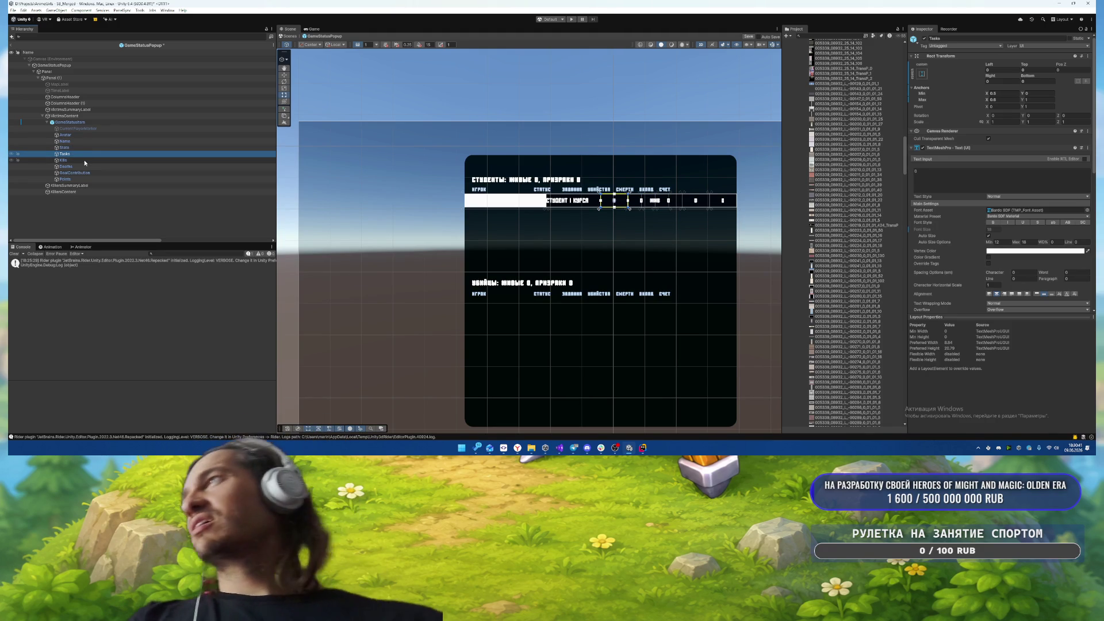
- Review the column cells' layouts and move Kills' left anchor to 0.65
{"action": "left_click", "coordinate": [80, 158]}
{"action": "left_click", "coordinate": [83, 165]}
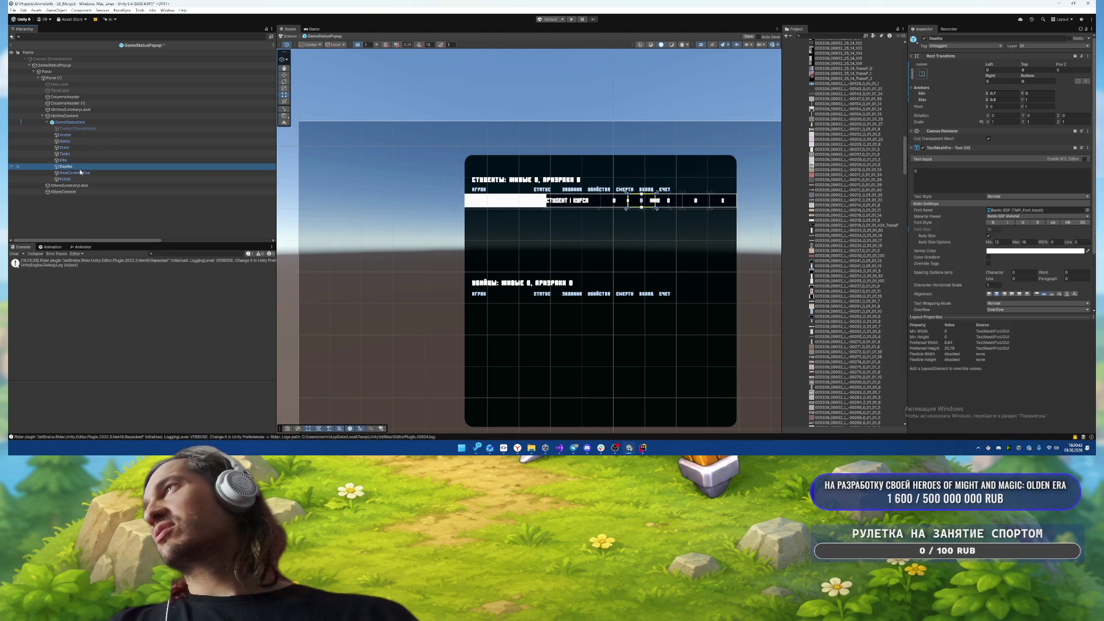
{"action": "left_click", "coordinate": [85, 171]}
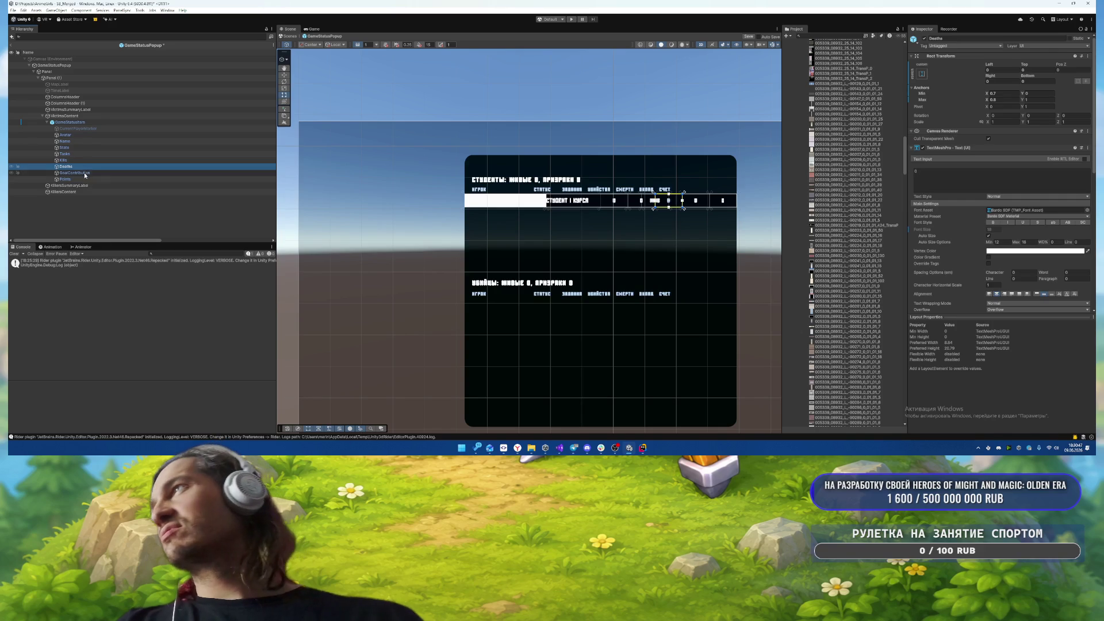
{"action": "left_click", "coordinate": [78, 166]}
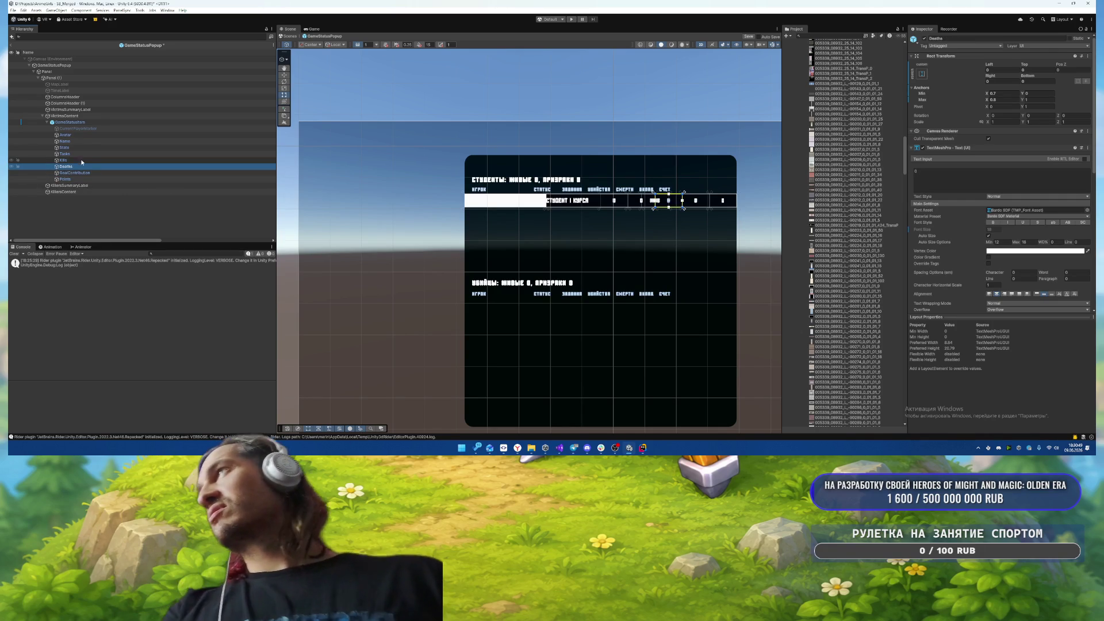
{"action": "left_click", "coordinate": [64, 159]}
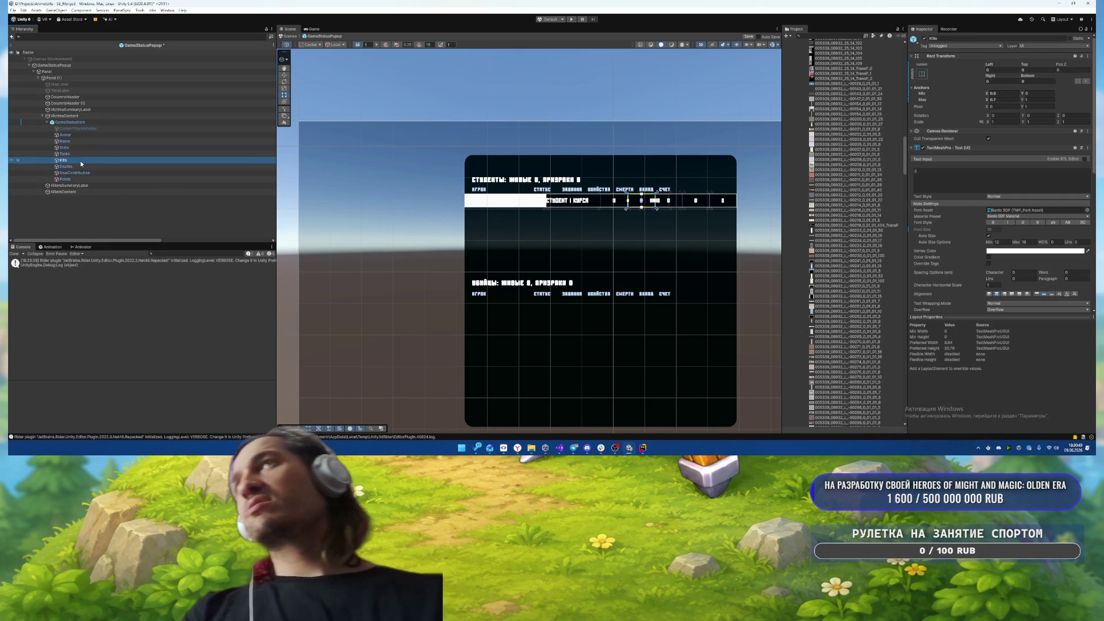
{"action": "left_click", "coordinate": [1006, 94]}
{"action": "type", "text": "0.65"}
{"action": "key", "text": "Return"}
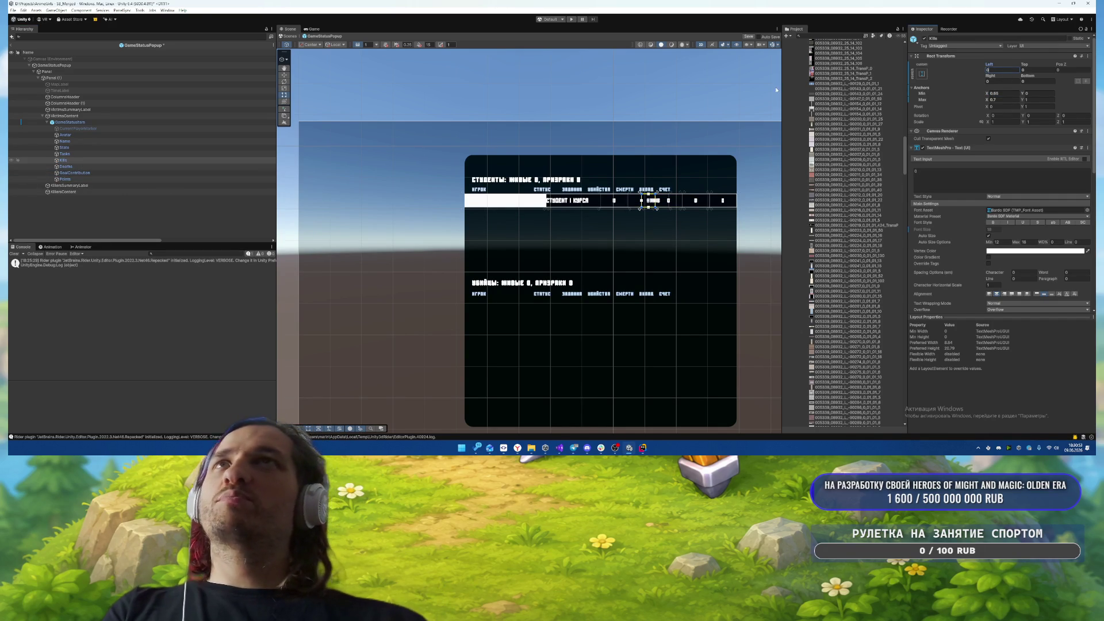
- Re-anchor Tasks from 0 and State from 0.6, zeroing their left offsets
{"action": "left_click", "coordinate": [65, 154]}
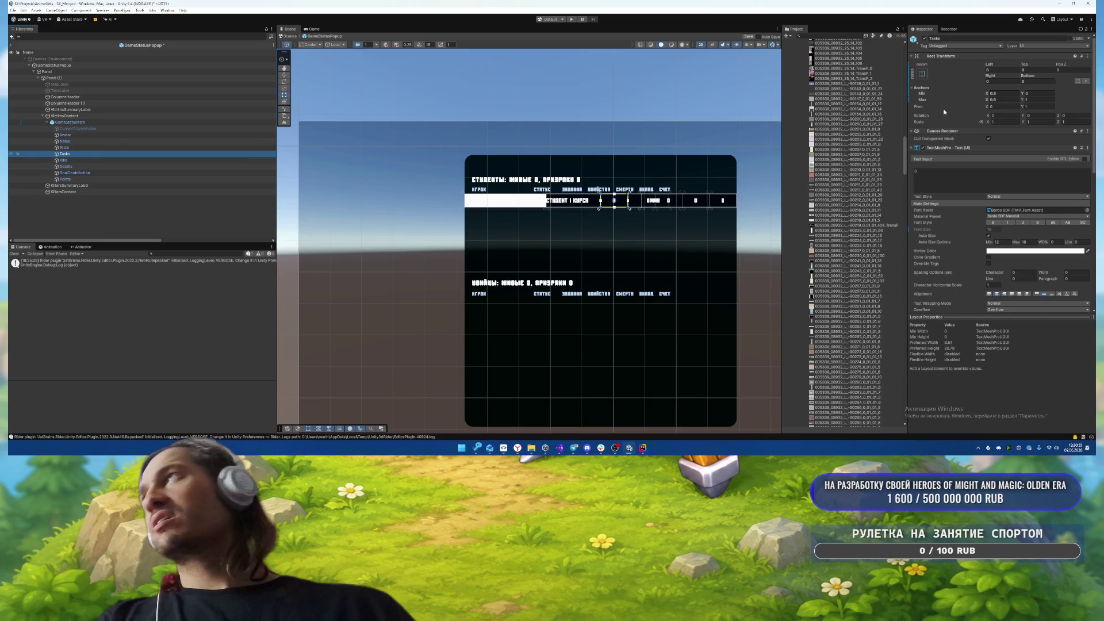
{"action": "left_click", "coordinate": [1008, 93]}
{"action": "type", "text": "0"}
{"action": "left_click", "coordinate": [1003, 99]}
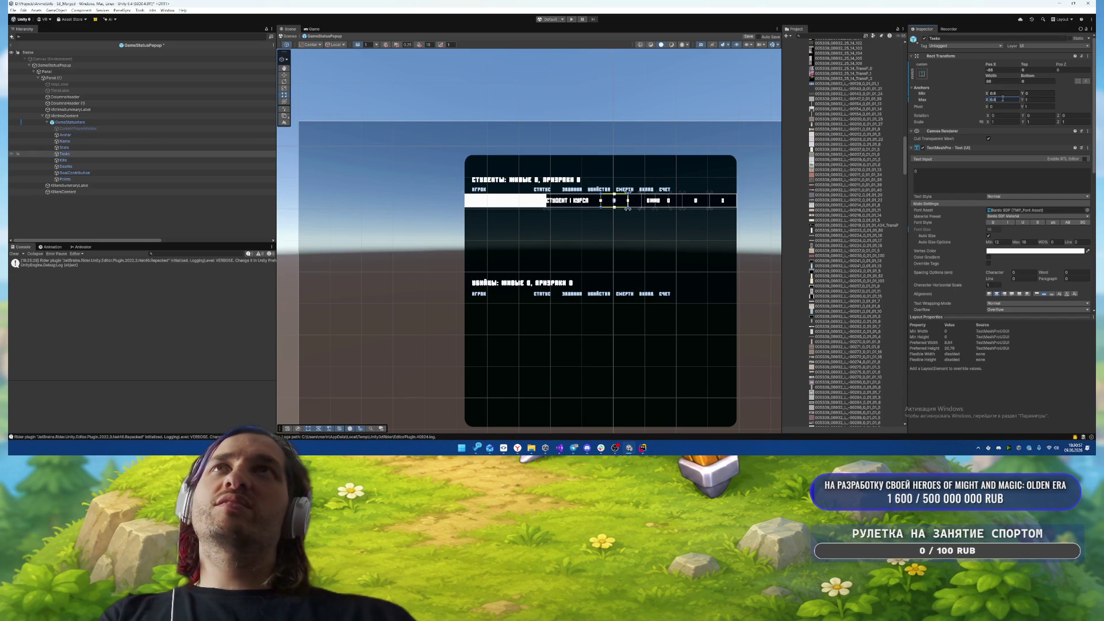
{"action": "type", "text": "5"}
{"action": "left_click", "coordinate": [999, 70]}
{"action": "type", "text": "0"}
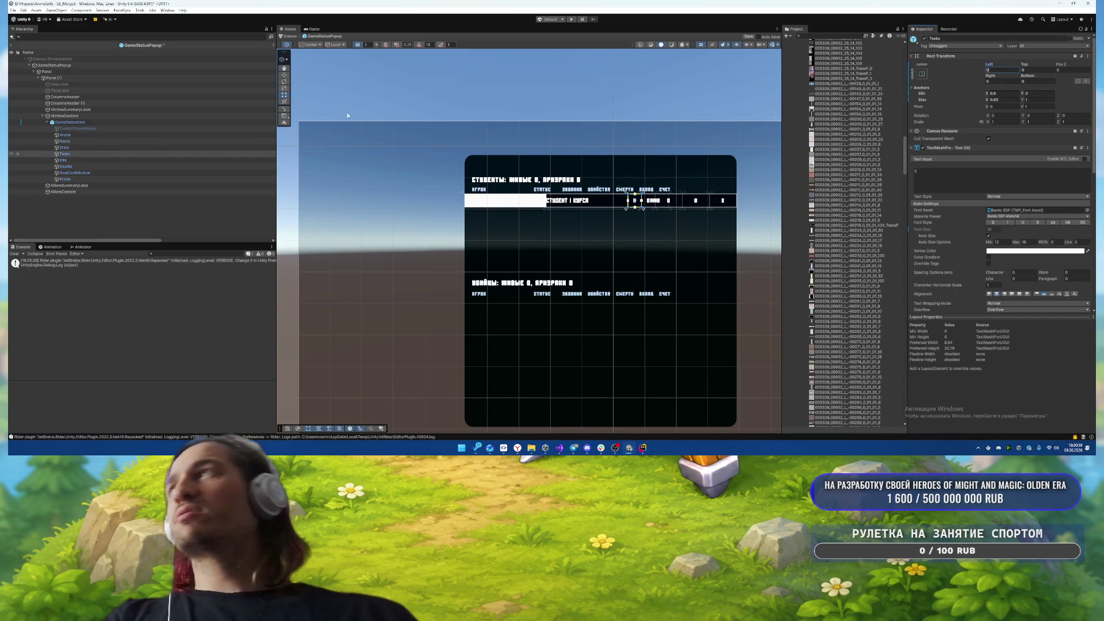
{"action": "left_click", "coordinate": [80, 148]}
{"action": "left_click", "coordinate": [1015, 93]}
{"action": "type", "text": "0."}
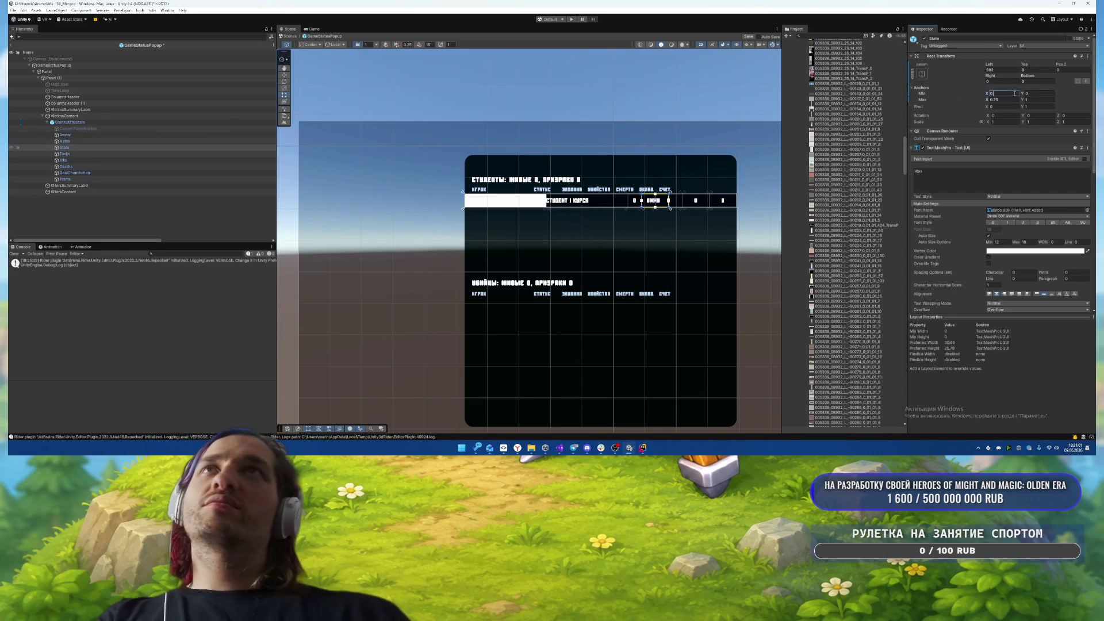
{"action": "type", "text": "6"}
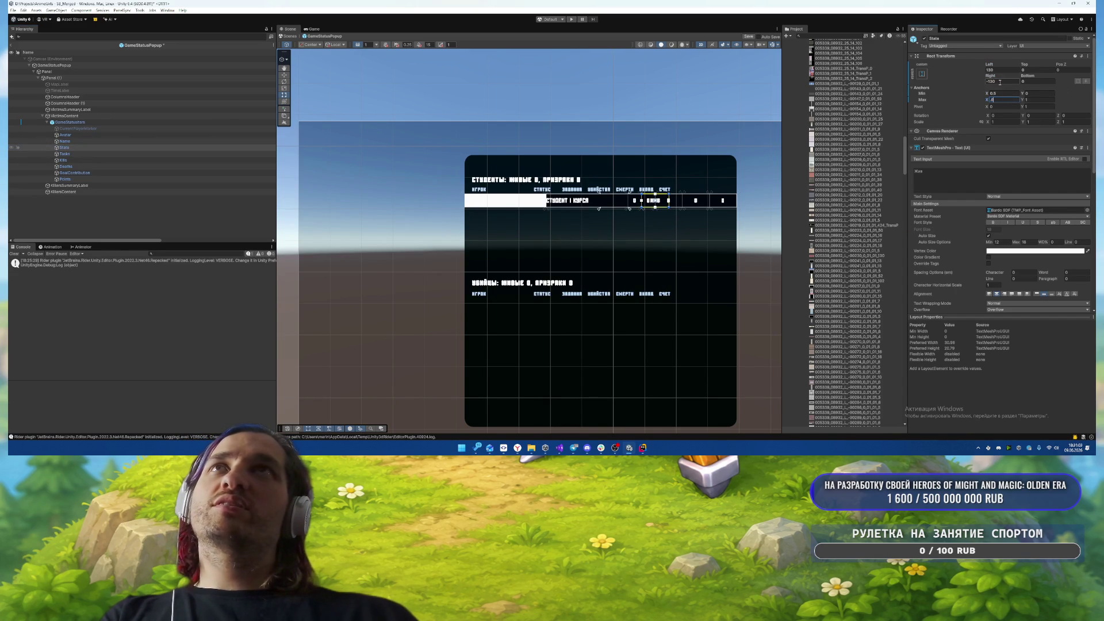
{"action": "left_click", "coordinate": [1000, 70]}
{"action": "type", "text": "0"}
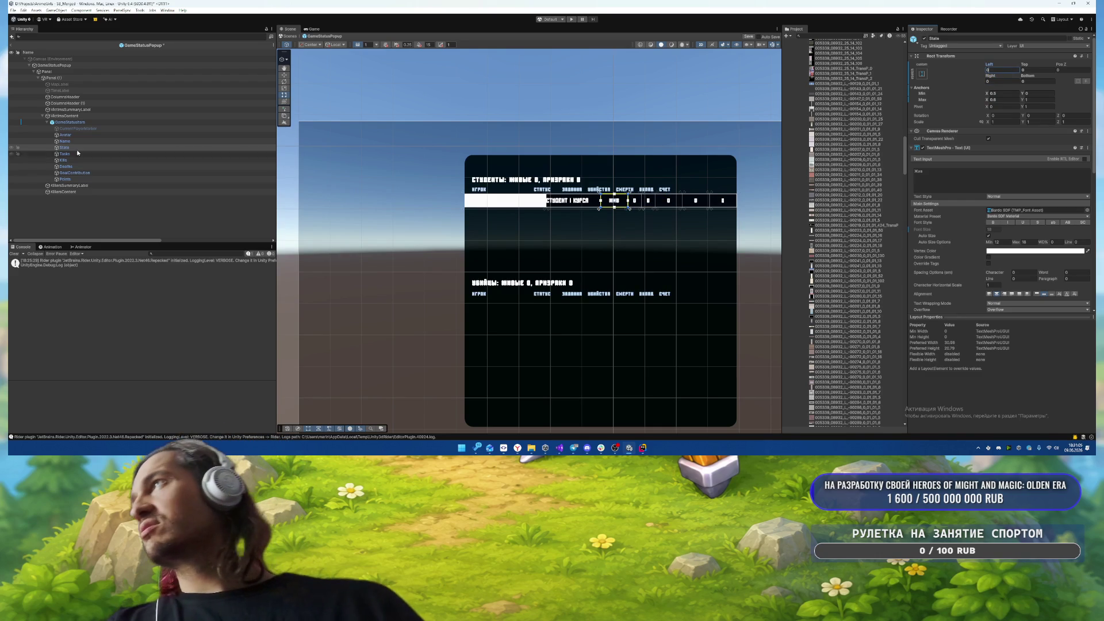
- Zero the Name text's right offset and anchor its left edge at 0.2
{"action": "left_click", "coordinate": [64, 141]}
{"action": "left_click", "coordinate": [1010, 100]}
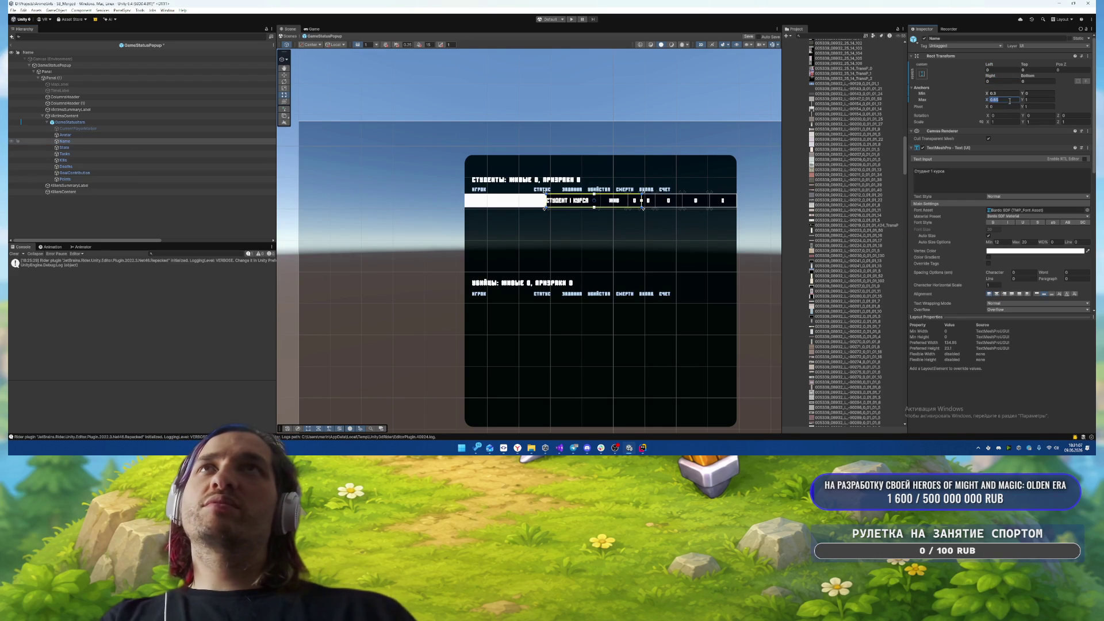
{"action": "left_click", "coordinate": [1002, 81]}
{"action": "type", "text": "0"}
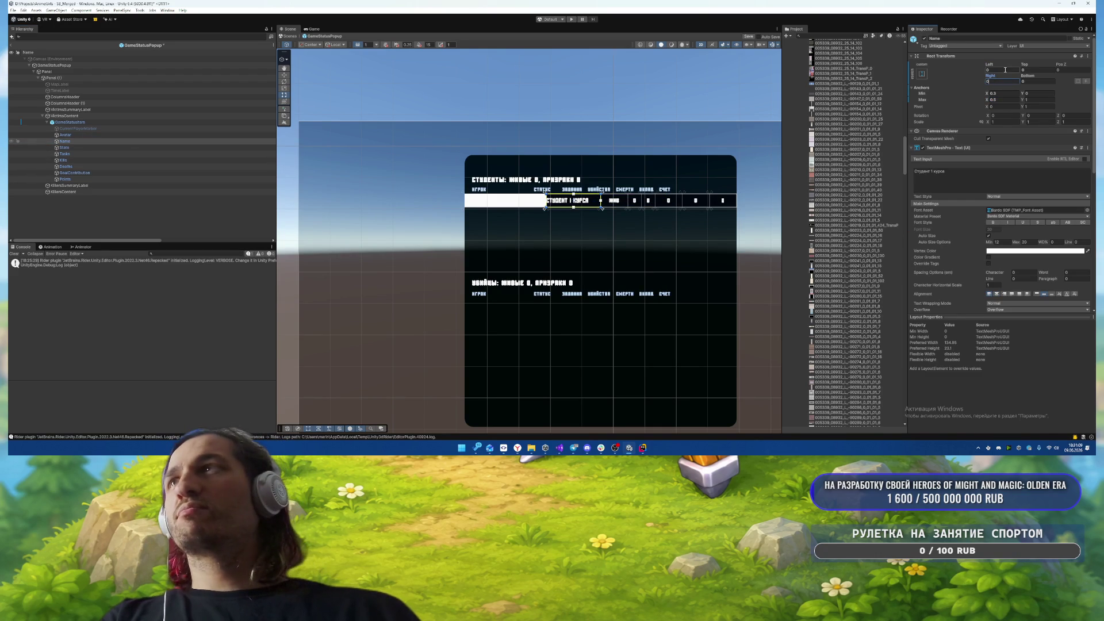
{"action": "left_click", "coordinate": [999, 94]}
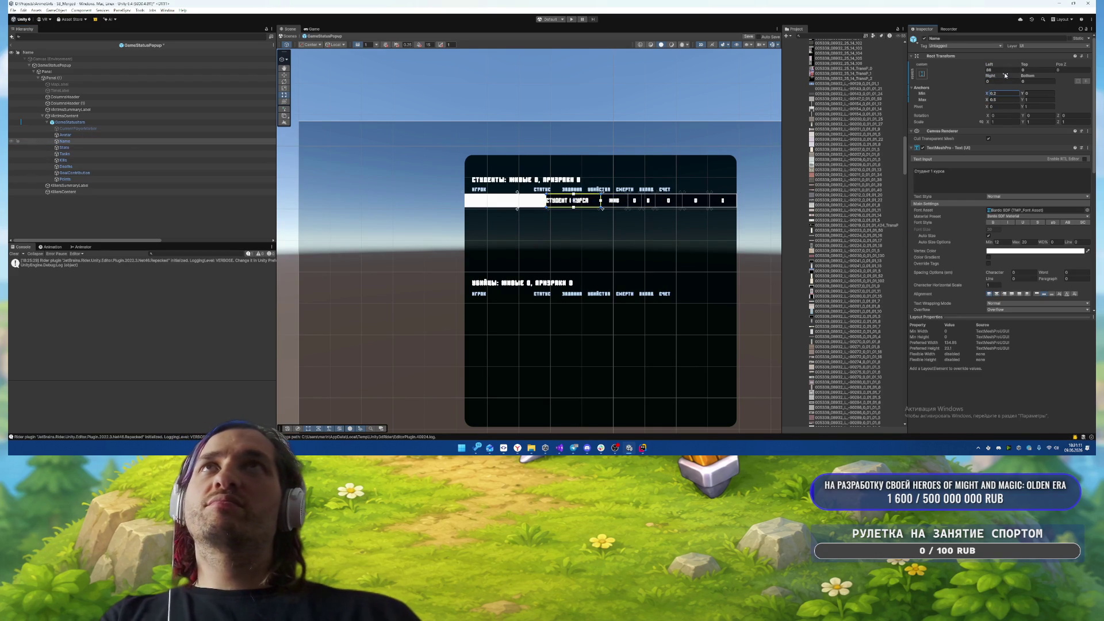
{"action": "key", "text": "Return"}
- Set the Avatar's Anchors Max X to 0.2, then narrow it to 0.18
{"action": "left_click", "coordinate": [65, 134]}
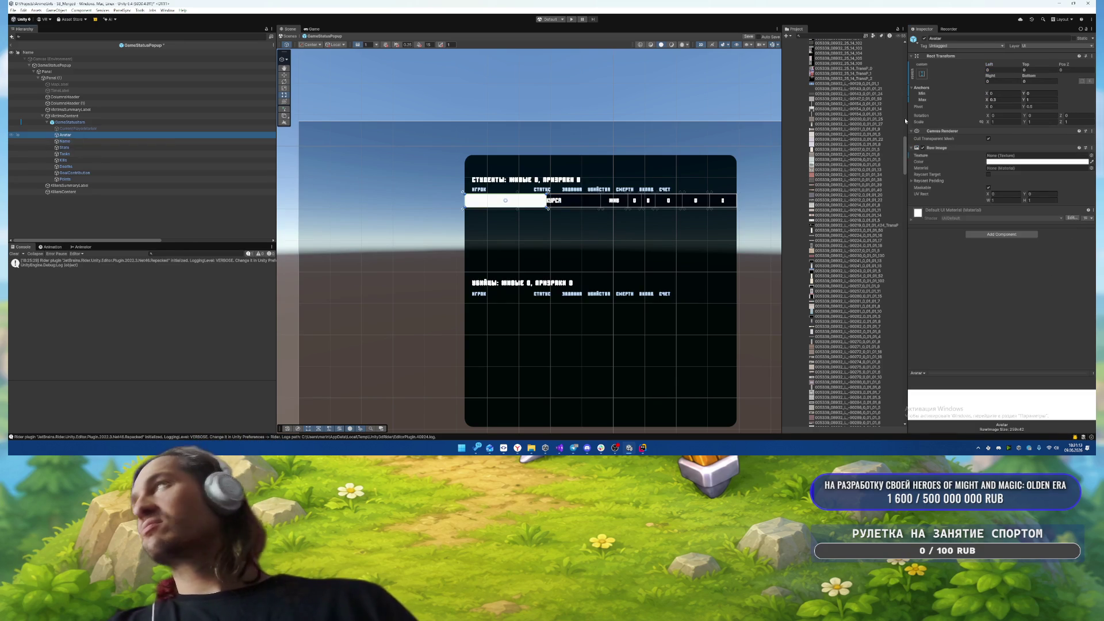
{"action": "left_click", "coordinate": [995, 100]}
{"action": "type", "text": "0.2"}
{"action": "left_click", "coordinate": [1002, 81]}
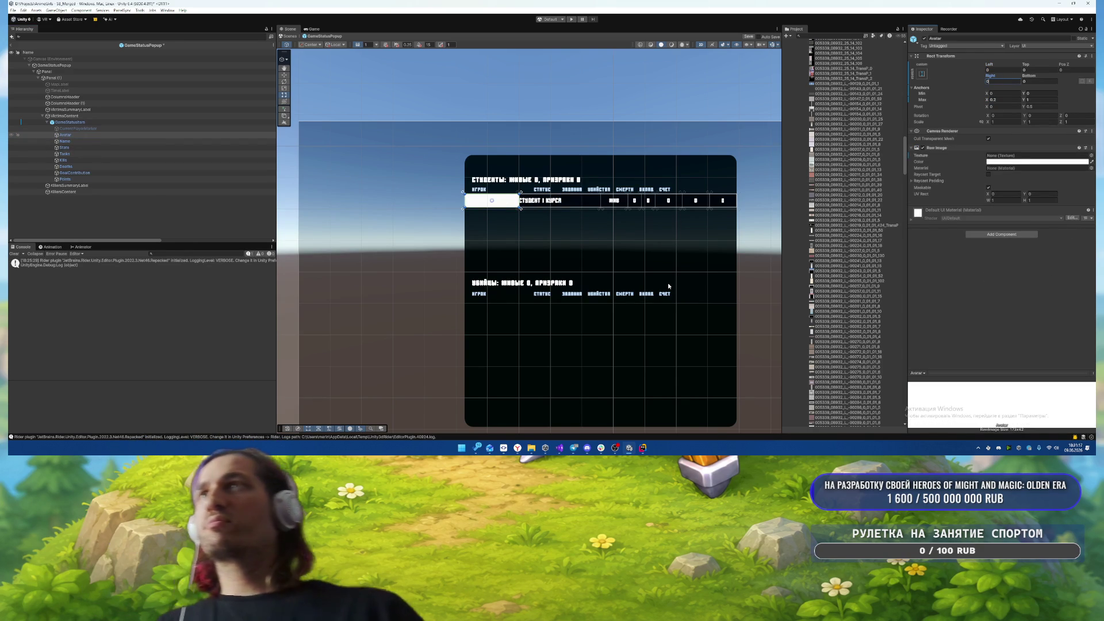
{"action": "left_click", "coordinate": [1003, 100]}
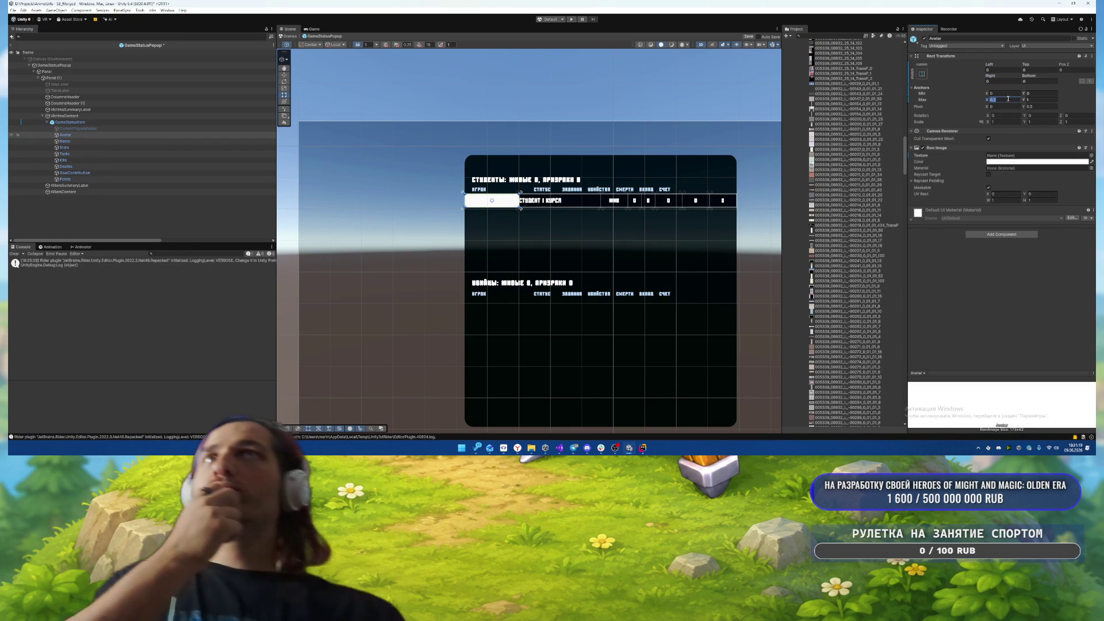
{"action": "type", "text": "0.18"}
{"action": "left_click", "coordinate": [1000, 81]}
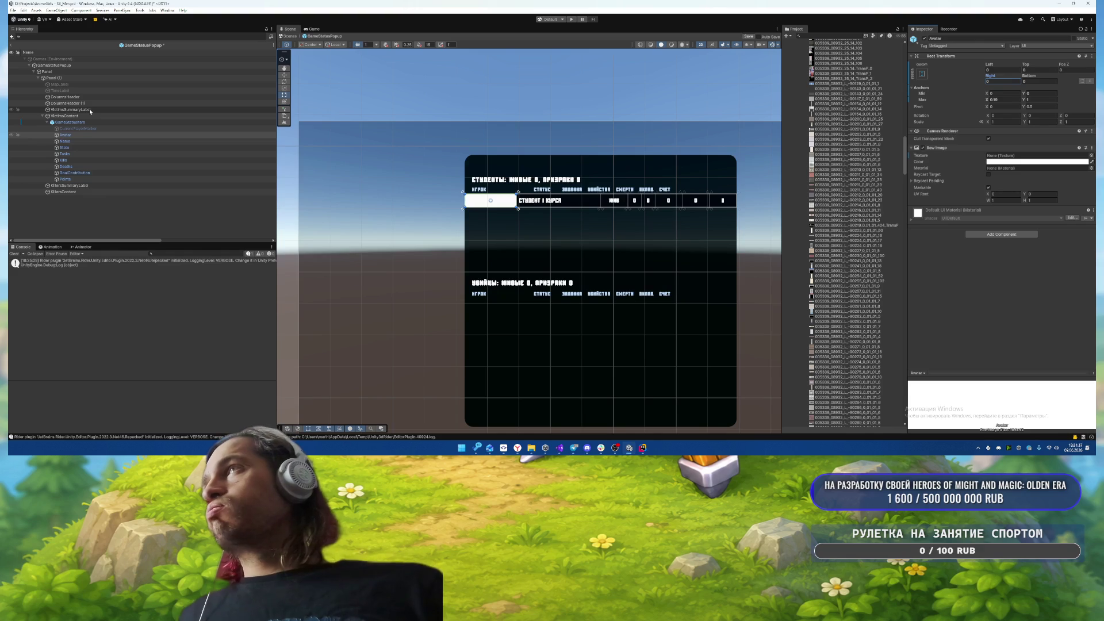
- Apply all GameStatusItem overrides to the row prefab
{"action": "left_click", "coordinate": [89, 123]}
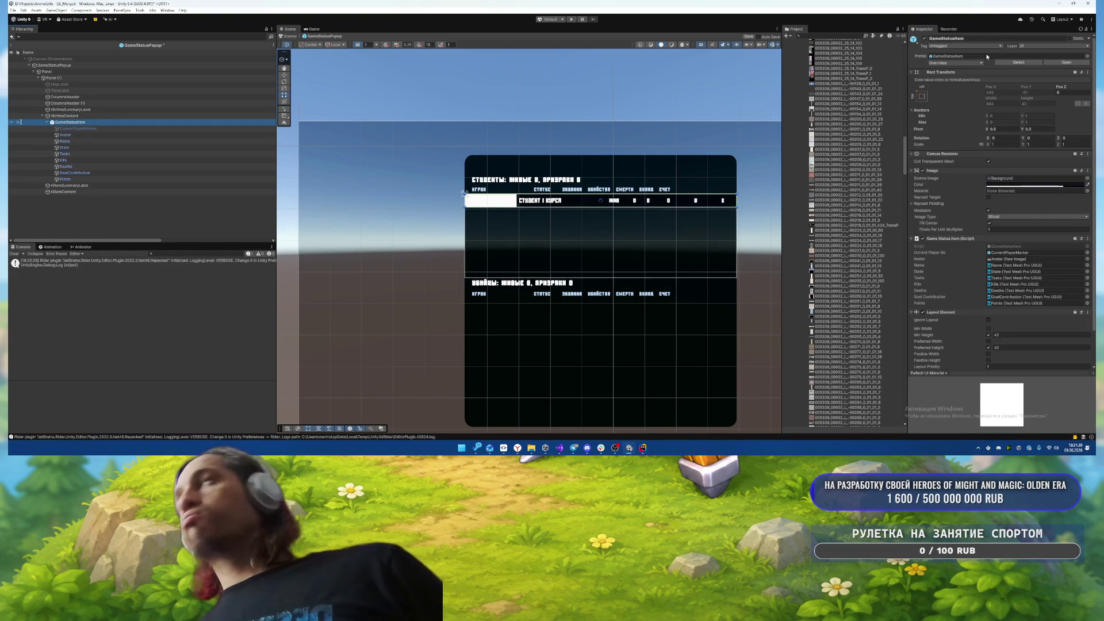
{"action": "left_click", "coordinate": [954, 63]}
{"action": "left_click", "coordinate": [1003, 223]}
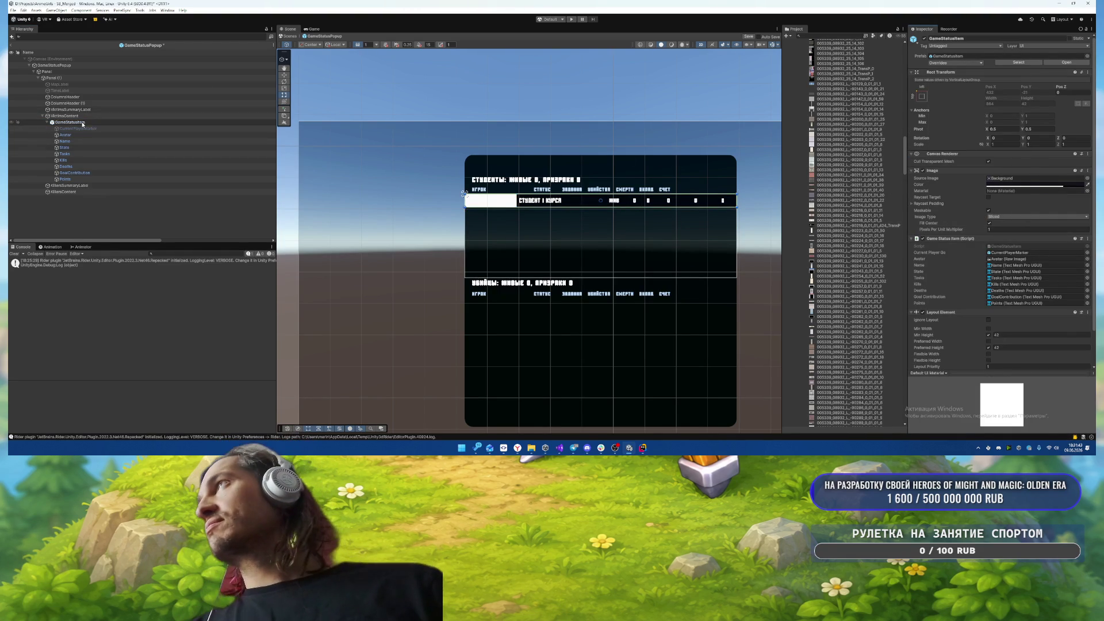
- Duplicate the row, move the copy to first position, and unpack it from the prefab
{"action": "key", "text": "ctrl+d"}
{"action": "left_click_drag", "start_coordinate": [69, 185], "coordinate": [82, 119]}
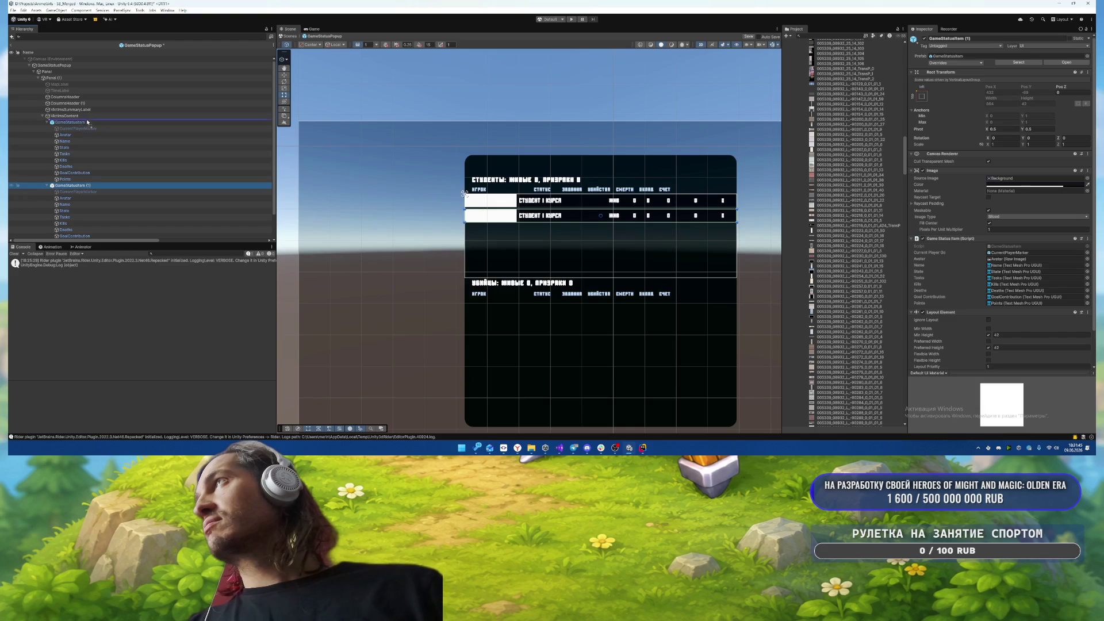
{"action": "right_click", "coordinate": [82, 115]}
{"action": "left_click", "coordinate": [69, 122]}
{"action": "right_click", "coordinate": [68, 121]}
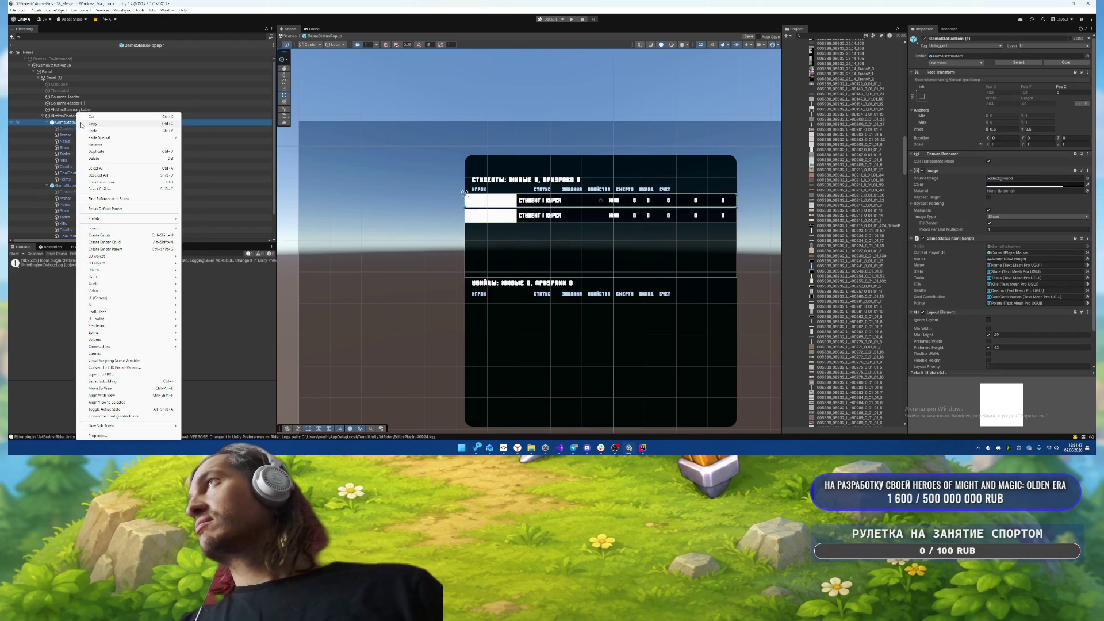
{"action": "mouse_move", "coordinate": [131, 222]}
{"action": "left_click", "coordinate": [198, 269]}
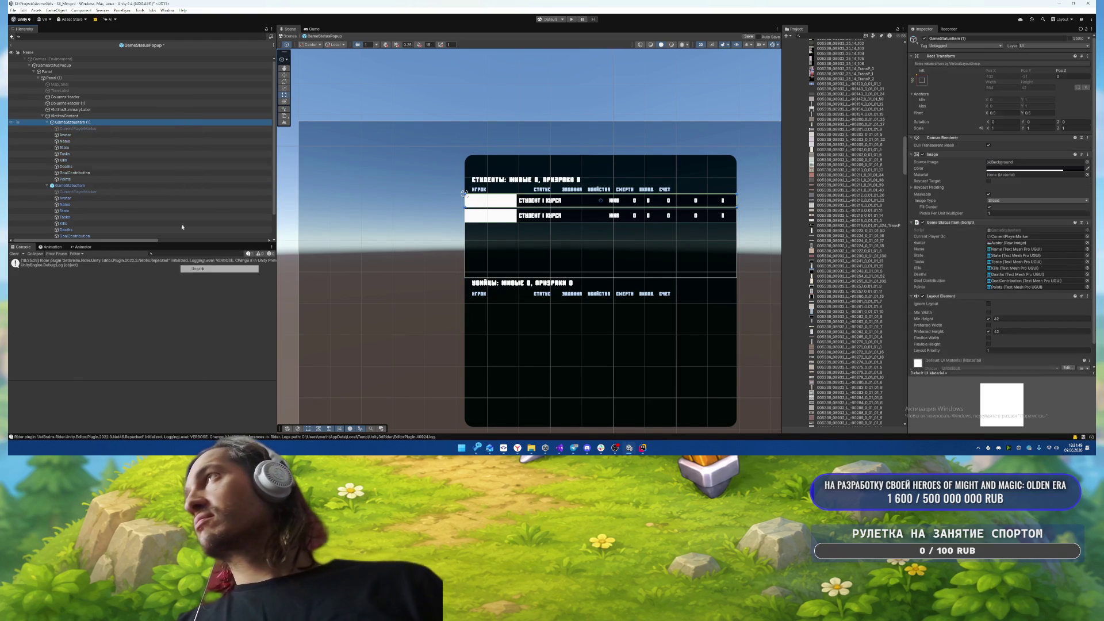
- Make the copy ignore the layout and set its Pos X and Y to 0
{"action": "scroll", "coordinate": [975, 307], "scroll_direction": "down", "scroll_amount": 1}
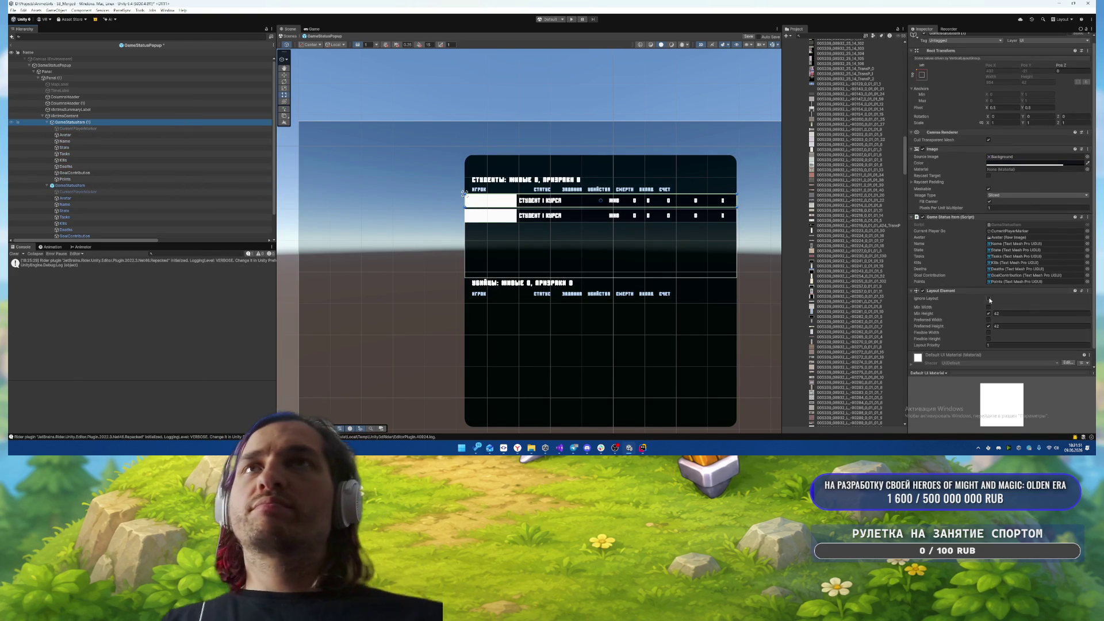
{"action": "left_click", "coordinate": [989, 299]}
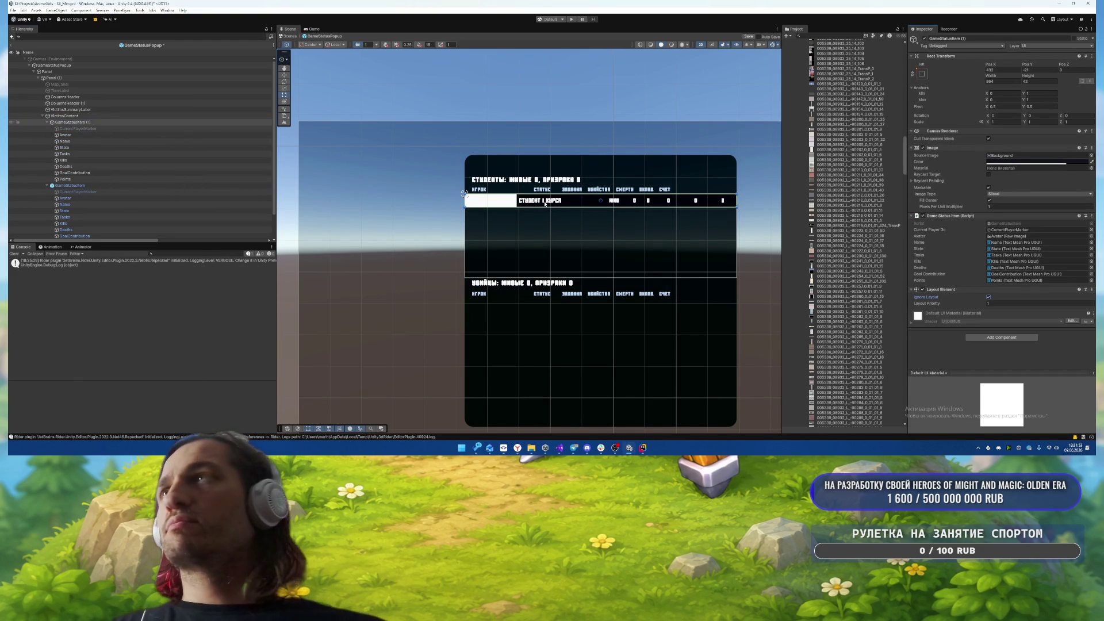
{"action": "left_click", "coordinate": [1042, 71]}
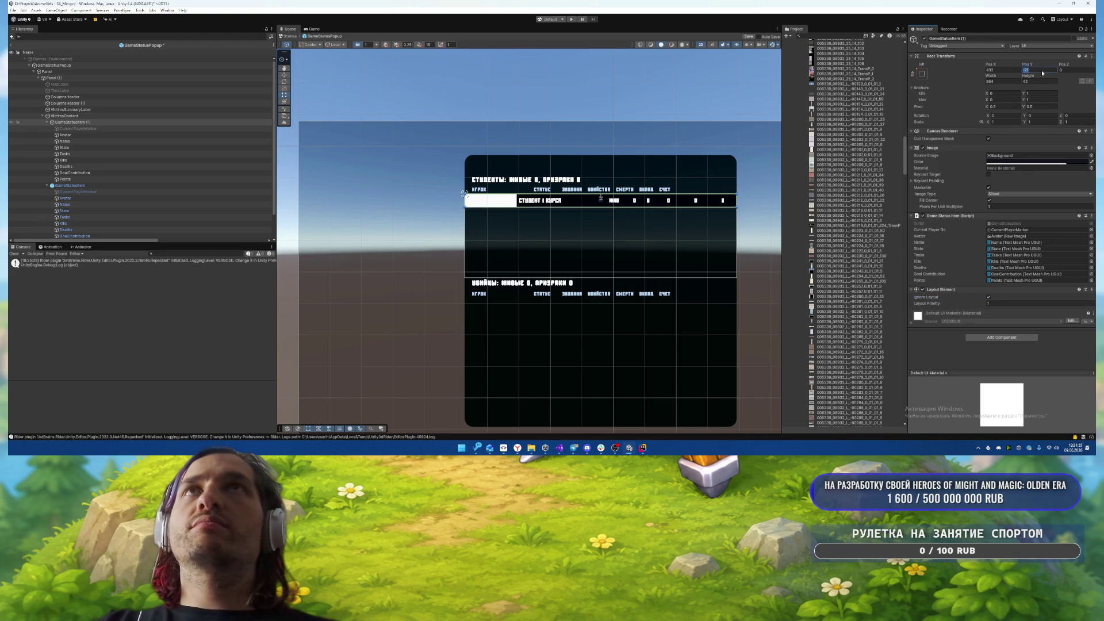
{"action": "type", "text": "0"}
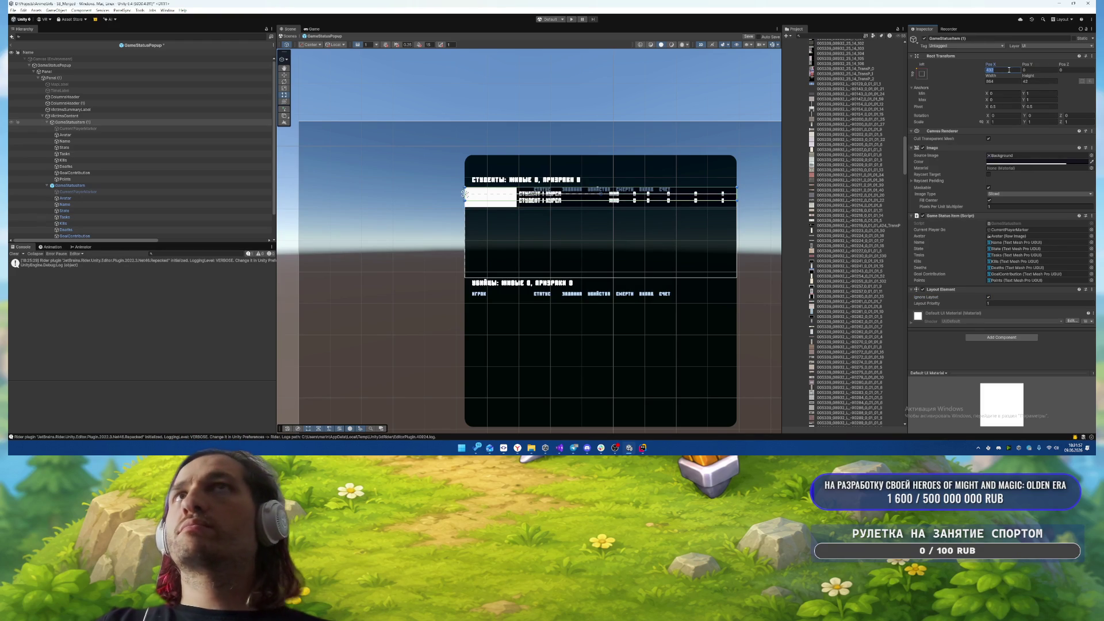
{"action": "type", "text": "0"}
{"action": "left_click", "coordinate": [1001, 81]}
{"action": "type", "text": "0"}
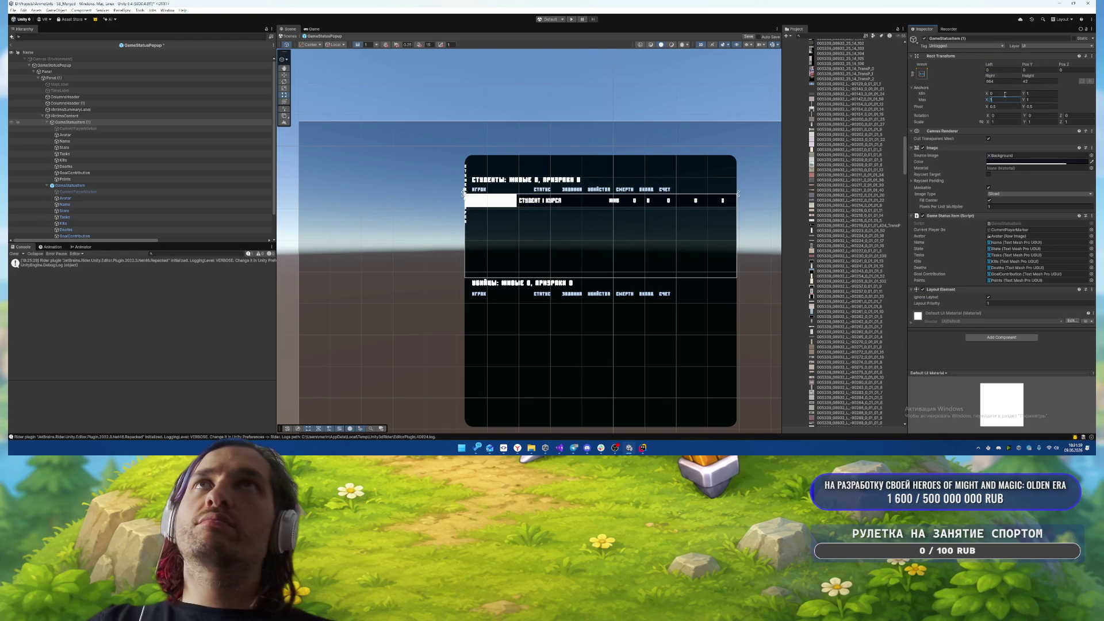
{"action": "type", "text": "0"}
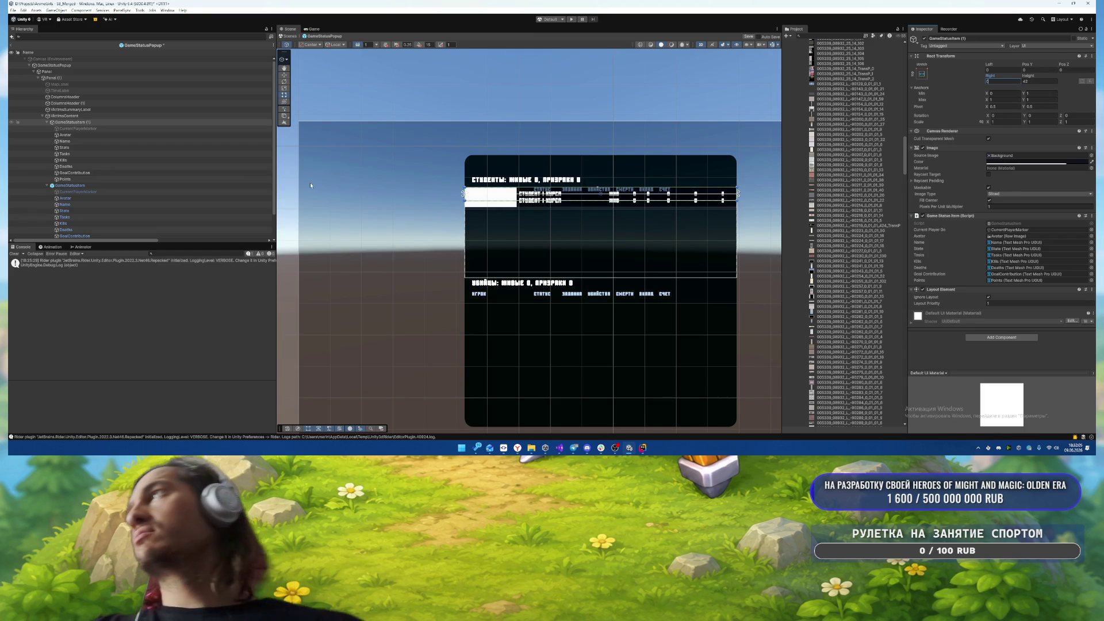
- Give the row list's Vertical Layout Group top padding 50 and delete the copy's Avatar
{"action": "left_click", "coordinate": [95, 115]}
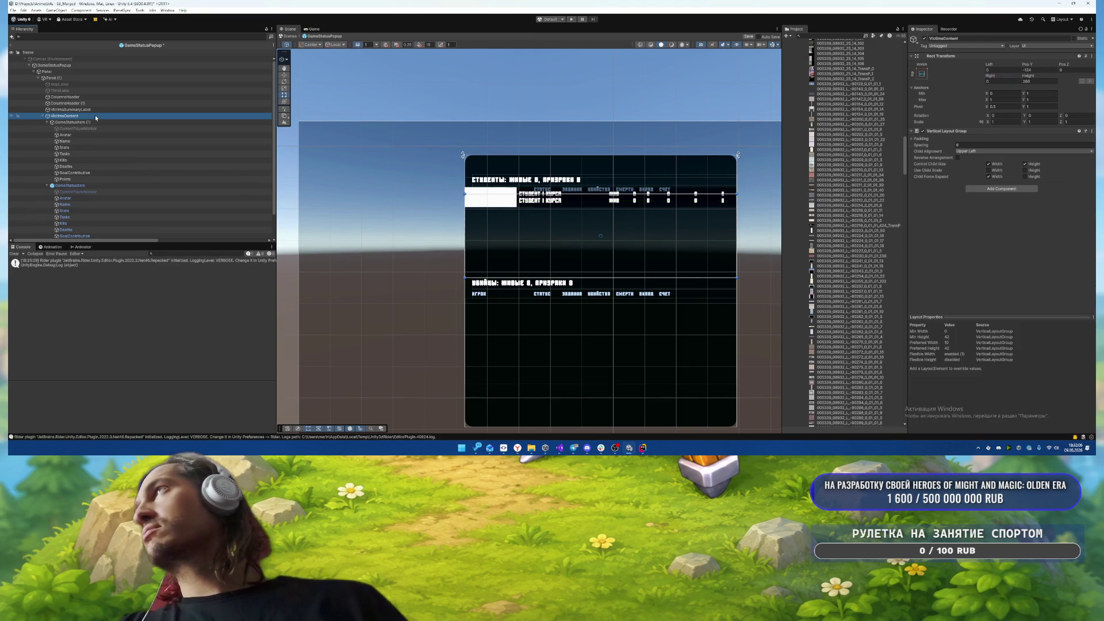
{"action": "left_click", "coordinate": [921, 138]}
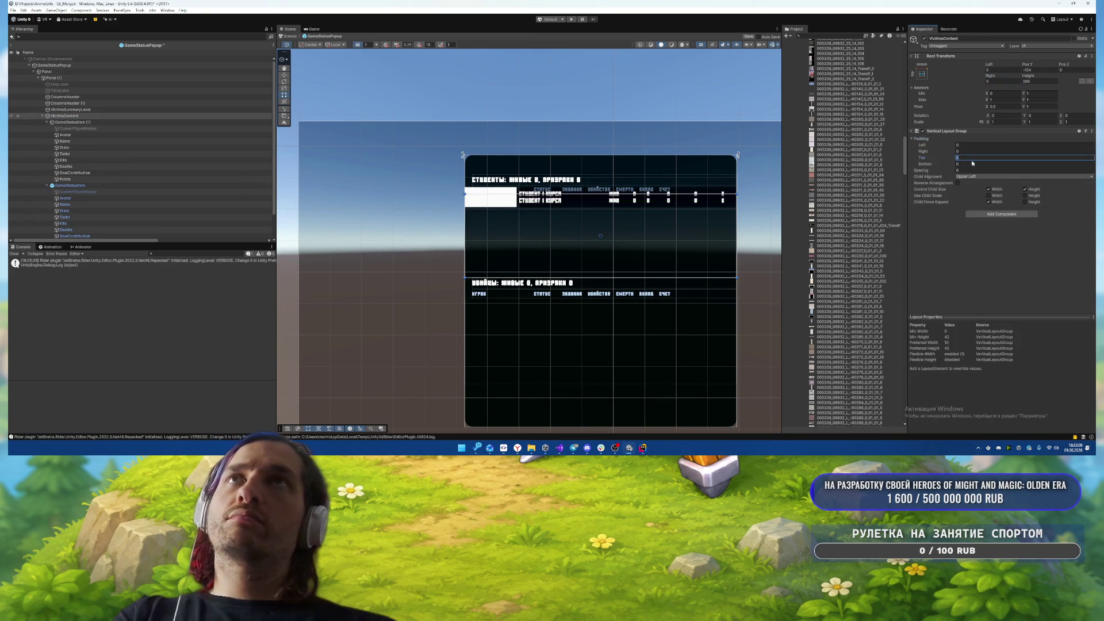
{"action": "type", "text": "50"}
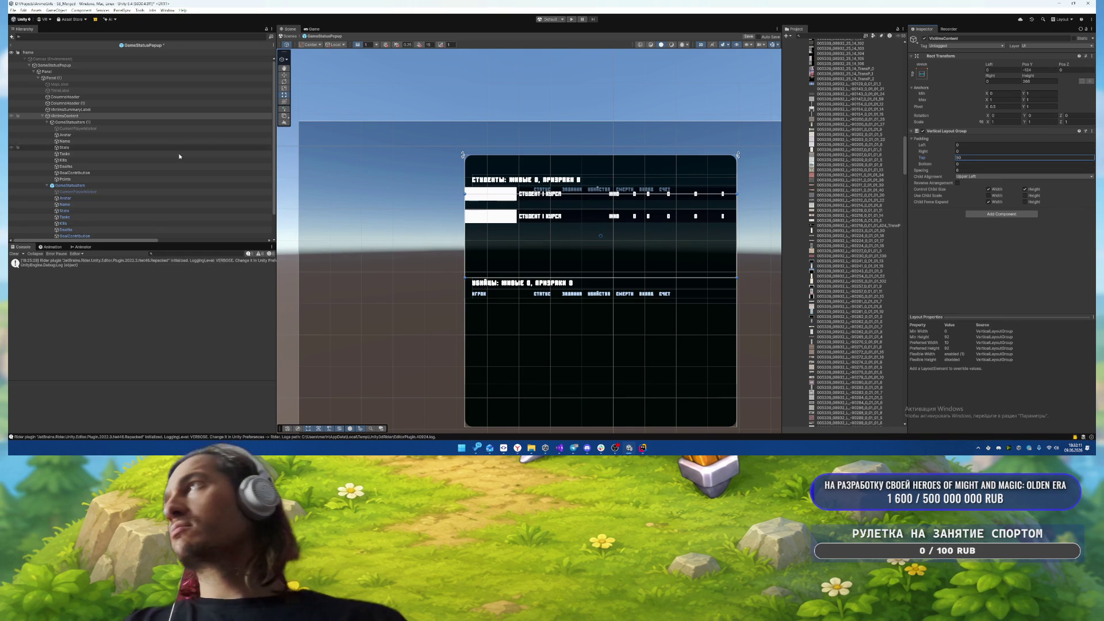
{"action": "left_click", "coordinate": [179, 134]}
{"action": "key", "text": "Delete"}
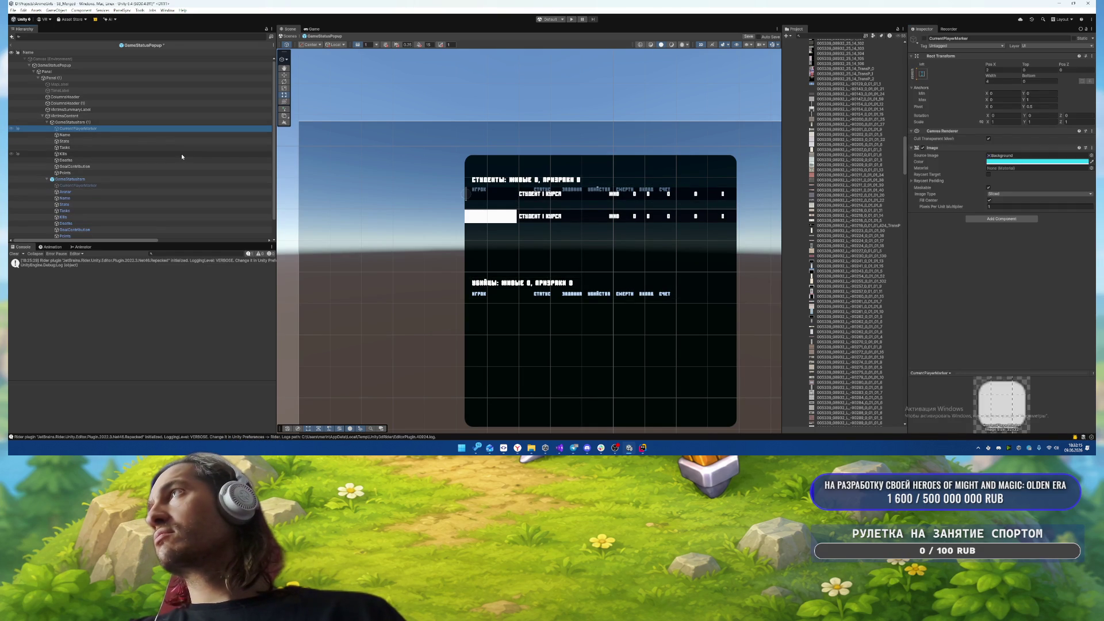
- Set the original row's Avatar Anchors Min X to 0.1, beside the marker strip
{"action": "left_click", "coordinate": [78, 185]}
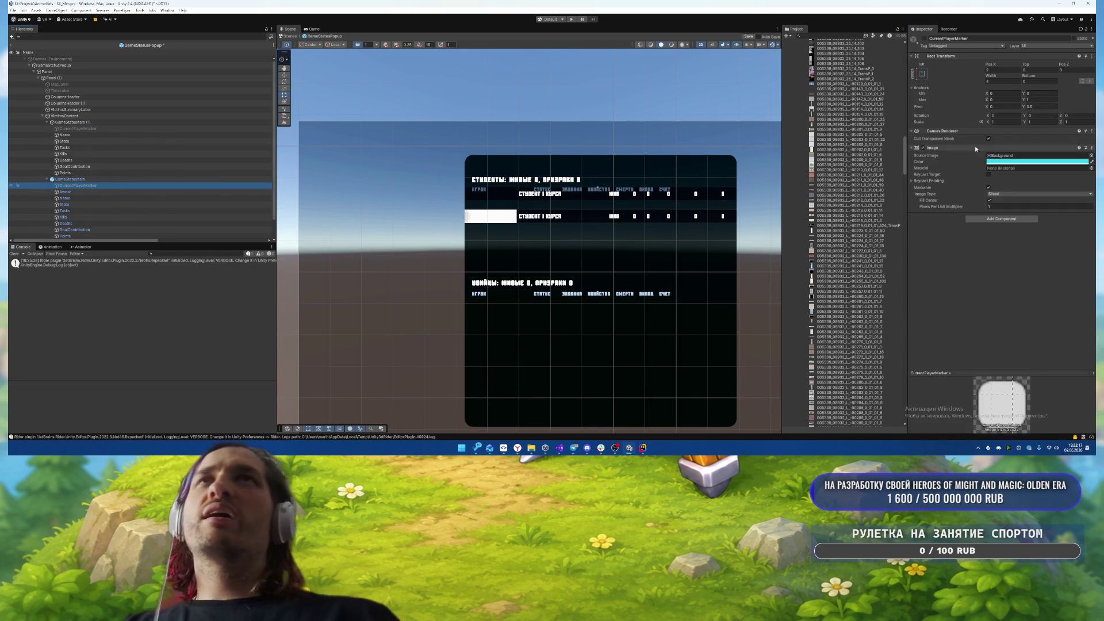
{"action": "left_click", "coordinate": [1004, 100]}
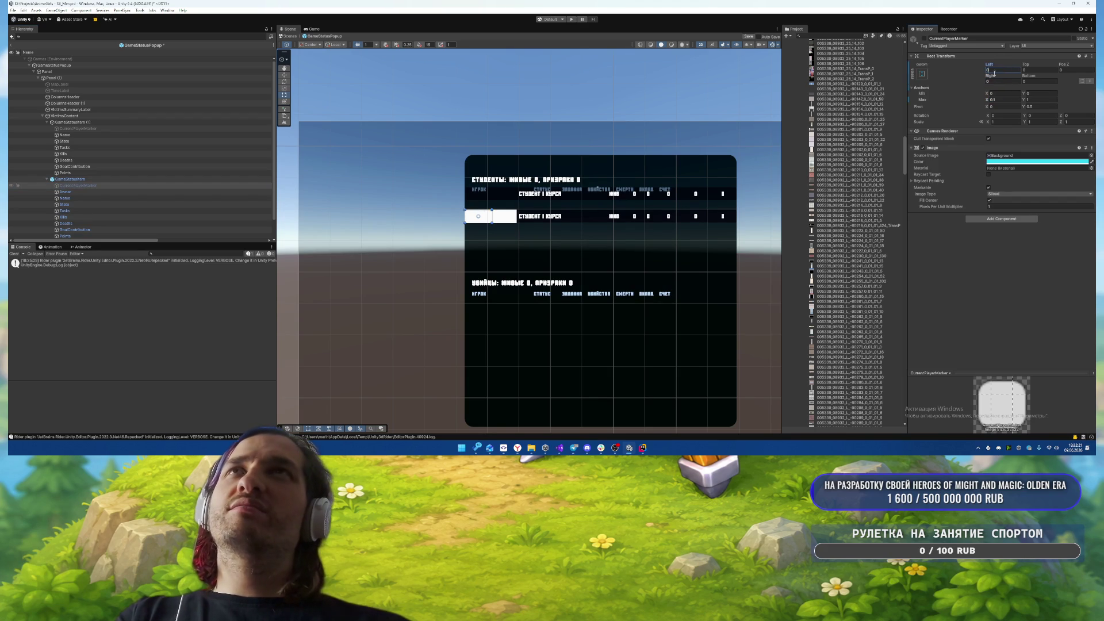
{"action": "left_click", "coordinate": [23, 192]}
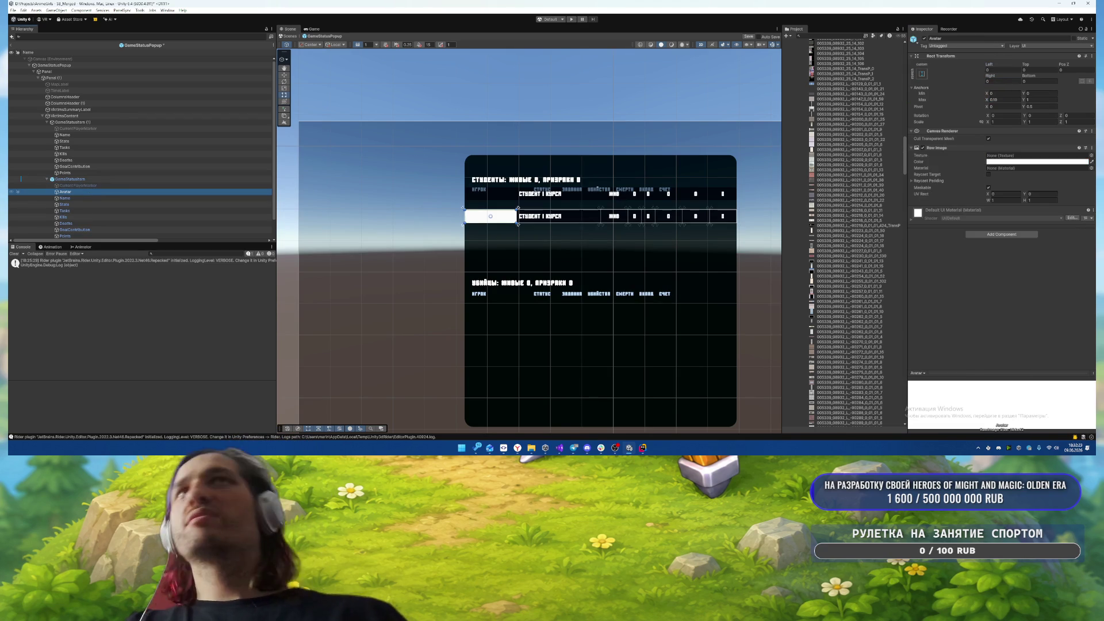
{"action": "left_click", "coordinate": [1001, 93]}
{"action": "type", "text": "0.1"}
{"action": "left_click", "coordinate": [1002, 70]}
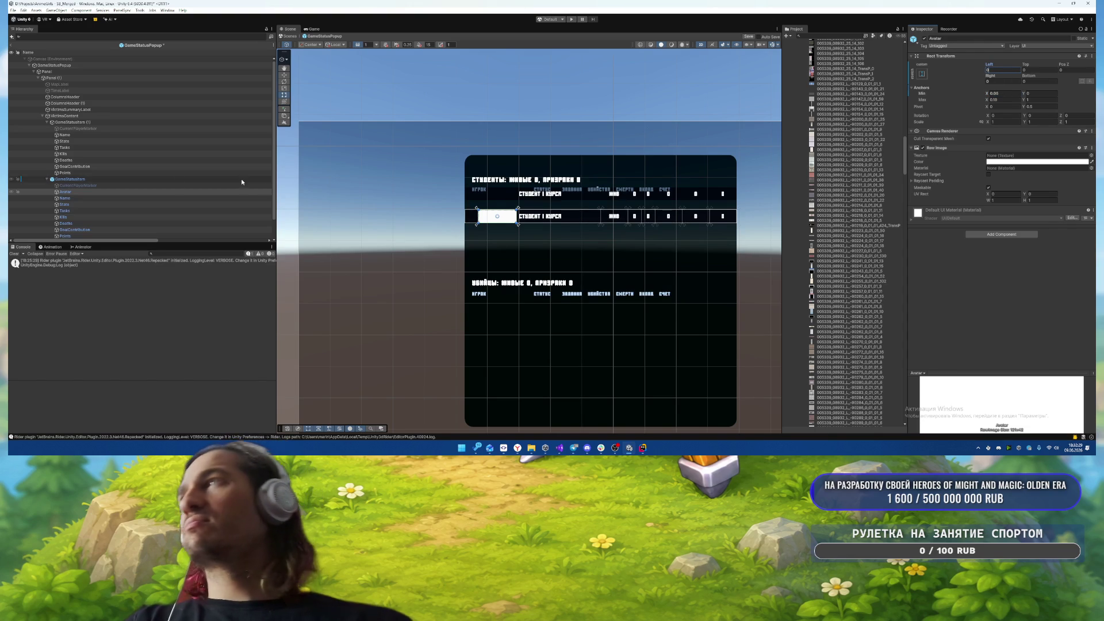
- Apply all overrides from the original GameStatusItem to its prefab
{"action": "left_click", "coordinate": [115, 186]}
{"action": "left_click", "coordinate": [1010, 100]}
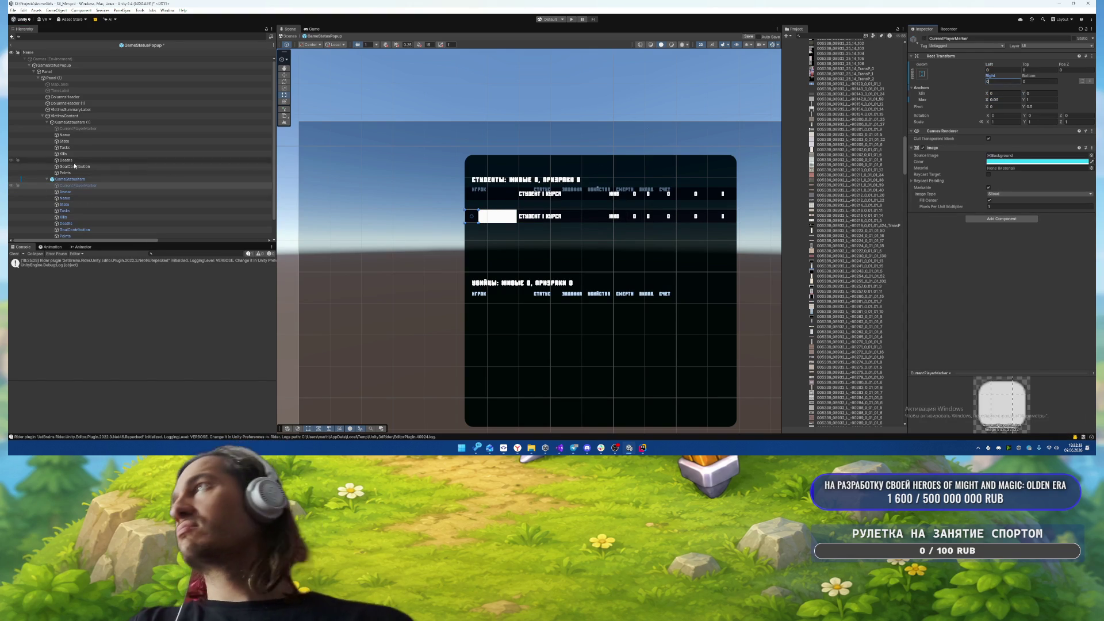
{"action": "left_click", "coordinate": [171, 179]}
{"action": "left_click", "coordinate": [956, 62]}
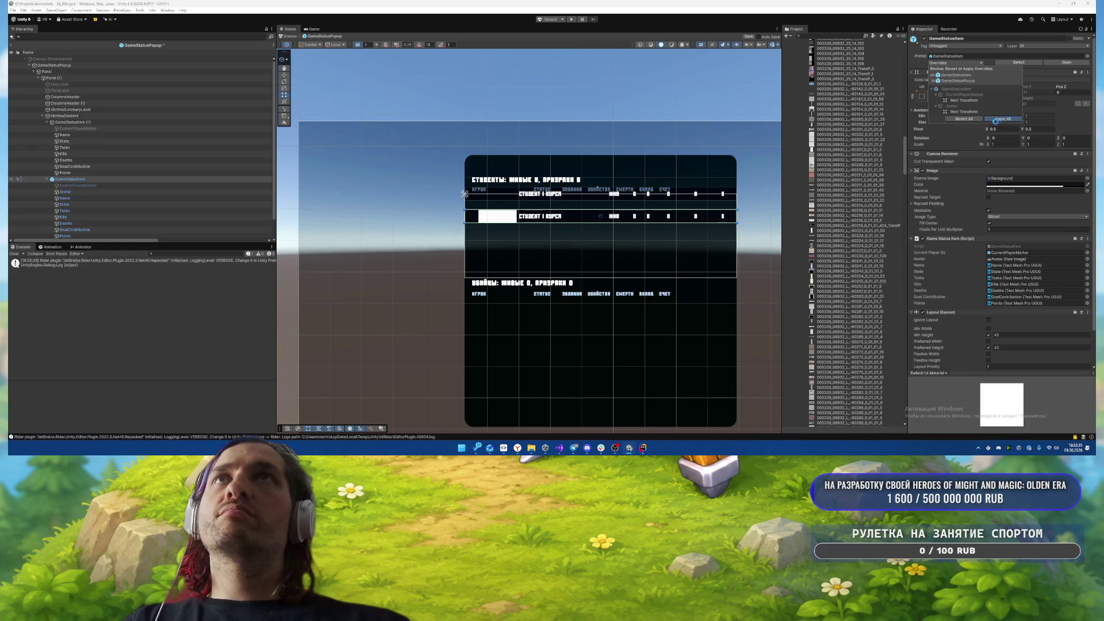
{"action": "left_click", "coordinate": [996, 120]}
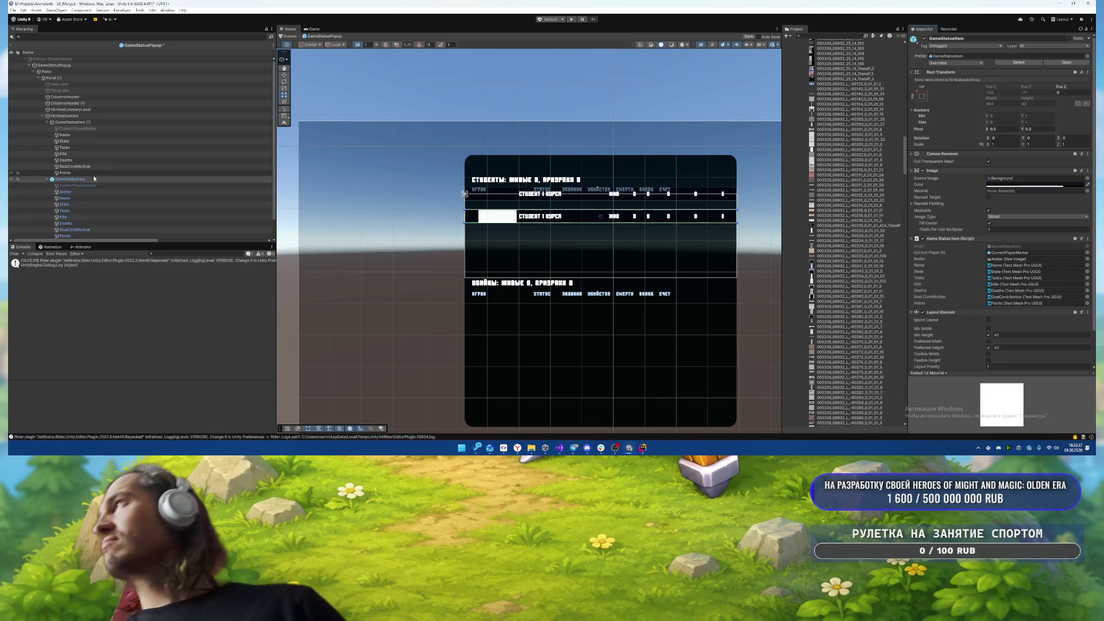
- Delete the CurrentPlayerMarker from the copied row
{"action": "left_click", "coordinate": [145, 129]}
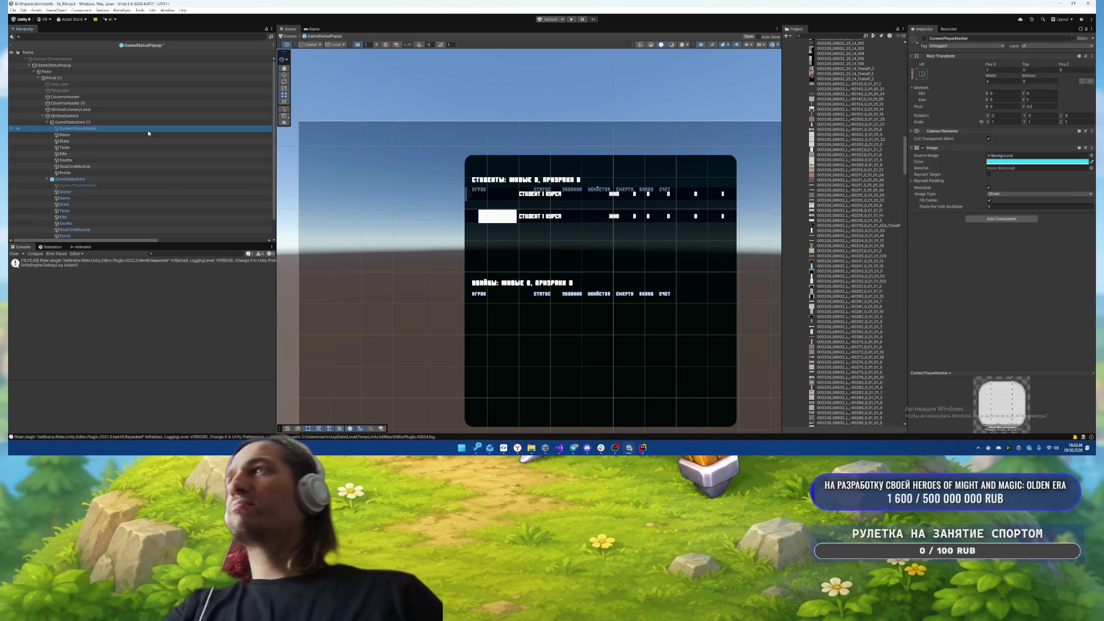
{"action": "key", "text": "Delete"}
{"action": "left_click", "coordinate": [94, 122]}
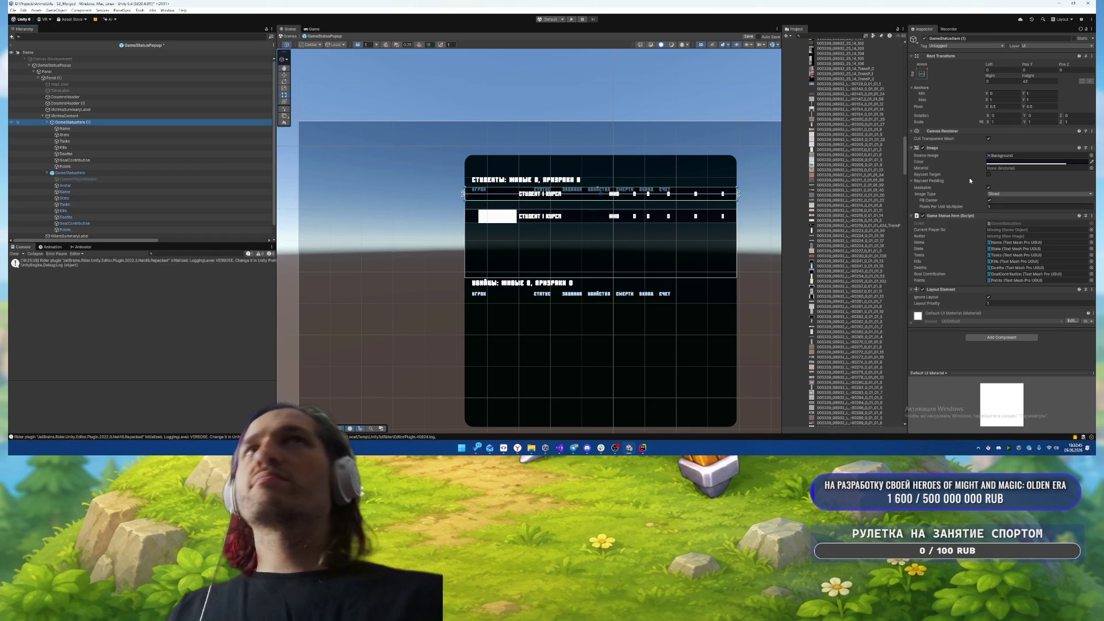
- Zero the copy's vertical position and change its Name text to 'Игрок', centre-aligned
{"action": "left_click", "coordinate": [1038, 106]}
{"action": "type", "text": "0"}
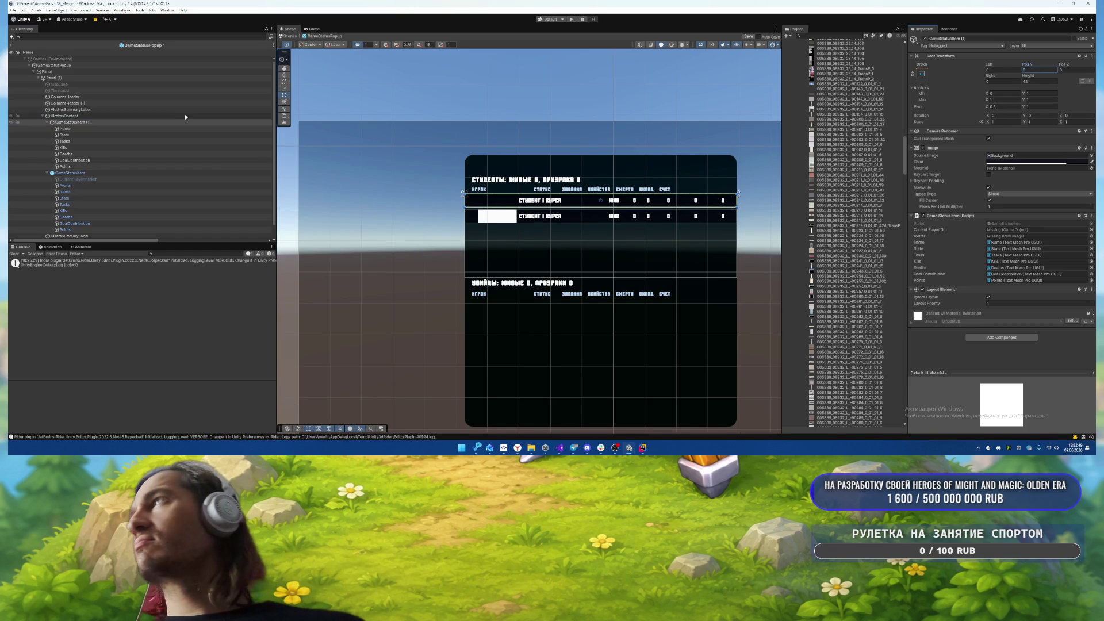
{"action": "left_click", "coordinate": [64, 128]}
{"action": "left_click", "coordinate": [957, 177]}
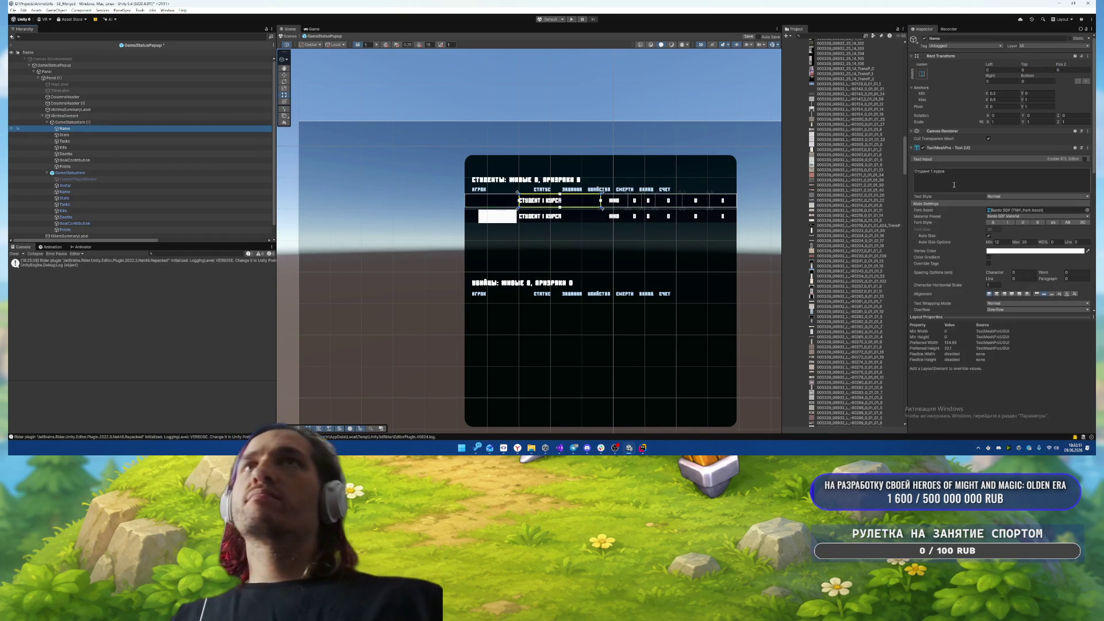
{"action": "key", "text": "ctrl+a"}
{"action": "type", "text": "Иг"}
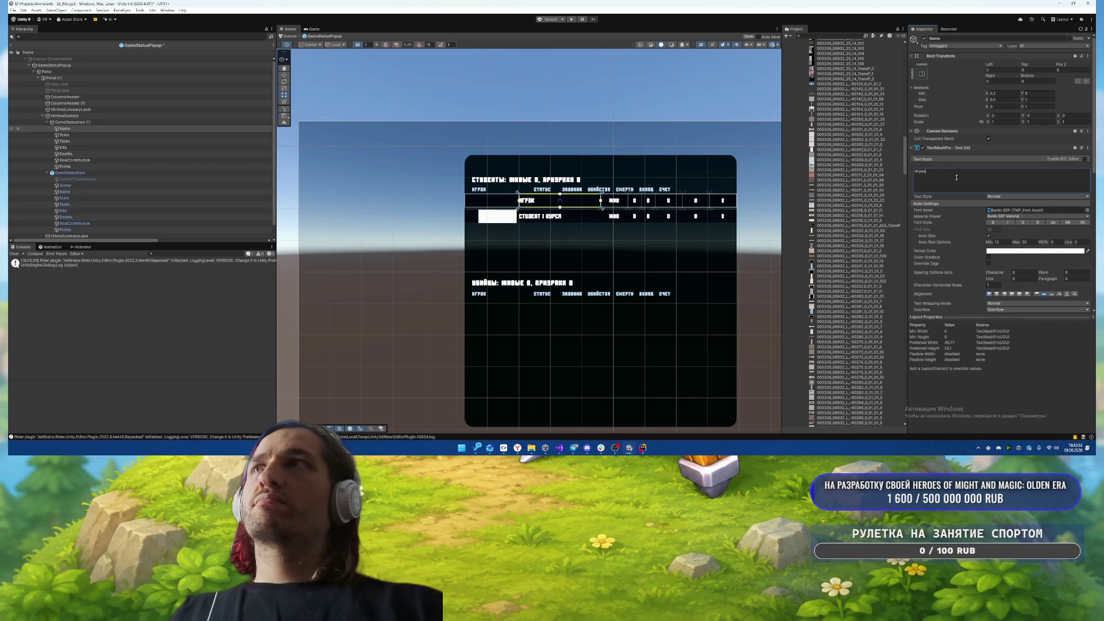
{"action": "scroll", "coordinate": [956, 177], "scroll_direction": "down", "scroll_amount": 3}
{"action": "left_click", "coordinate": [996, 230]}
{"action": "scroll", "coordinate": [1018, 240], "scroll_direction": "down", "scroll_amount": 2}
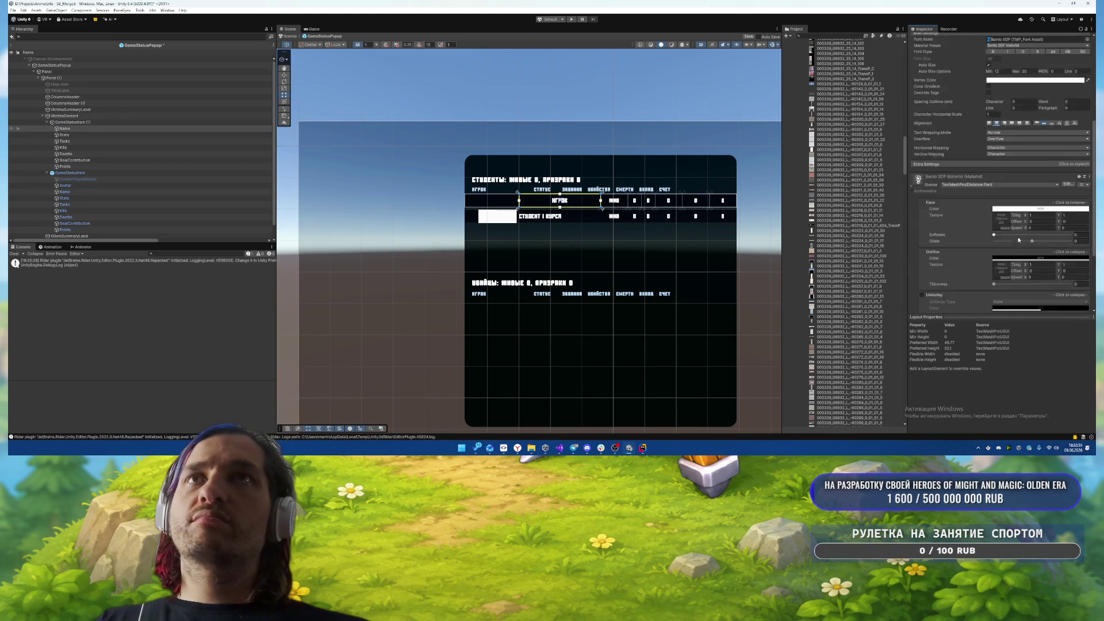
{"action": "scroll", "coordinate": [1018, 239], "scroll_direction": "up", "scroll_amount": 5}
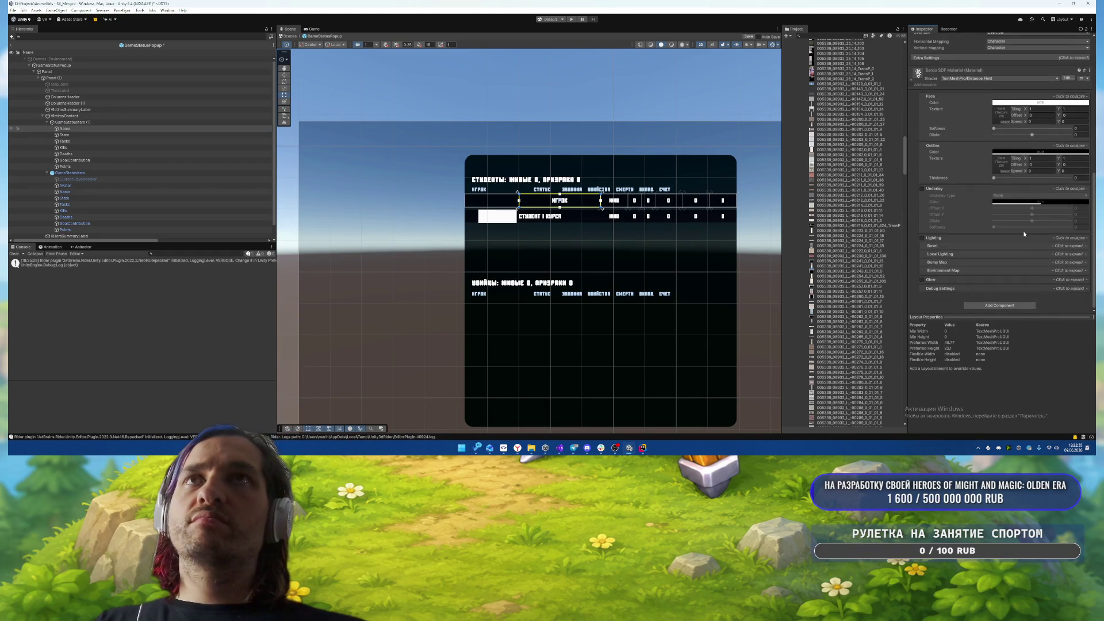
- Tint the Name text light blue, matching the column headers' text colour
{"action": "left_click", "coordinate": [207, 110]}
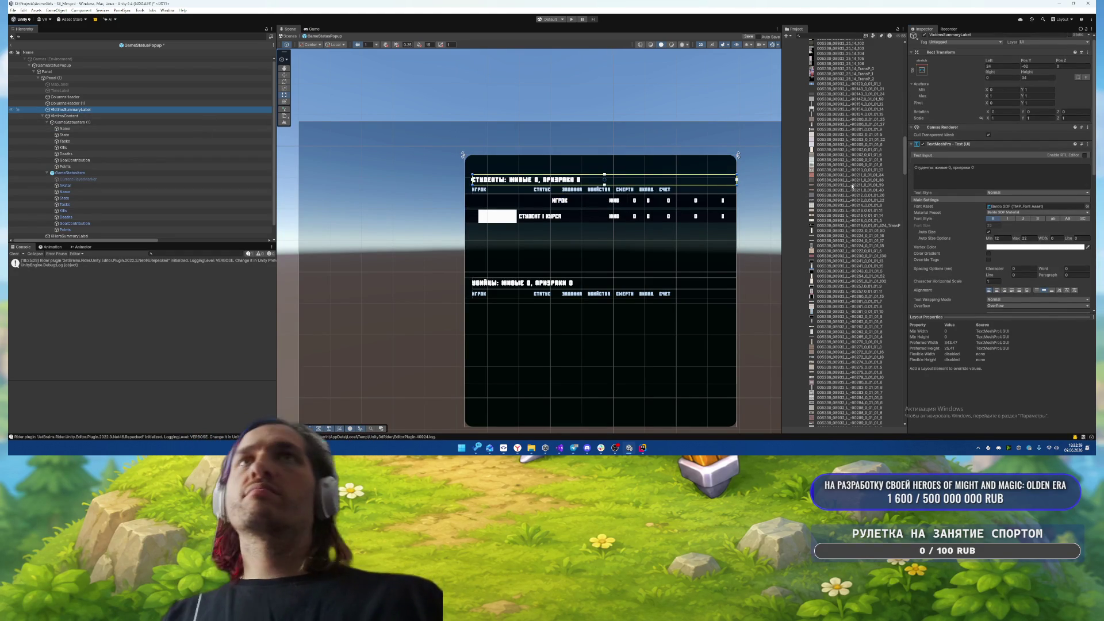
{"action": "left_click", "coordinate": [76, 104]}
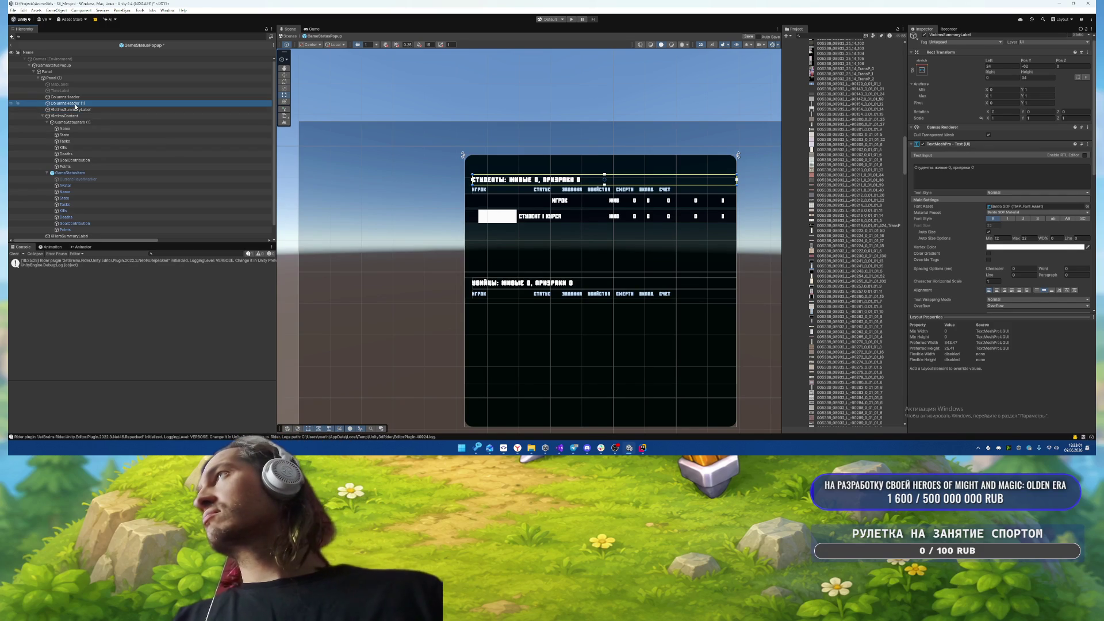
{"action": "left_click", "coordinate": [1027, 252]}
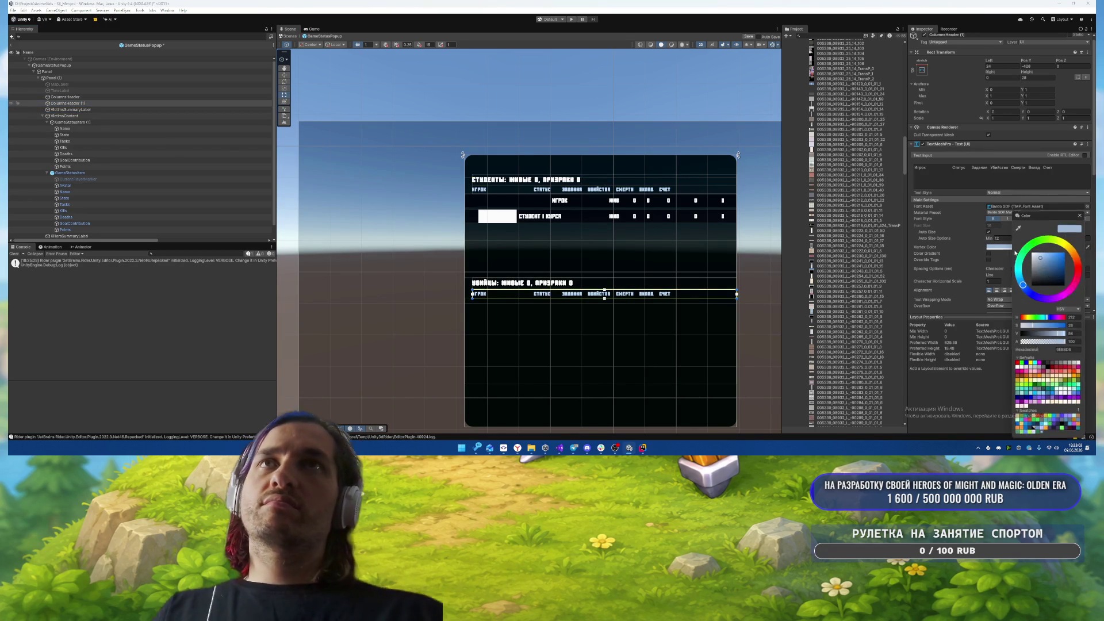
{"action": "left_click", "coordinate": [1082, 214]}
{"action": "left_click", "coordinate": [75, 96]}
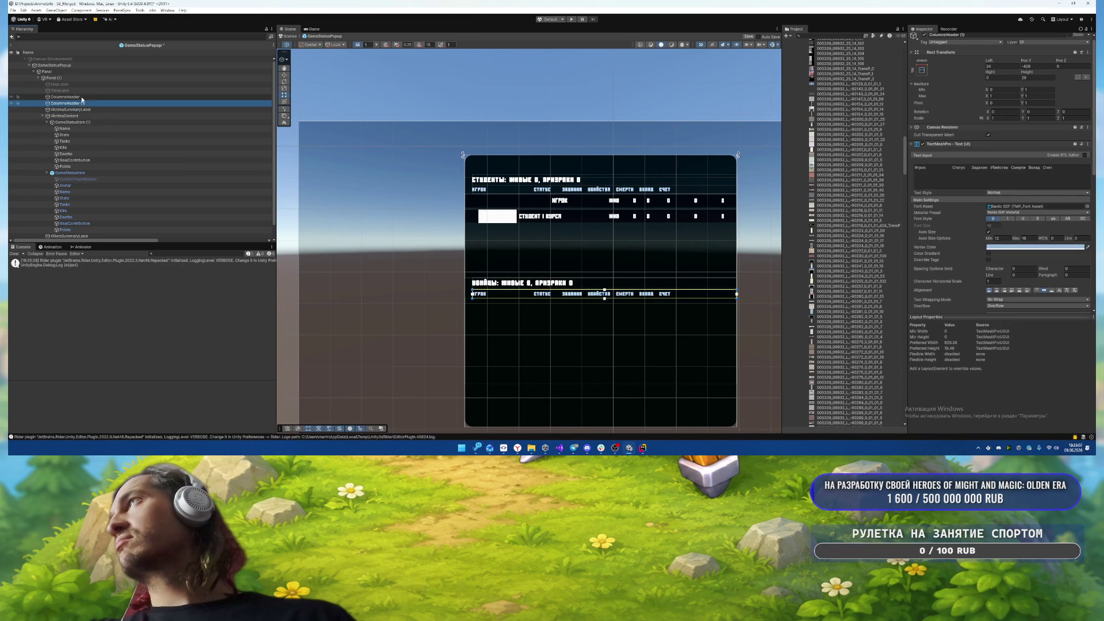
{"action": "left_click", "coordinate": [64, 128]}
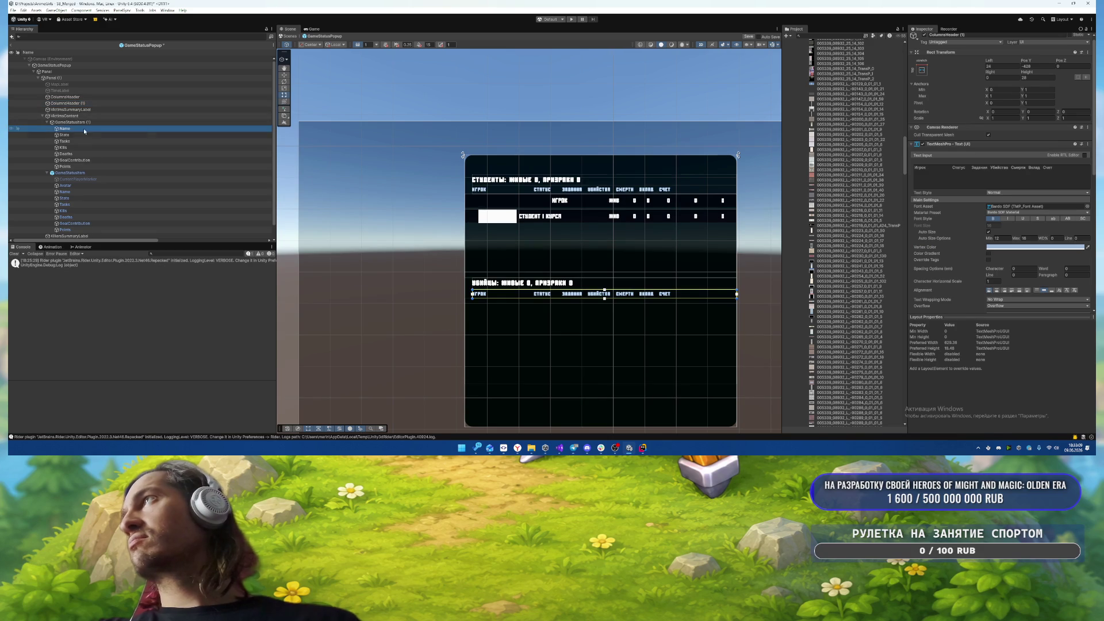
{"action": "left_click", "coordinate": [999, 249]}
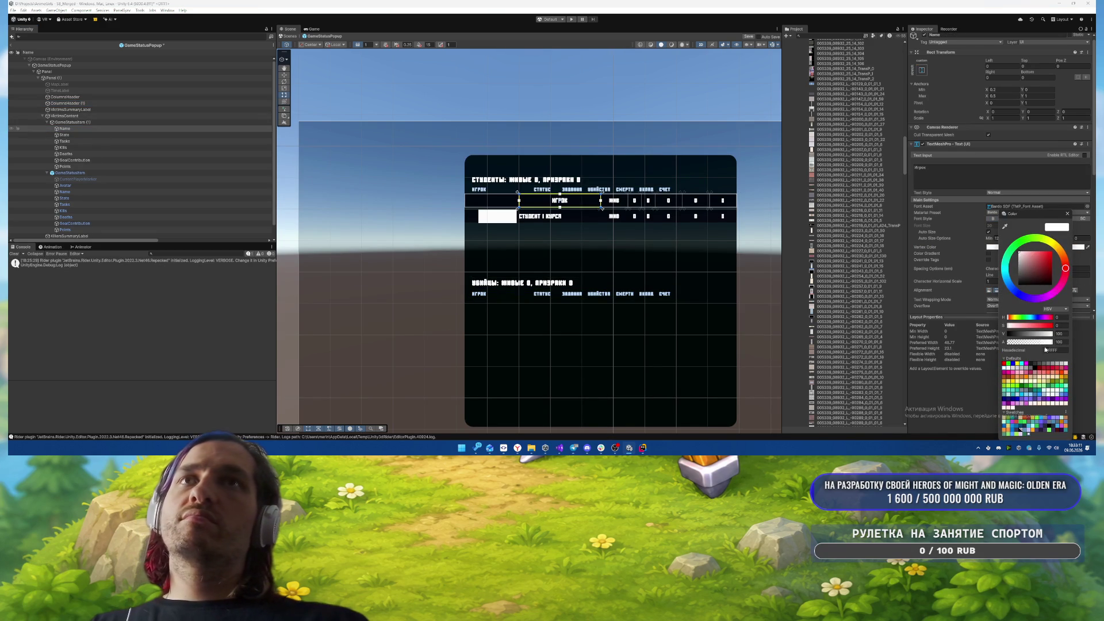
{"action": "key", "text": "ctrl+v"}
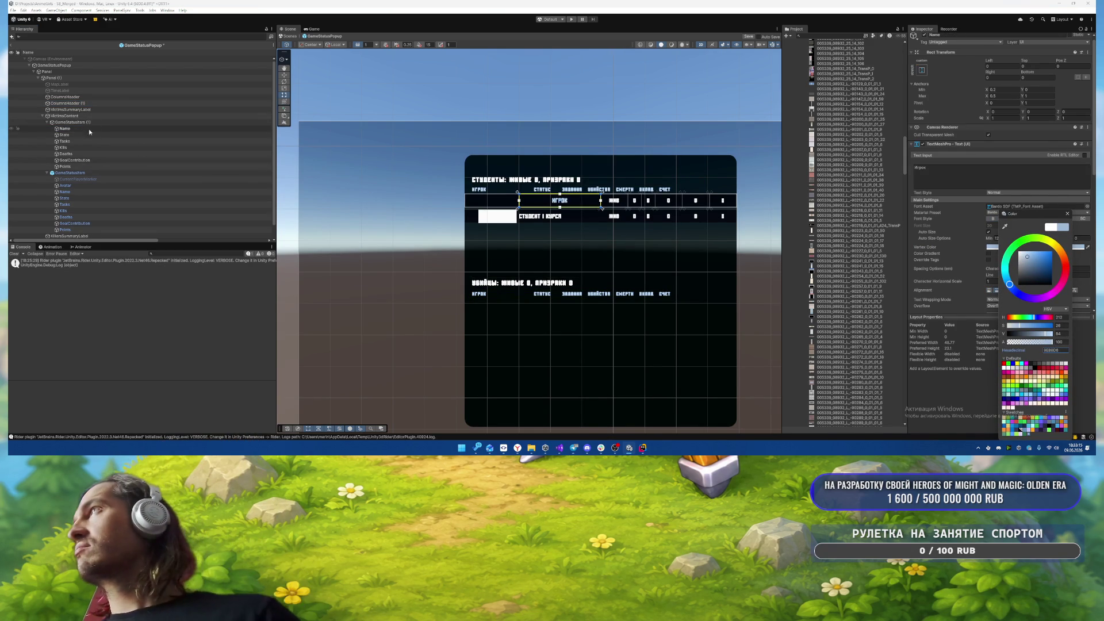
{"action": "left_click", "coordinate": [77, 98]}
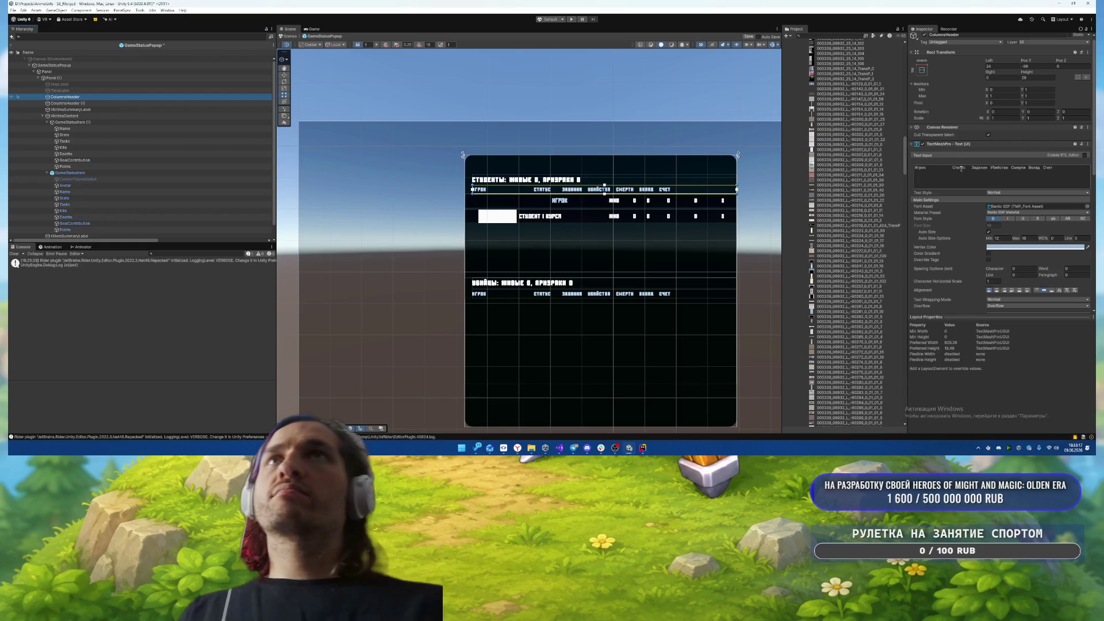
- Edit the status cell's text and colour, then the Tasks cell text, in the copied row
{"action": "left_click", "coordinate": [64, 134]}
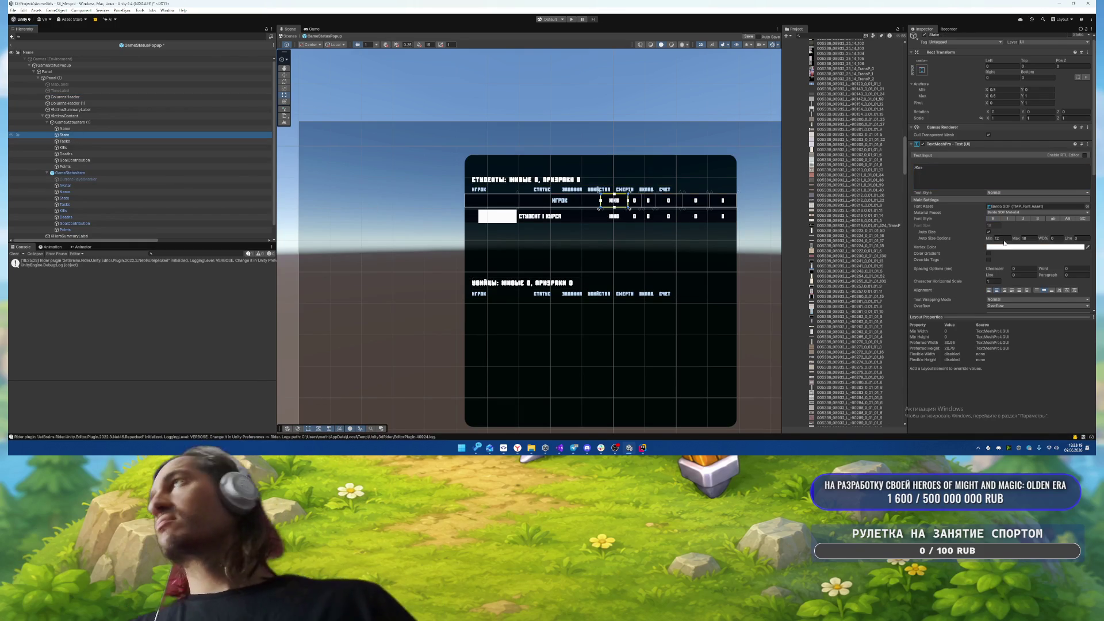
{"action": "left_click", "coordinate": [943, 167]}
{"action": "type", "text": "Статус"}
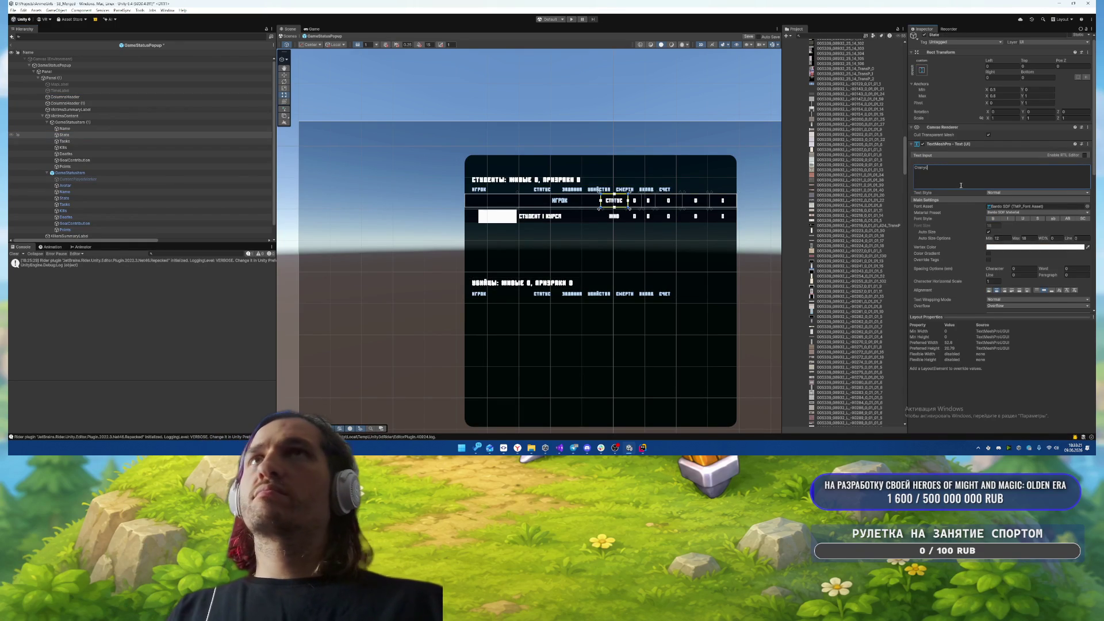
{"action": "left_click", "coordinate": [1011, 249]}
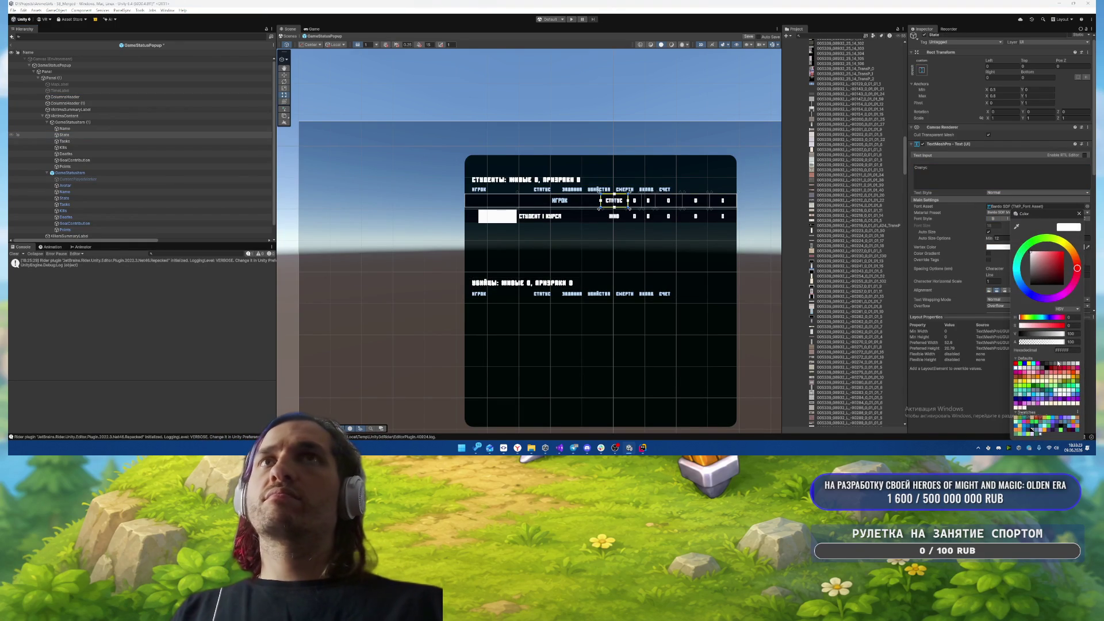
{"action": "left_click", "coordinate": [77, 135]}
{"action": "key", "text": "Up"}
{"action": "key", "text": "Up"}
{"action": "key", "text": "Up"}
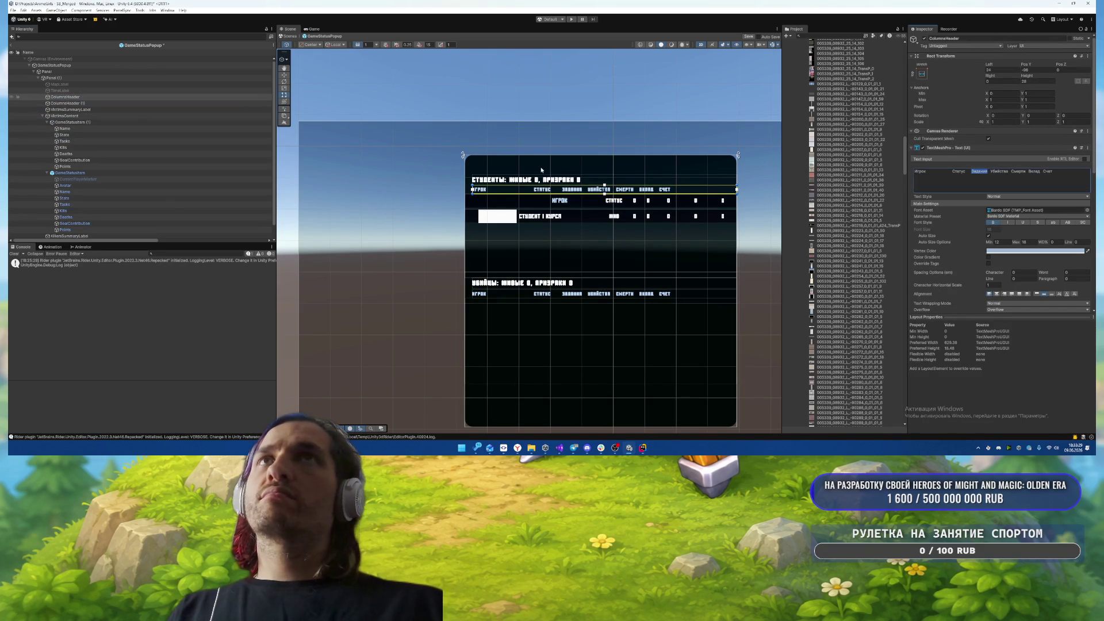
{"action": "left_click", "coordinate": [90, 142]}
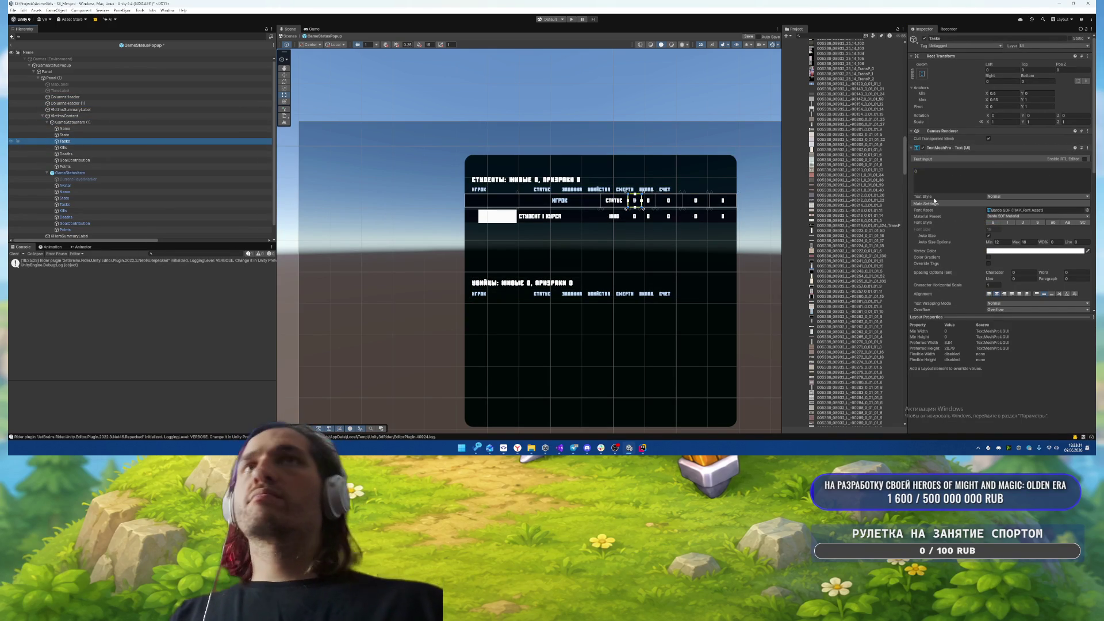
{"action": "left_click", "coordinate": [957, 181]}
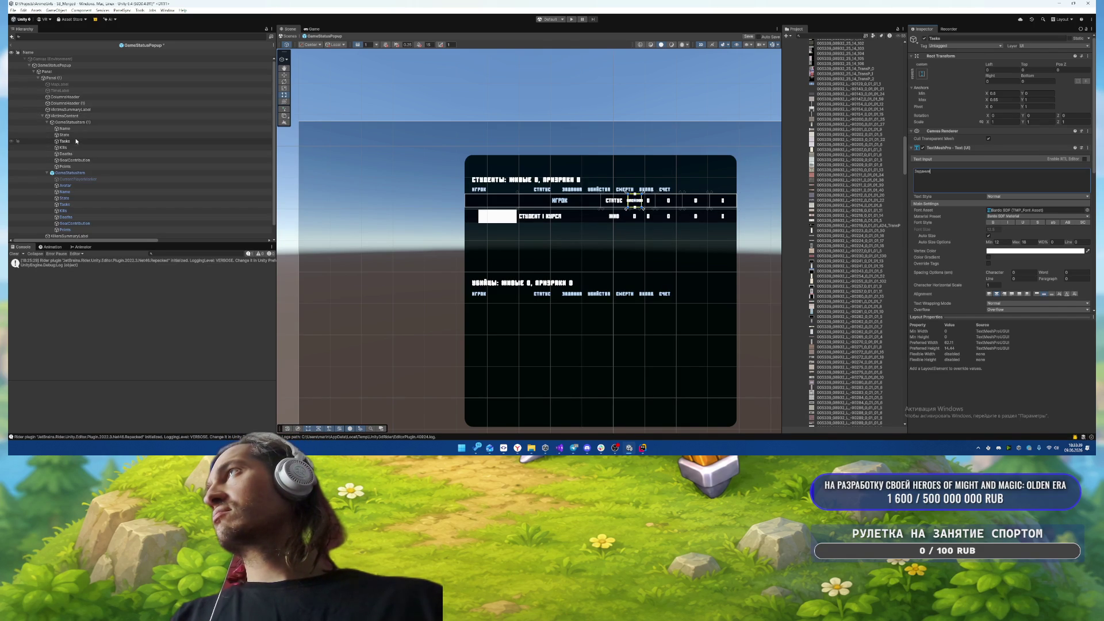
- Match the Kills and Deaths cells to the header words Убийства and Смерти, with Kills not wrapping
{"action": "left_click", "coordinate": [65, 97]}
{"action": "left_click", "coordinate": [996, 172]}
{"action": "double_click", "coordinate": [997, 172]}
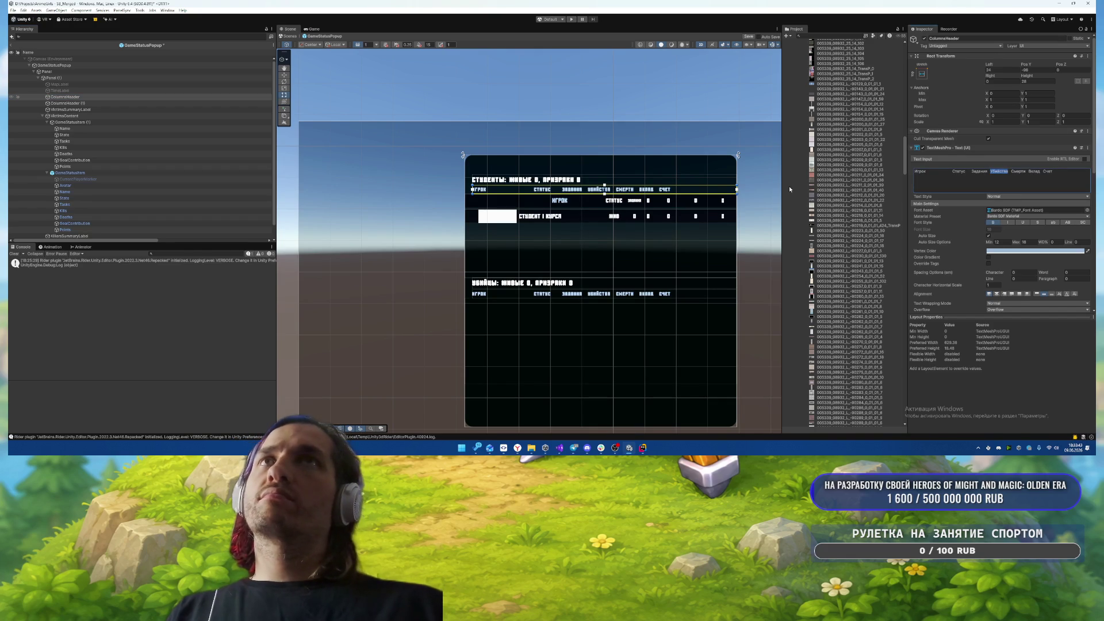
{"action": "left_click", "coordinate": [72, 147]}
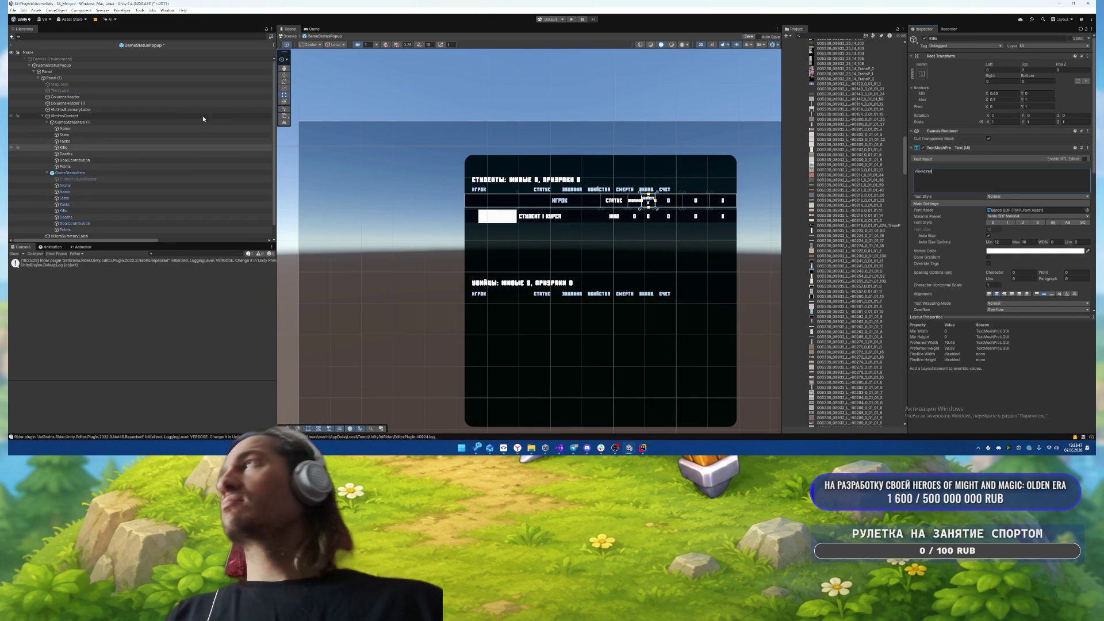
{"action": "scroll", "coordinate": [996, 242], "scroll_direction": "down", "scroll_amount": 3}
{"action": "left_click", "coordinate": [997, 236]}
{"action": "left_click", "coordinate": [1000, 241]}
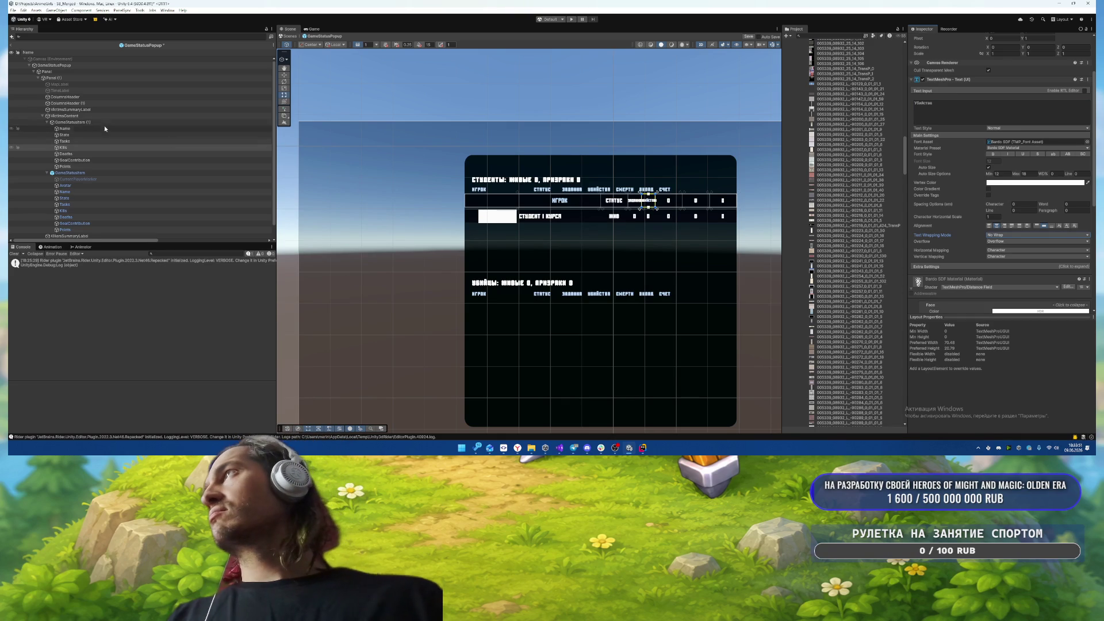
{"action": "left_click", "coordinate": [100, 97]}
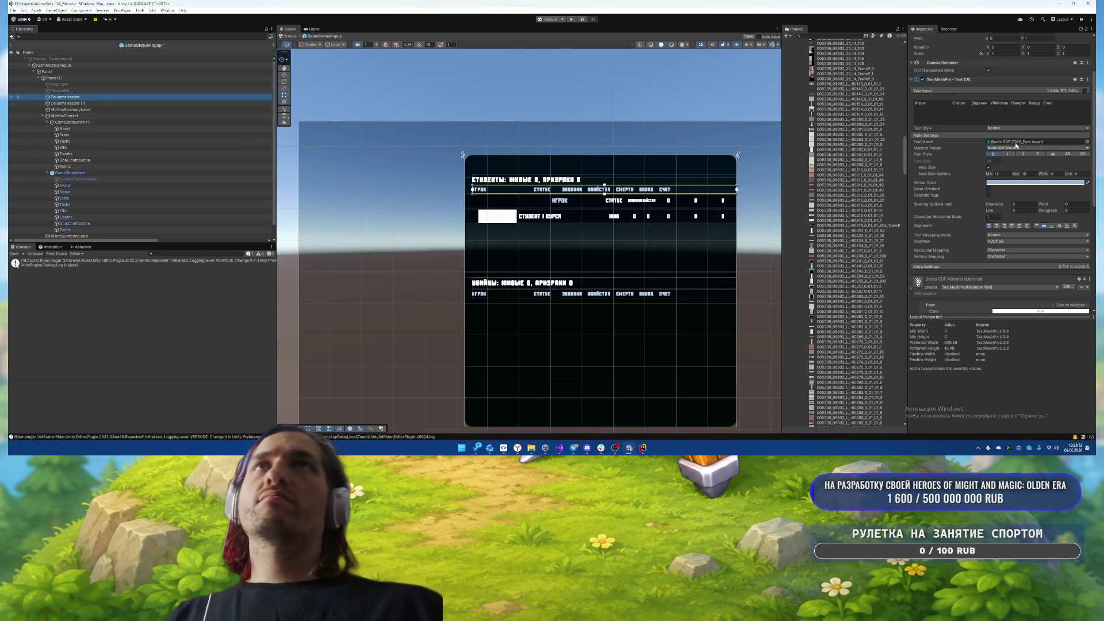
{"action": "double_click", "coordinate": [1018, 103]}
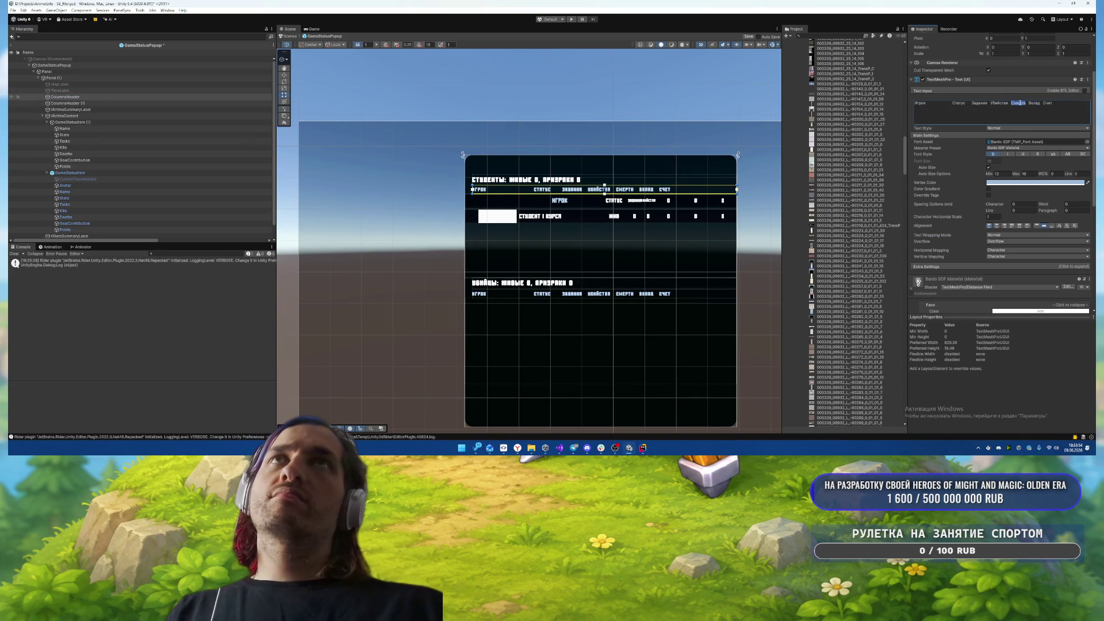
{"action": "left_click", "coordinate": [66, 154]}
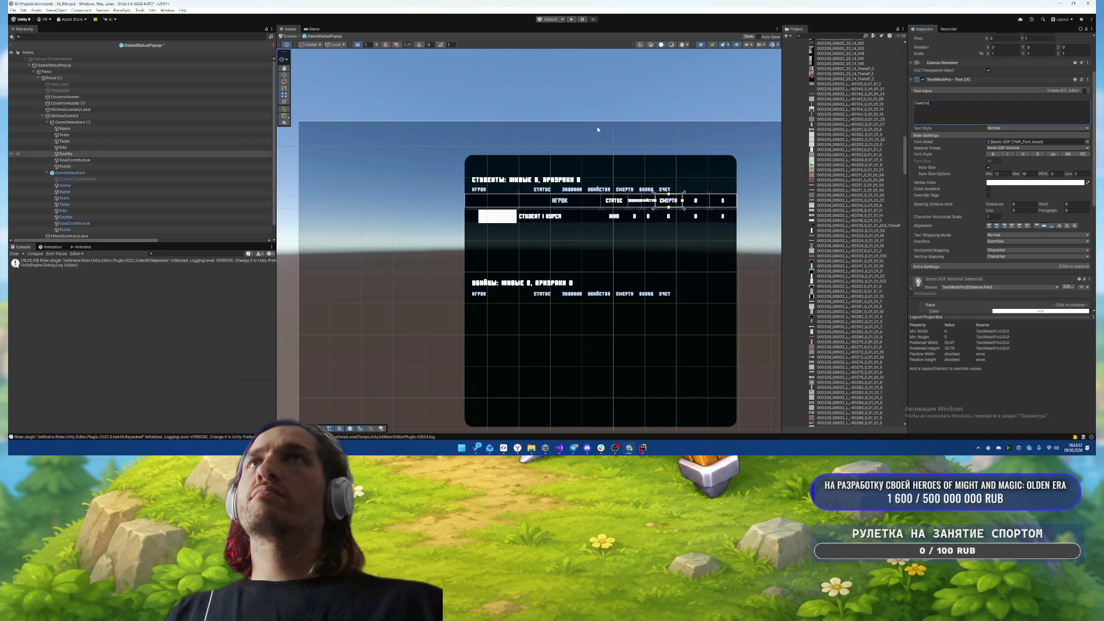
- Set the contribution cell to 'Вклад' and paste 'Счет' from the header into the Points cell
{"action": "left_click", "coordinate": [214, 97]}
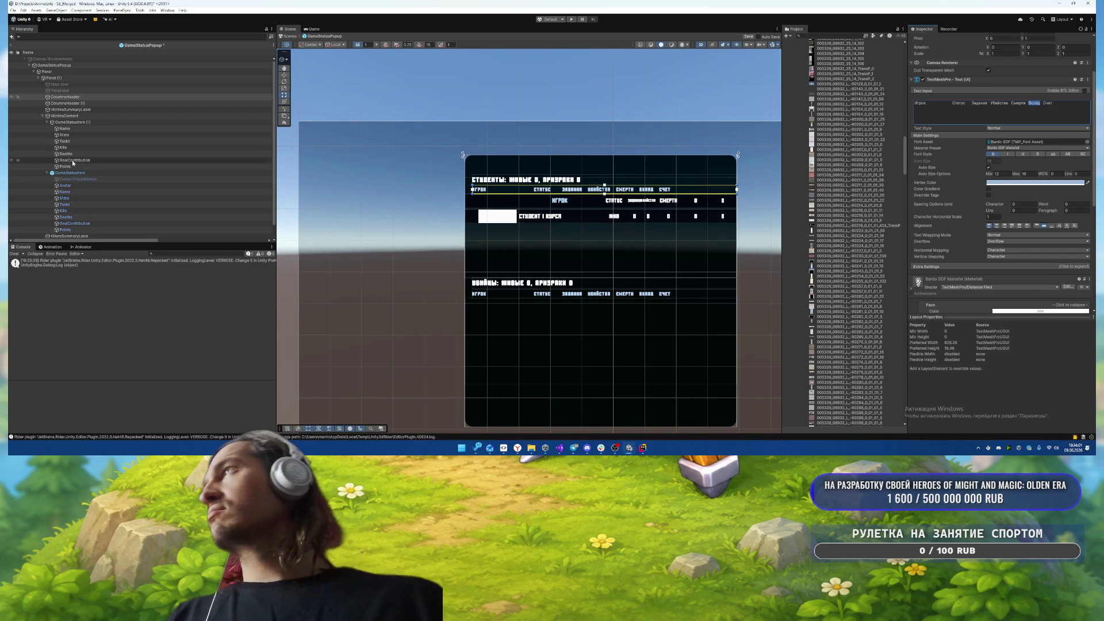
{"action": "left_click", "coordinate": [74, 160]}
{"action": "left_click", "coordinate": [943, 109]}
{"action": "type", "text": "Вклад"}
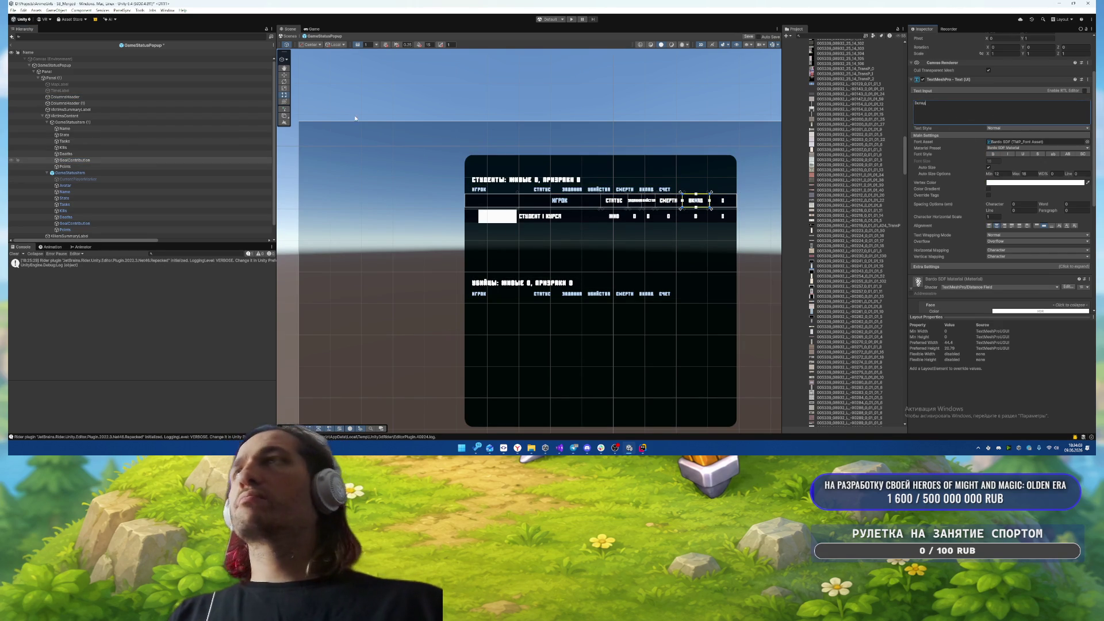
{"action": "left_click", "coordinate": [75, 97]}
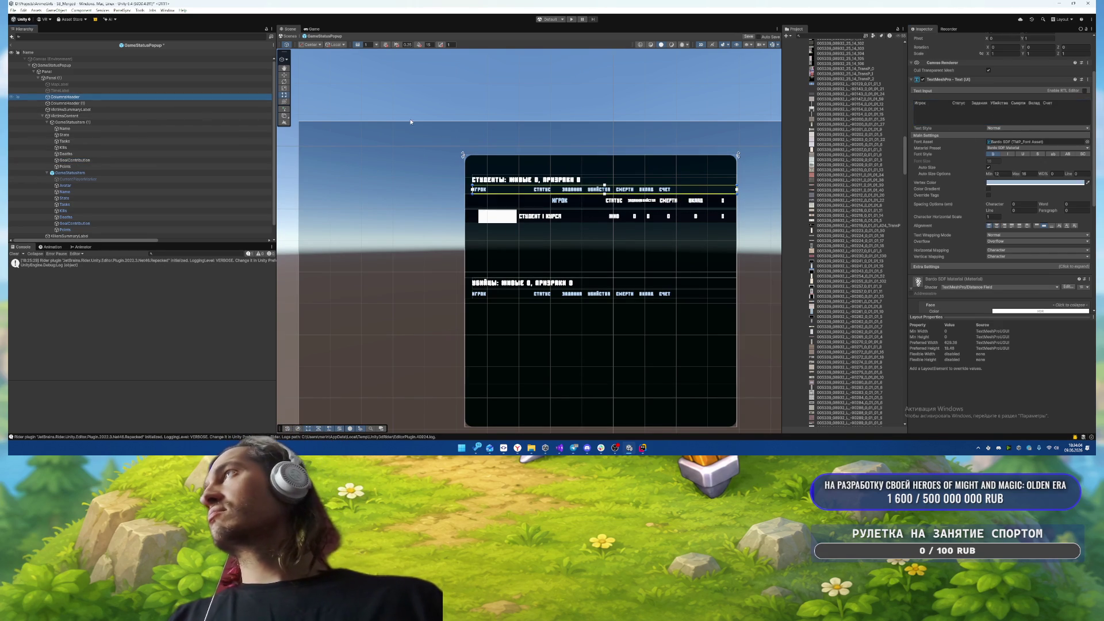
{"action": "double_click", "coordinate": [1048, 103]}
{"action": "key", "text": "ctrl+c"}
{"action": "left_click", "coordinate": [65, 166]}
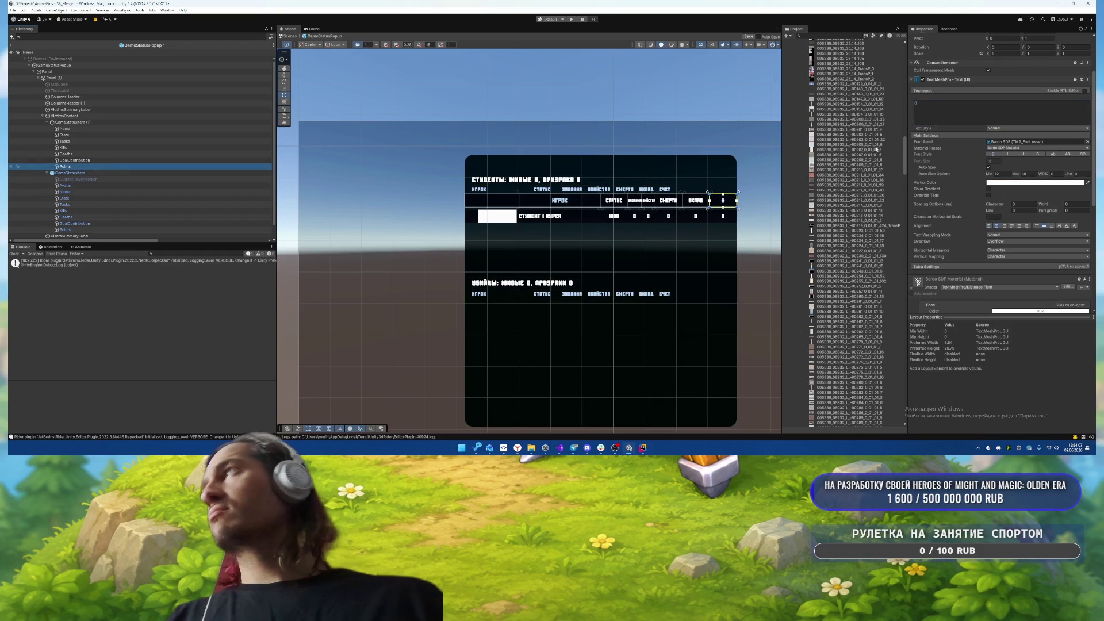
{"action": "double_click", "coordinate": [917, 103]}
{"action": "key", "text": "ctrl+v"}
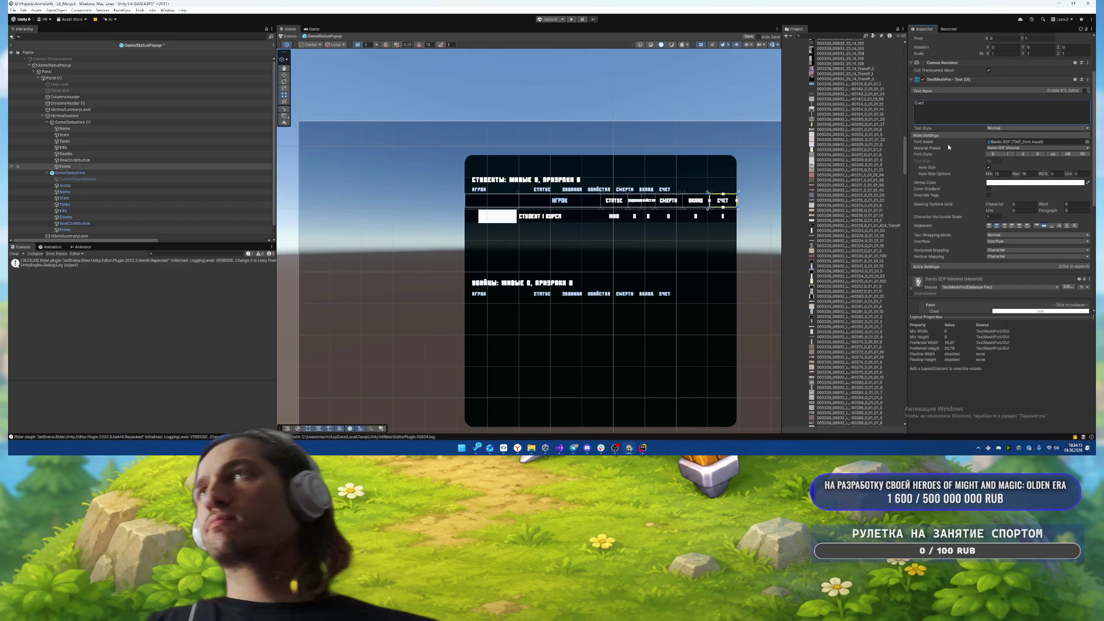
- Switch briefly to the code editor and come back to the Unity editor
{"action": "key", "text": "alt+Tab"}
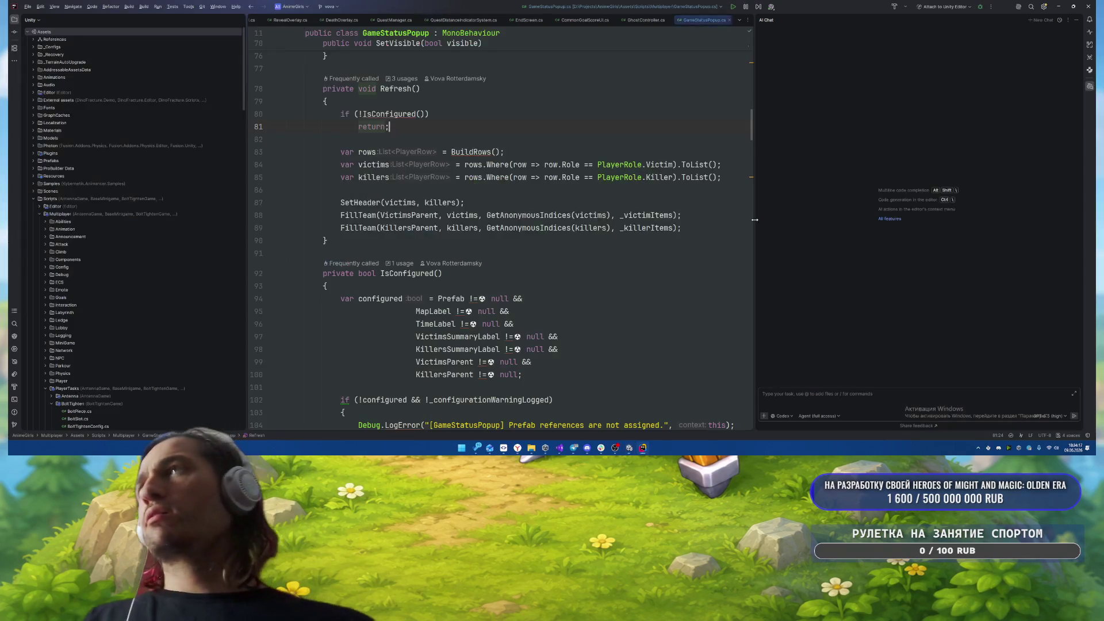
{"action": "key", "text": "alt+Tab"}
{"action": "key", "text": "alt+Tab"}
{"action": "key", "text": "alt+Tab"}
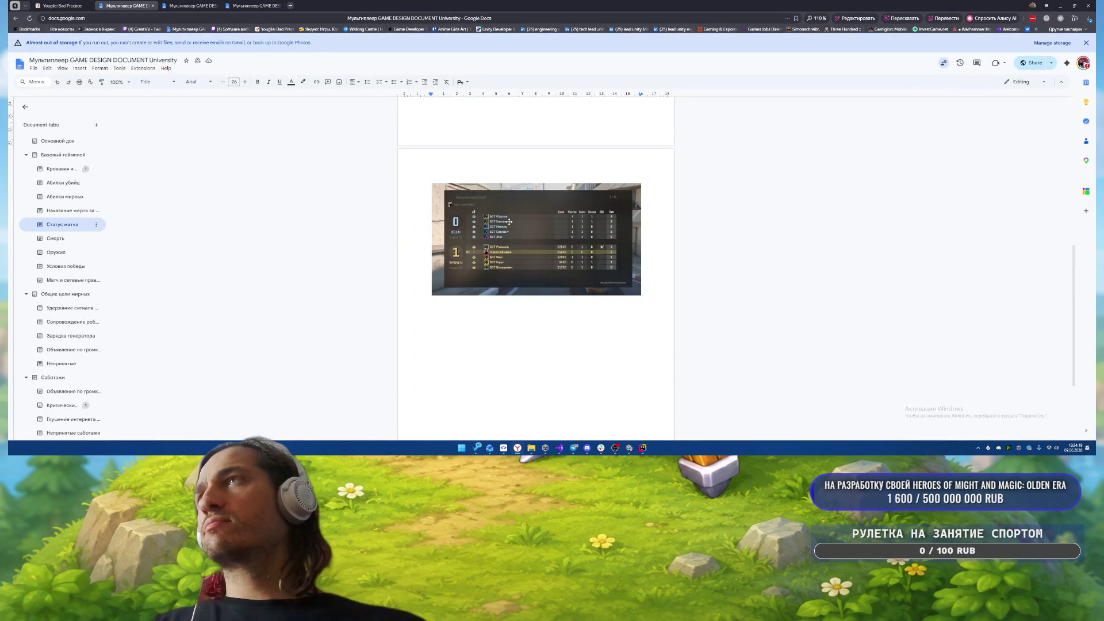
{"action": "key", "text": "alt+Tab"}
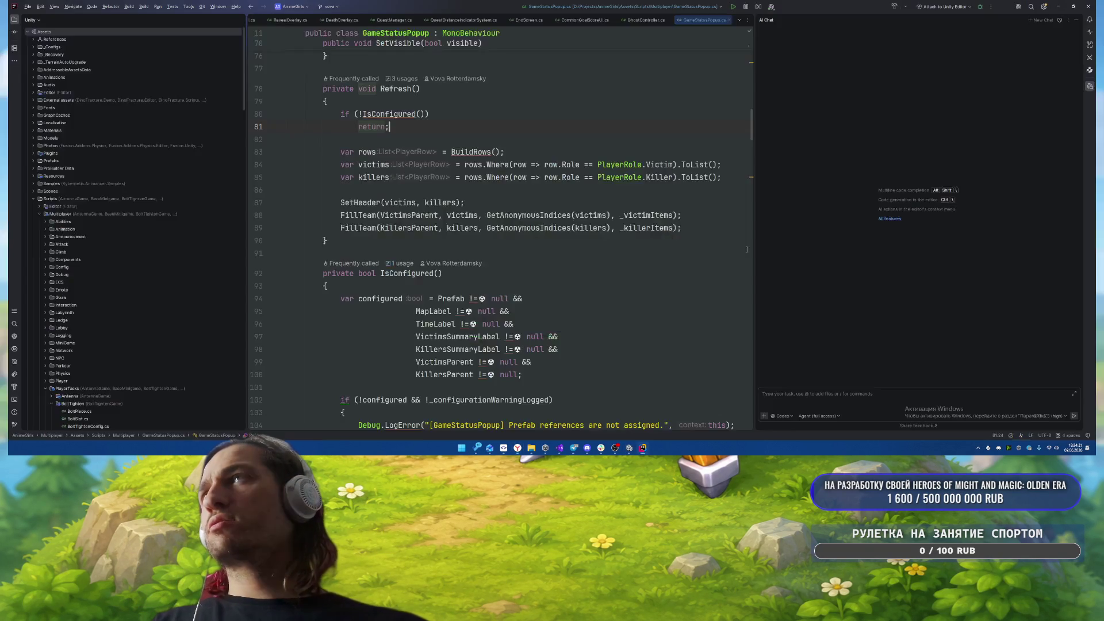
{"action": "key", "text": "alt+Tab"}
{"action": "key", "text": "alt+Tab"}
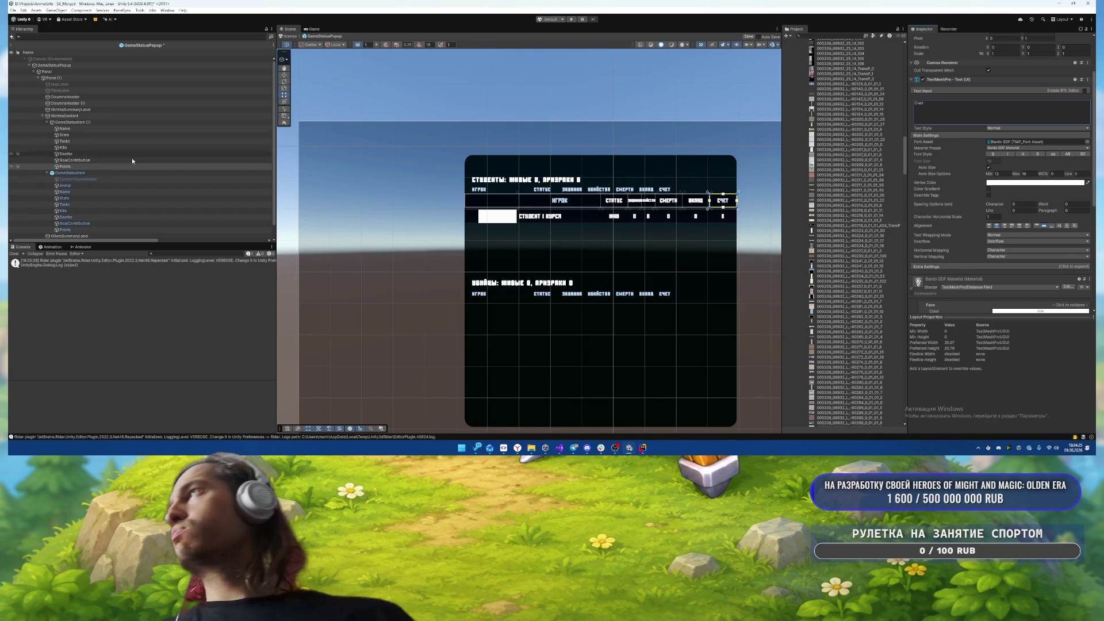
- Select the Name through Points labels and enter C4E1 as their vertex colour
{"action": "left_click", "coordinate": [74, 129]}
{"action": "left_click", "coordinate": [1016, 184]}
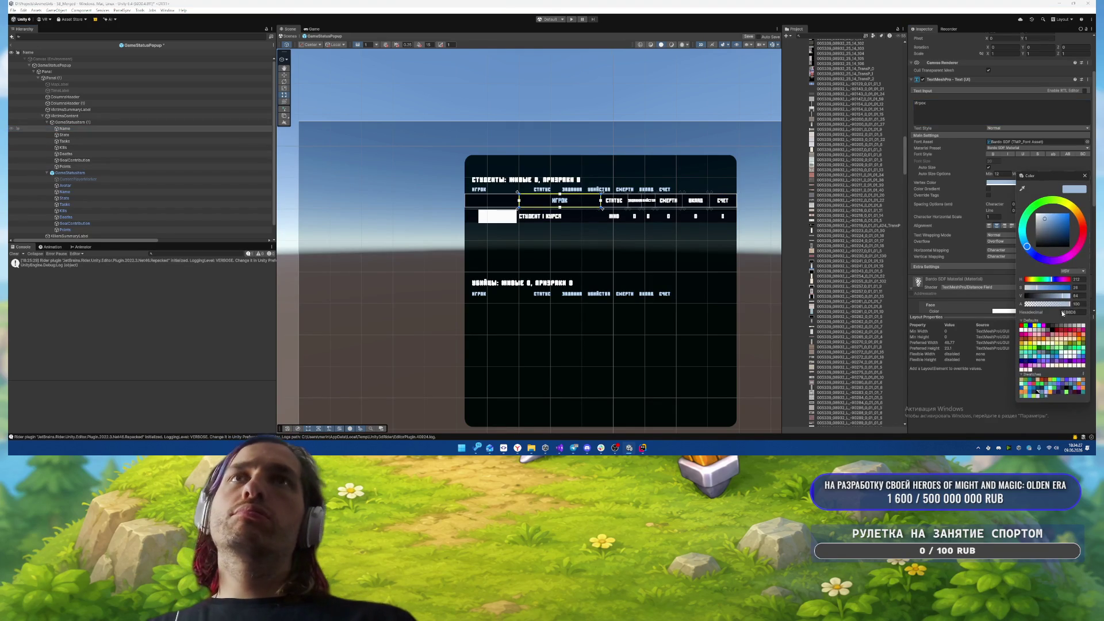
{"action": "left_click", "coordinate": [1085, 176]}
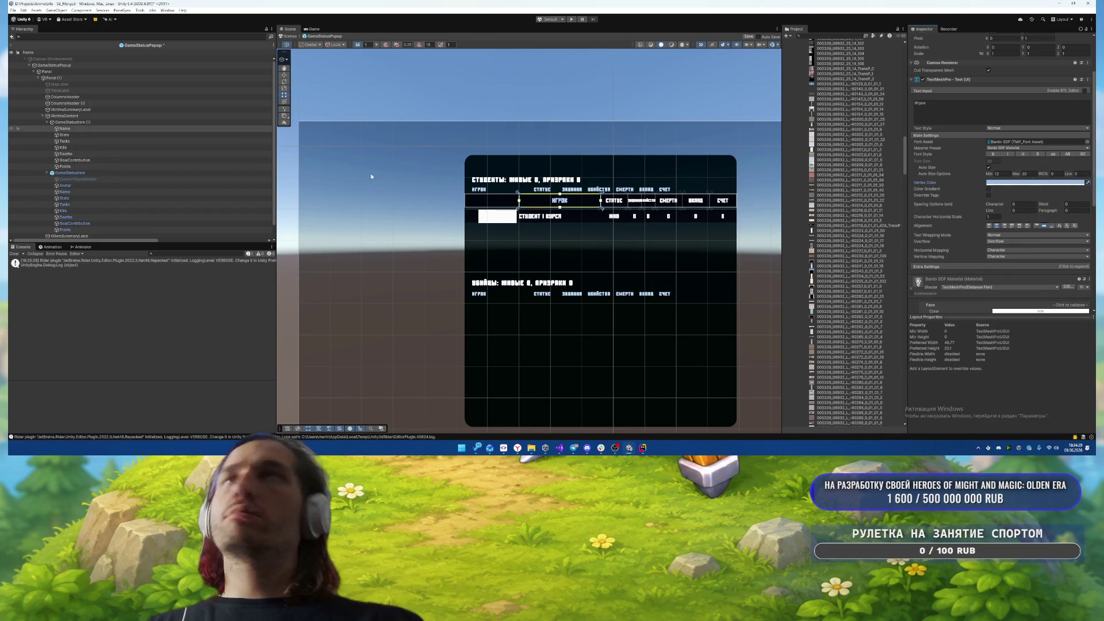
{"action": "left_click", "coordinate": [142, 166], "text": "shift"}
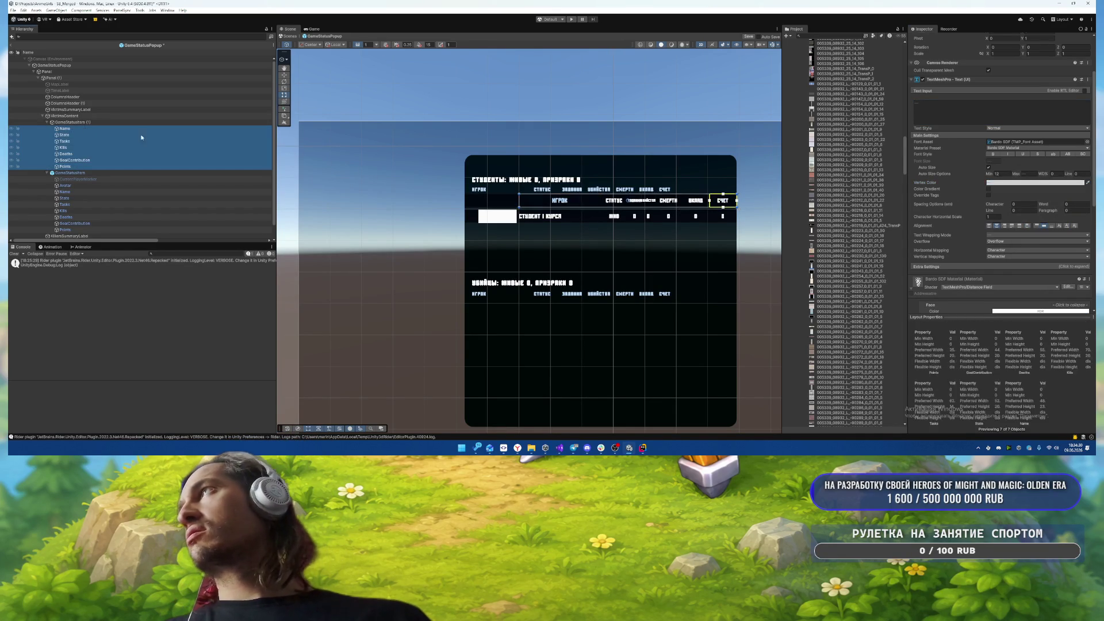
{"action": "left_click", "coordinate": [1004, 183]}
{"action": "type", "text": "C4E1"}
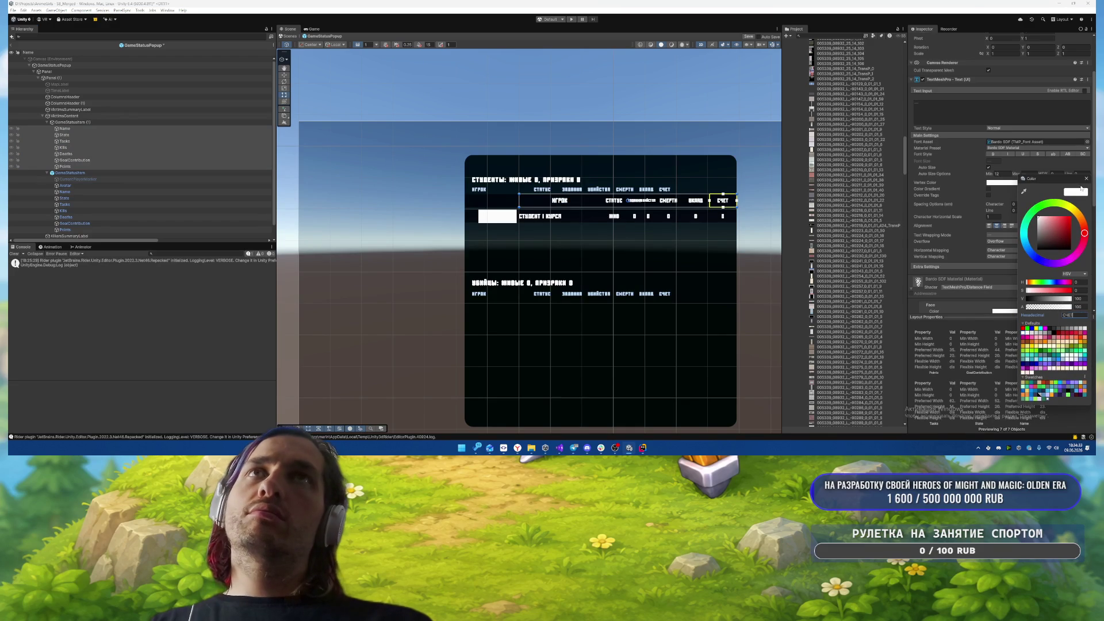
{"action": "left_click", "coordinate": [85, 128]}
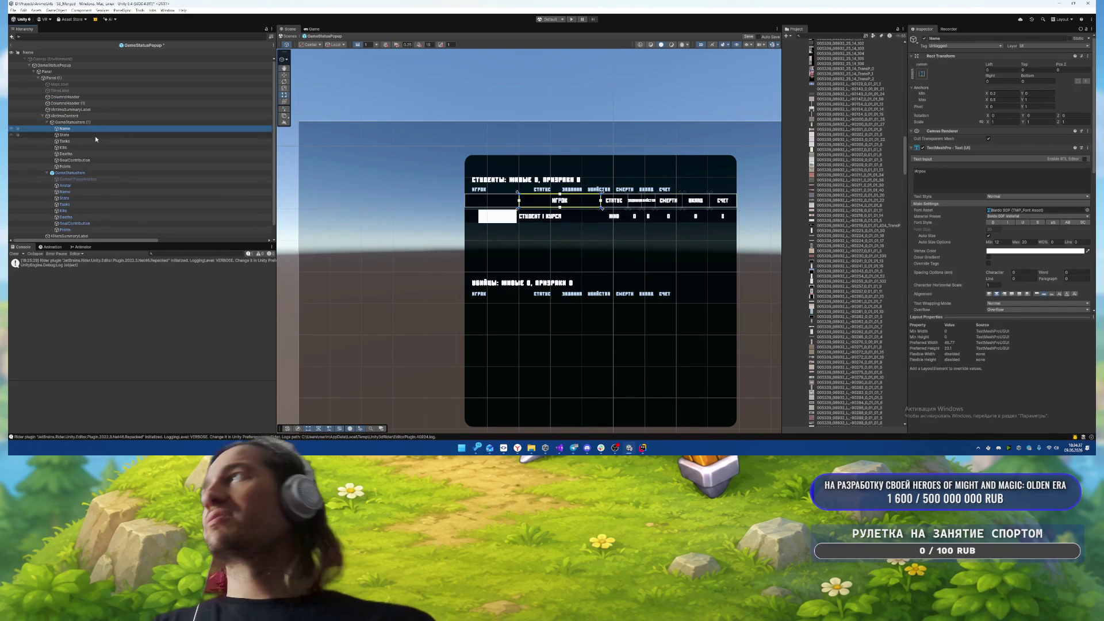
- Tint the Name through Points labels light blue, using the ColumnsHeader's colour
{"action": "left_click", "coordinate": [65, 97]}
{"action": "left_click", "coordinate": [1023, 254]}
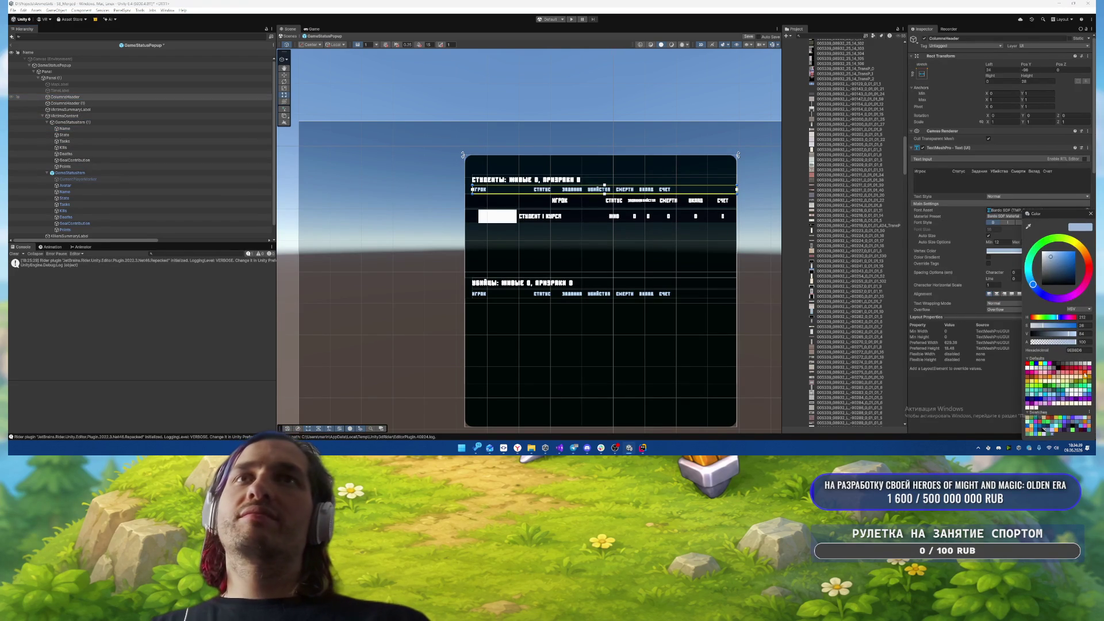
{"action": "left_click", "coordinate": [1090, 214]}
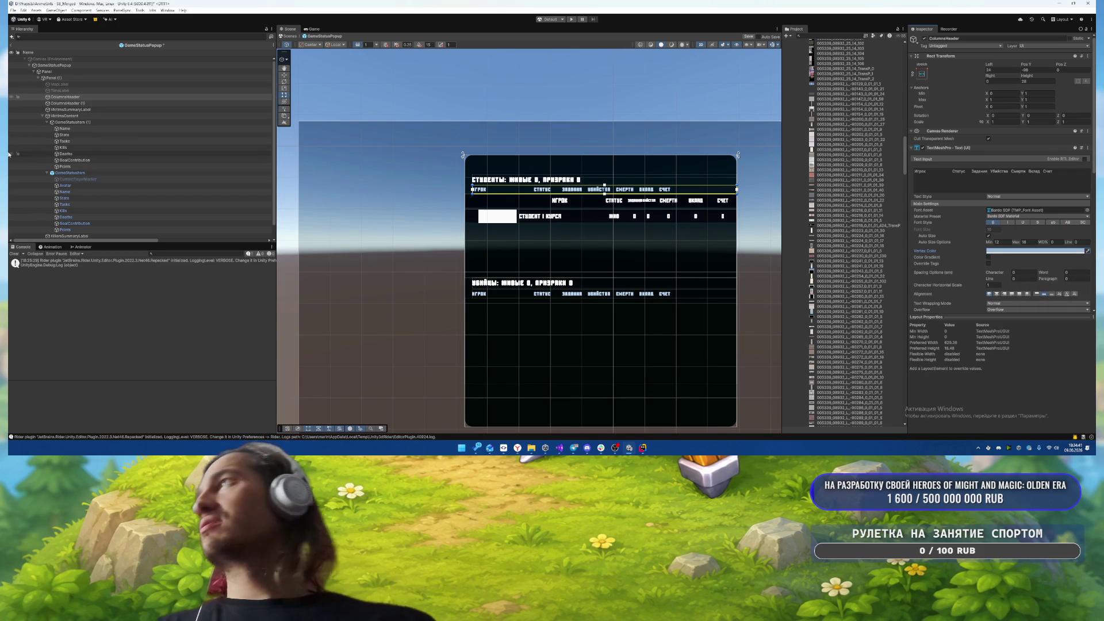
{"action": "left_click", "coordinate": [64, 128]}
{"action": "left_click", "coordinate": [75, 167], "text": "shift"}
{"action": "left_click", "coordinate": [1023, 251]}
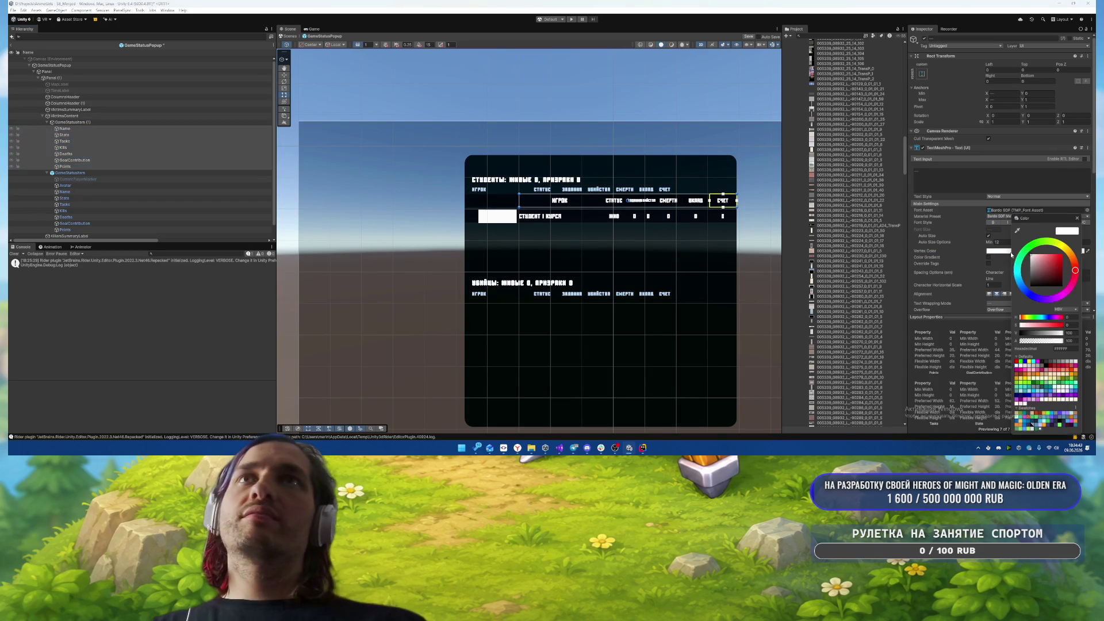
{"action": "key", "text": "ctrl+v"}
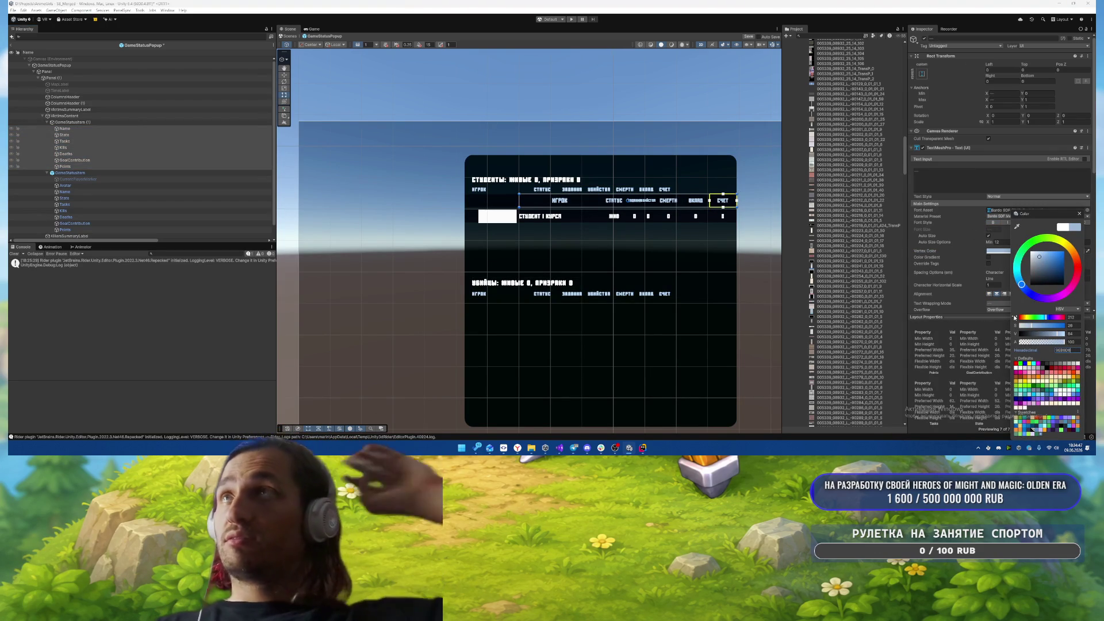
{"action": "left_click", "coordinate": [1080, 214]}
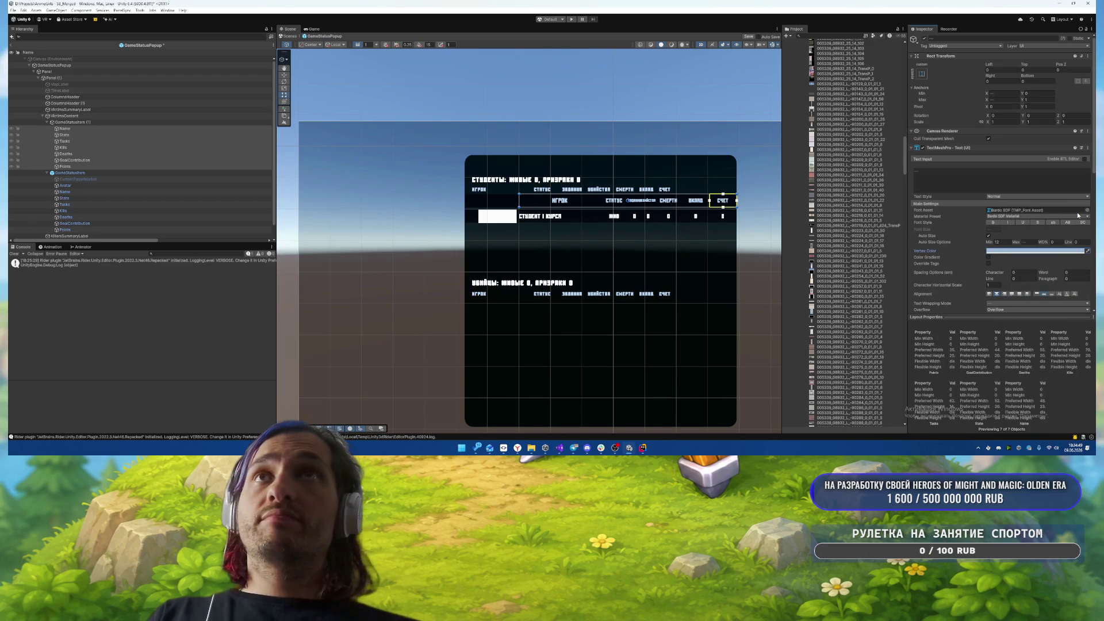
- Cap the labels' Auto Size Max at 12 and set text wrapping to No Wrap
{"action": "left_click", "coordinate": [1010, 242]}
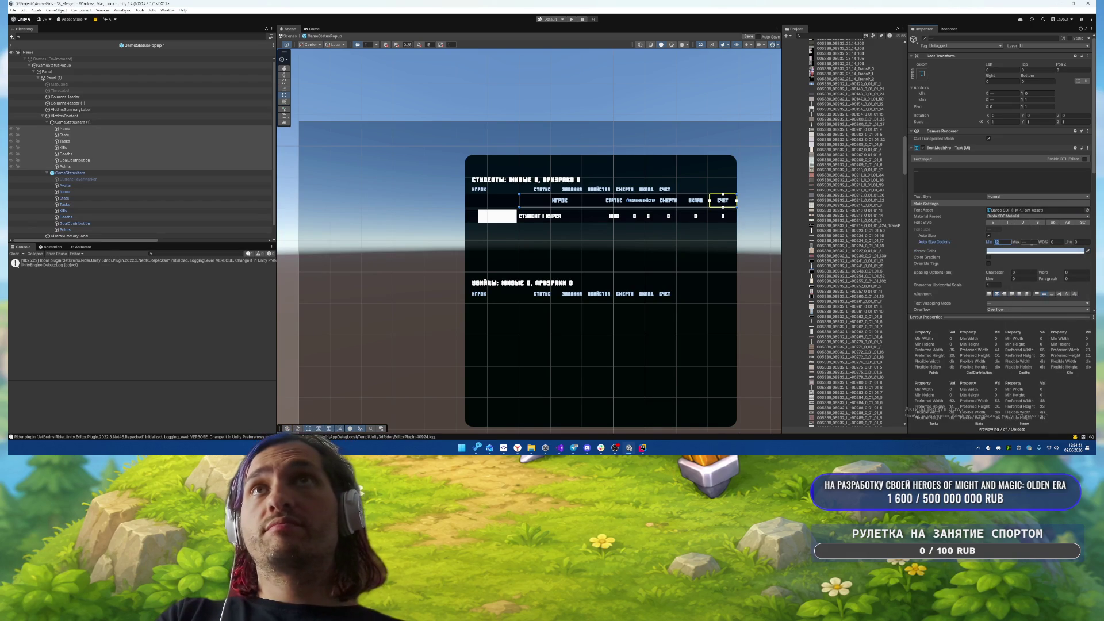
{"action": "type", "text": "12"}
{"action": "left_click", "coordinate": [1002, 304]}
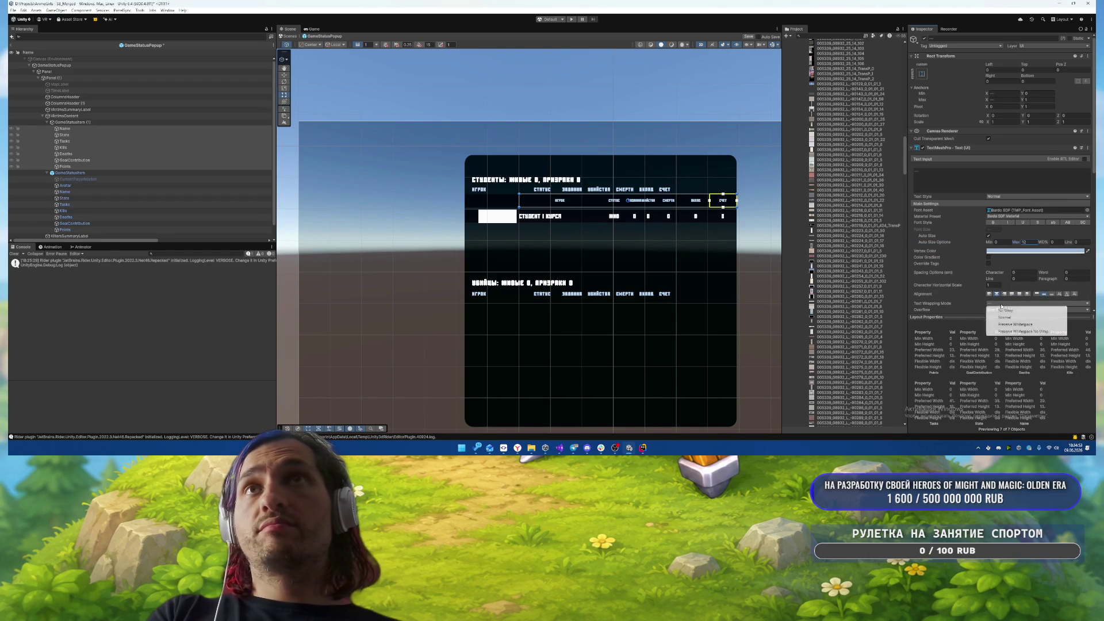
{"action": "left_click", "coordinate": [1004, 311]}
{"action": "scroll", "coordinate": [682, 216], "scroll_direction": "up", "scroll_amount": 2}
{"action": "scroll", "coordinate": [682, 216], "scroll_direction": "up", "scroll_amount": 2}
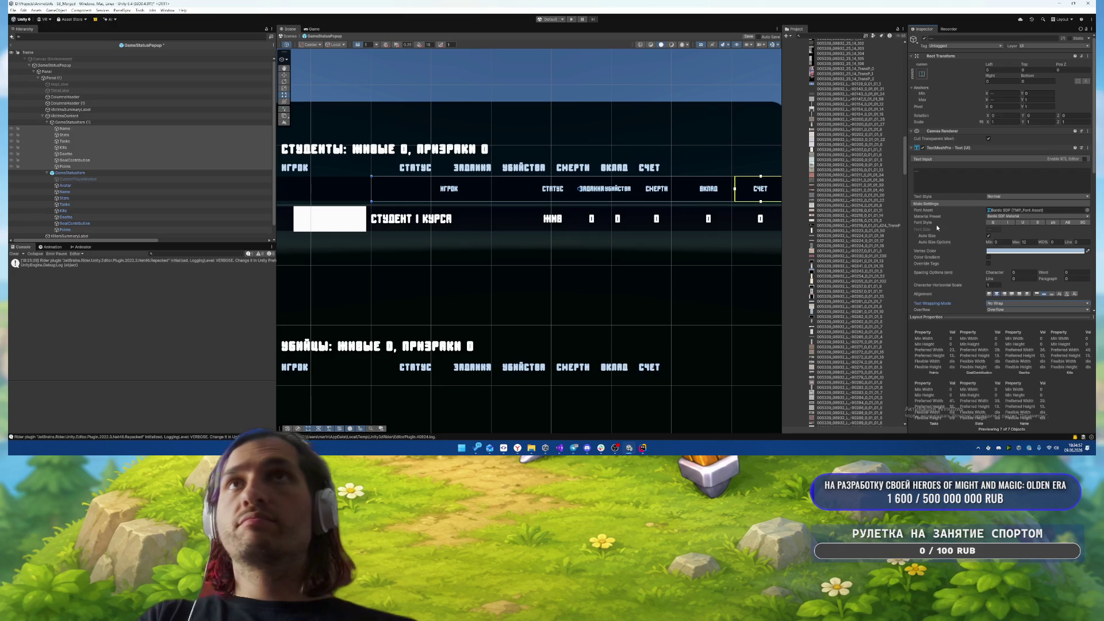
- Turn off Auto Size and give the row labels a fixed font size of 10, undoing a stray text edit
{"action": "left_click", "coordinate": [989, 235]}
{"action": "left_click", "coordinate": [991, 229]}
{"action": "type", "text": "12"}
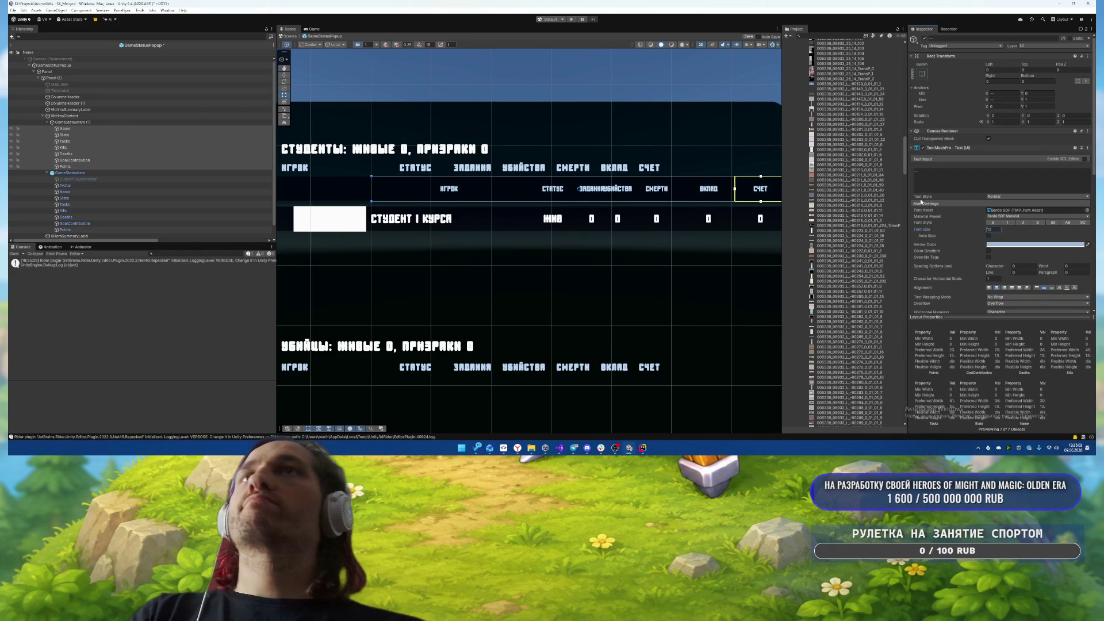
{"action": "left_click", "coordinate": [936, 178]}
{"action": "type", "text": "10"}
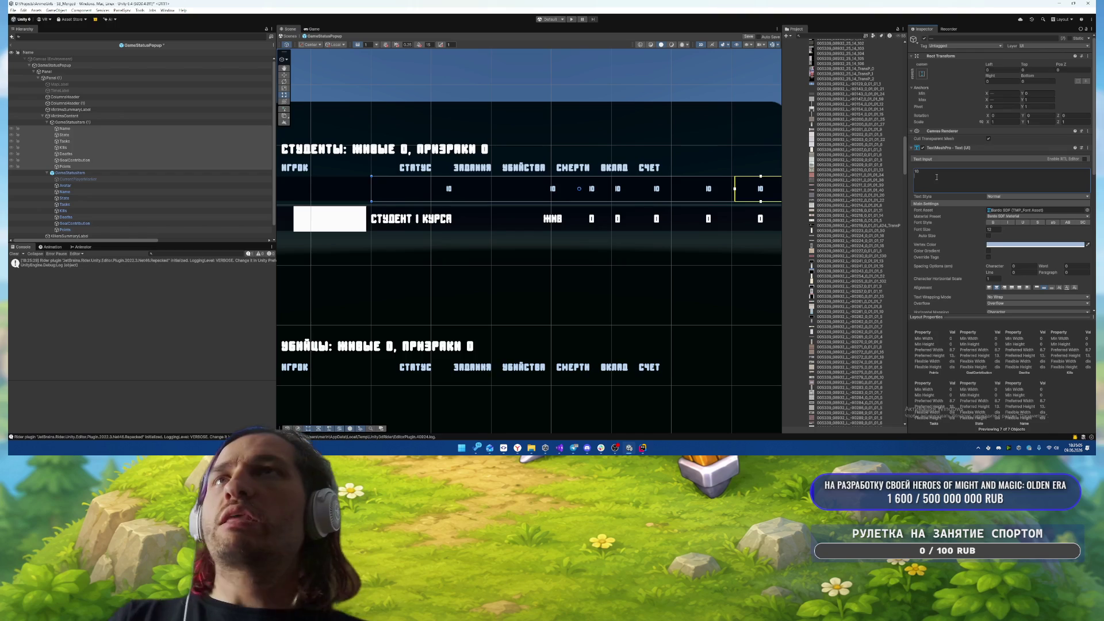
{"action": "key", "text": "ctrl+z"}
{"action": "left_click", "coordinate": [991, 230]}
{"action": "type", "text": "10"}
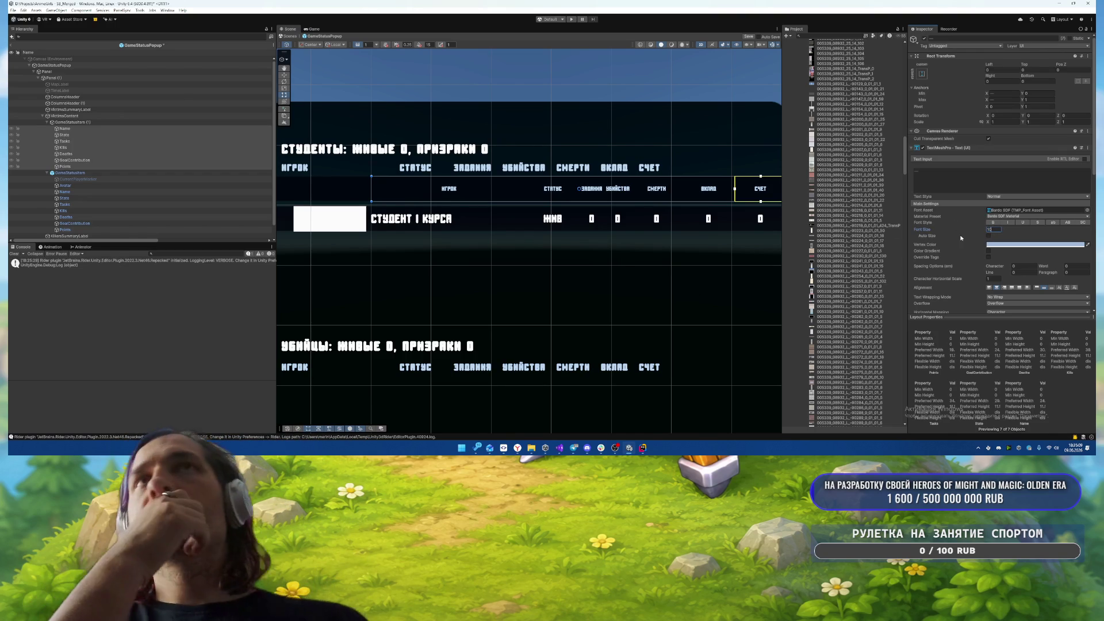
{"action": "scroll", "coordinate": [959, 237], "scroll_direction": "down", "scroll_amount": 5}
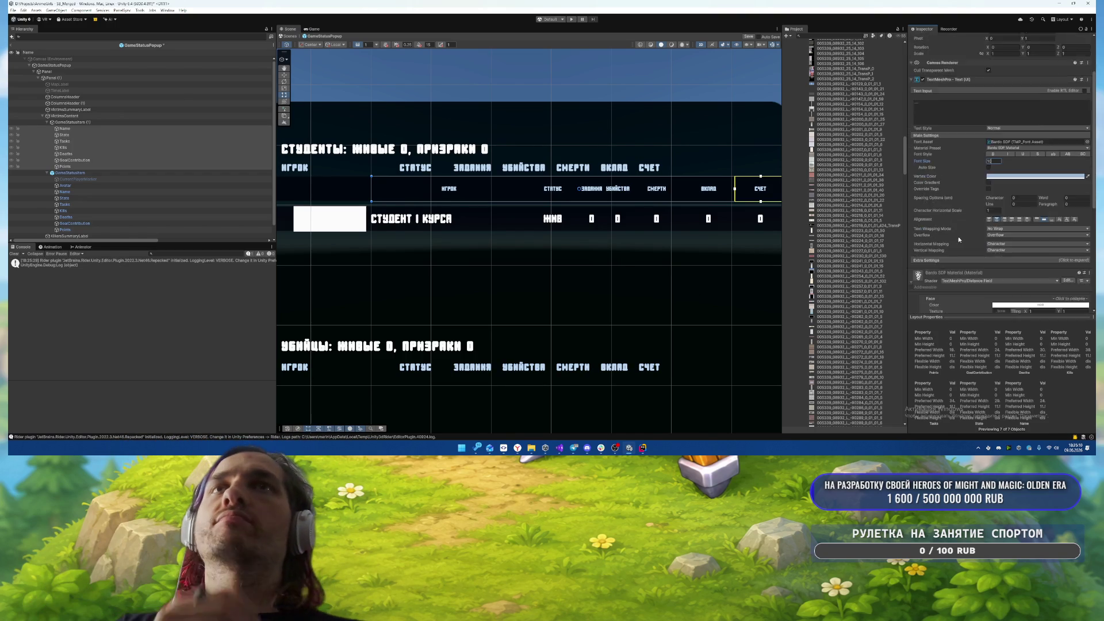
- Set GameStatusItem (1) height to 20 and VictimsContent's Vertical Layout top padding to 20
{"action": "left_click", "coordinate": [69, 122]}
{"action": "left_click", "coordinate": [1040, 81]}
{"action": "type", "text": "20"}
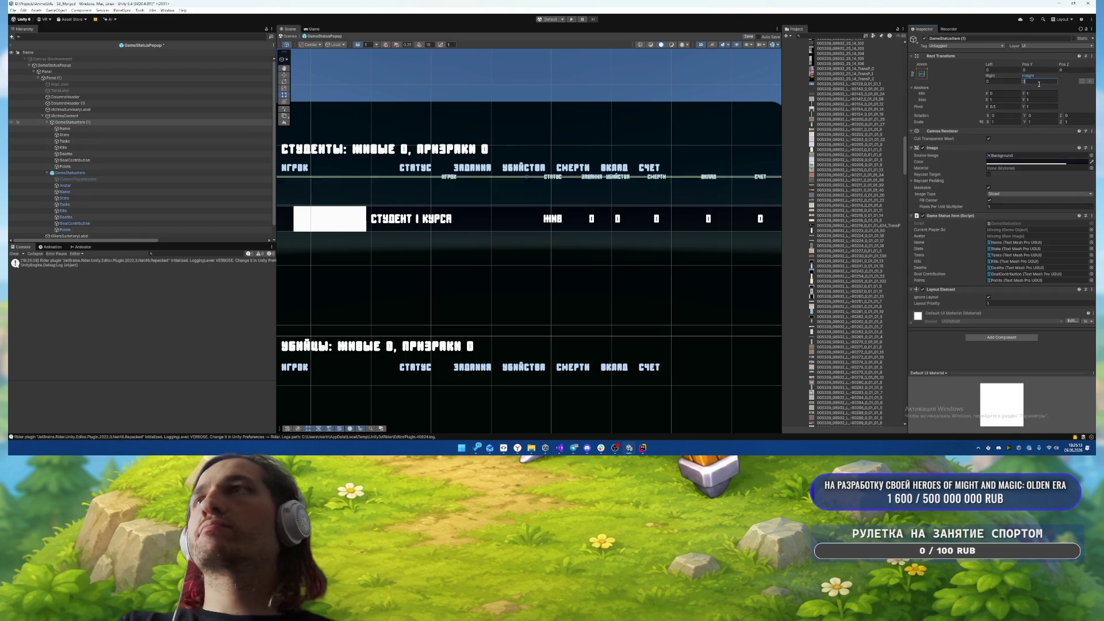
{"action": "scroll", "coordinate": [602, 186], "scroll_direction": "down", "scroll_amount": 2}
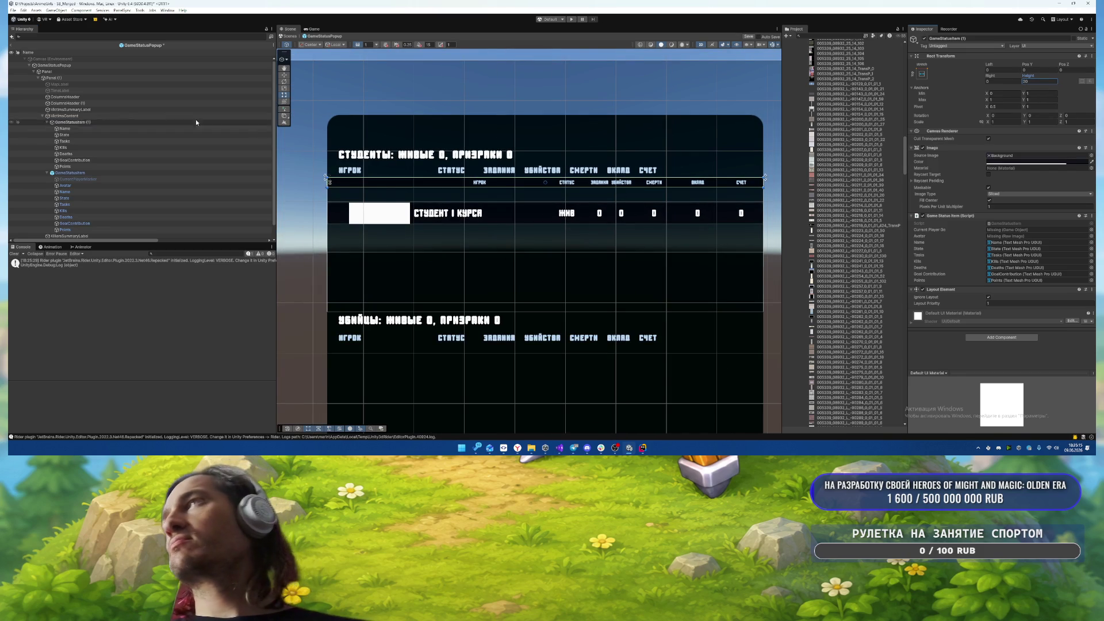
{"action": "left_click", "coordinate": [757, 141]}
{"action": "left_click", "coordinate": [972, 157]}
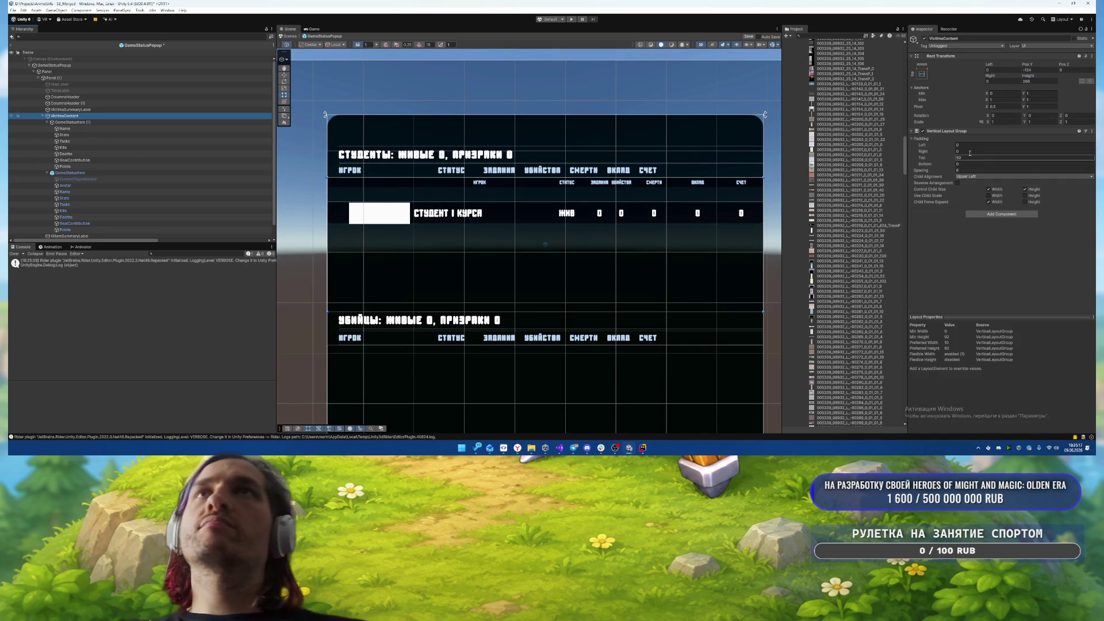
{"action": "type", "text": "20"}
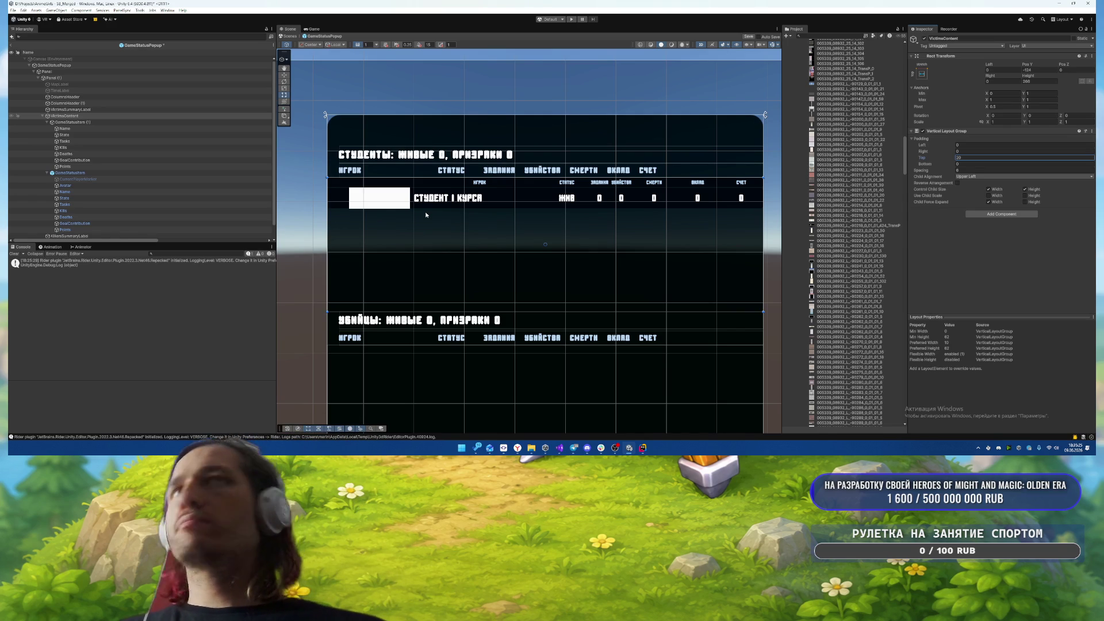
- Glance at the design document in Google Docs, then select the GameStatusItem row in Unity
{"action": "key", "text": "alt+Tab"}
{"action": "key", "text": "alt+Tab"}
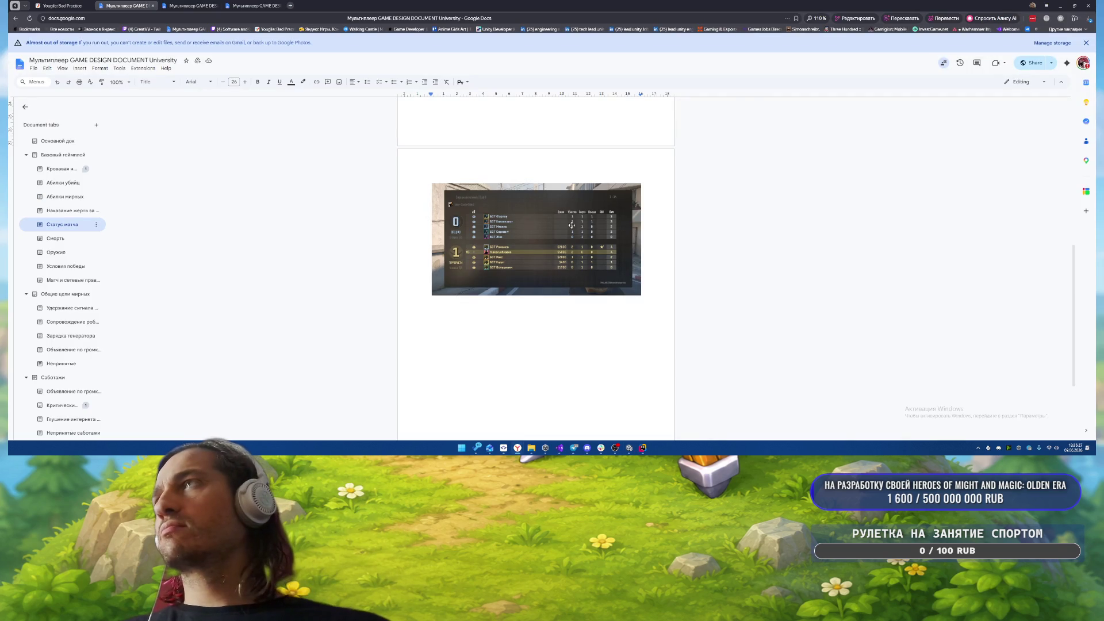
{"action": "key", "text": "alt+Tab"}
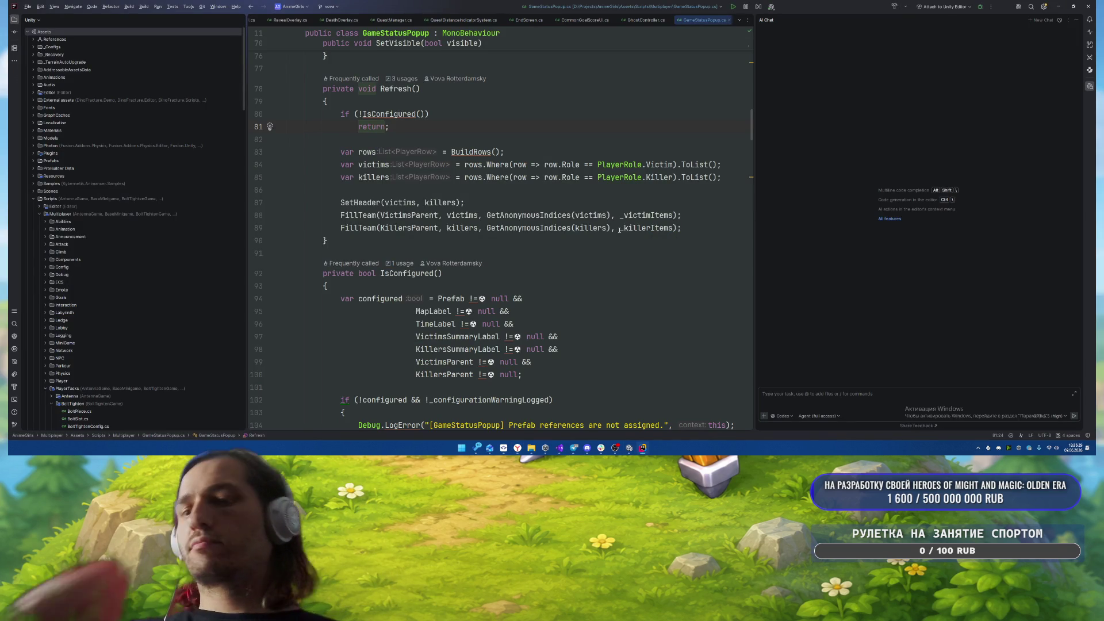
{"action": "key", "text": "alt+Tab"}
{"action": "key", "text": "alt+Tab"}
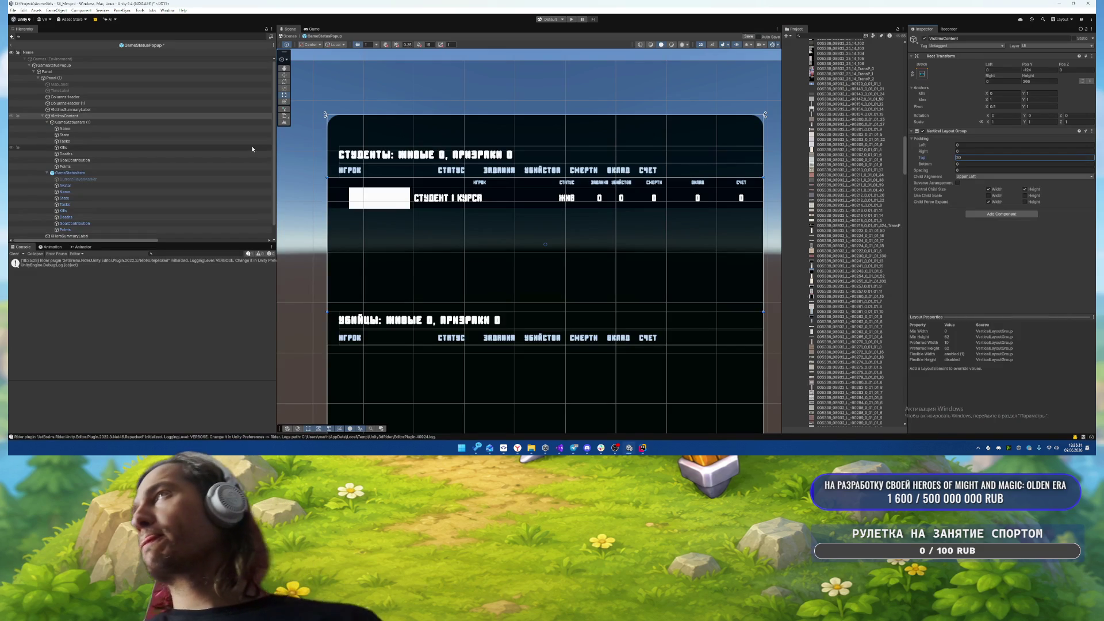
{"action": "left_click", "coordinate": [206, 173]}
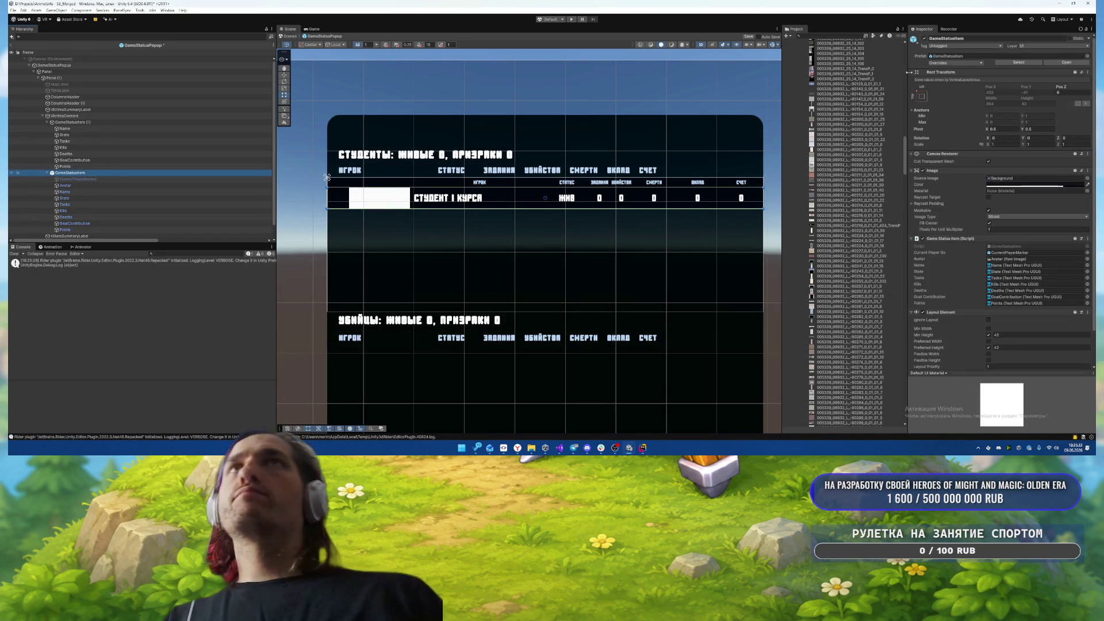
- Delete the GameStatusItem row and rename GameStatusItem (1) to Header
{"action": "left_click", "coordinate": [957, 62]}
{"action": "key", "text": "Escape"}
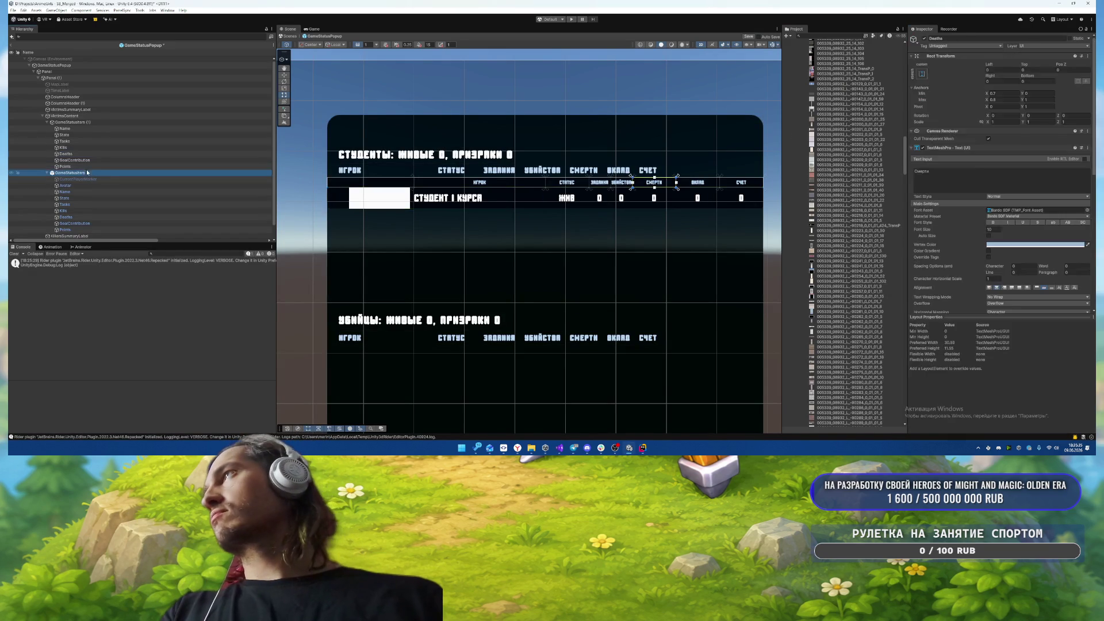
{"action": "key", "text": "Delete"}
{"action": "left_click", "coordinate": [81, 121]}
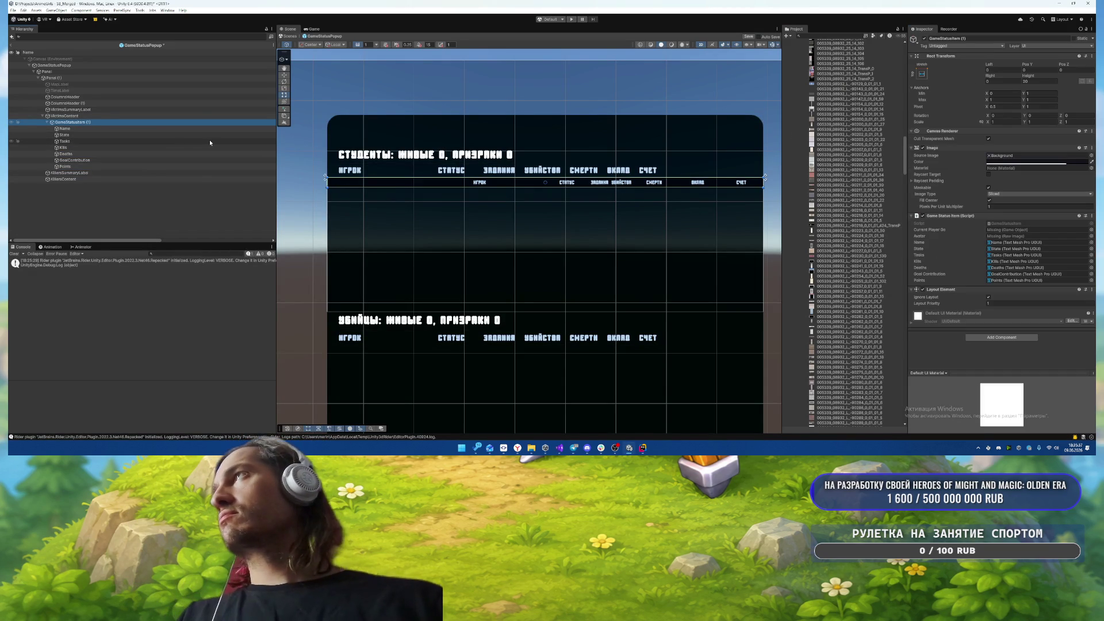
{"action": "type", "text": "Stat"}
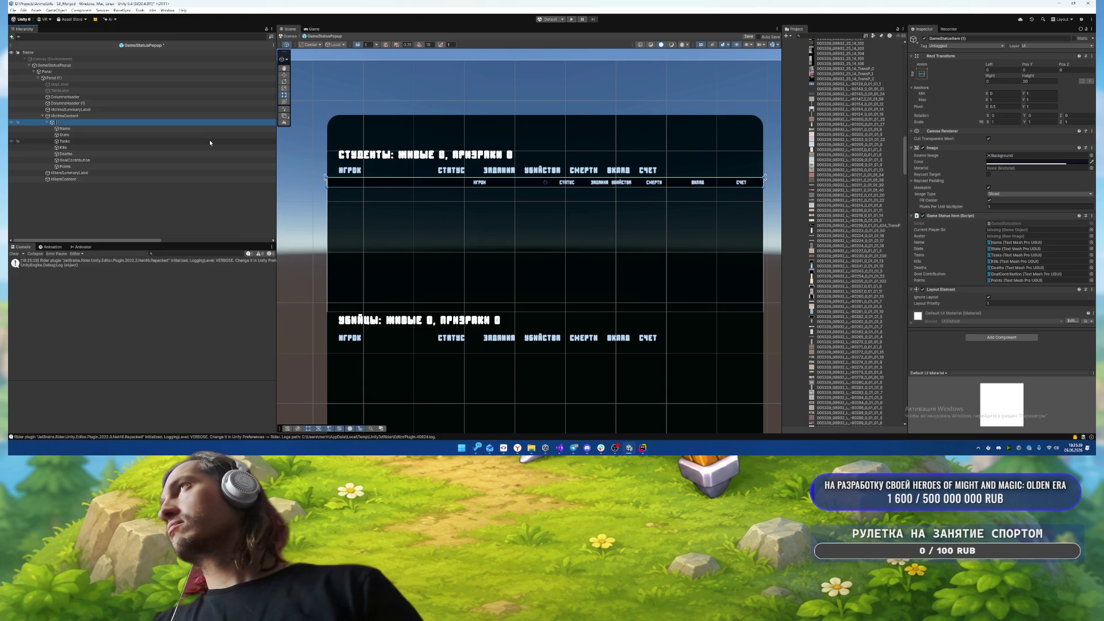
{"action": "type", "text": "er"}
{"action": "key", "text": "Return"}
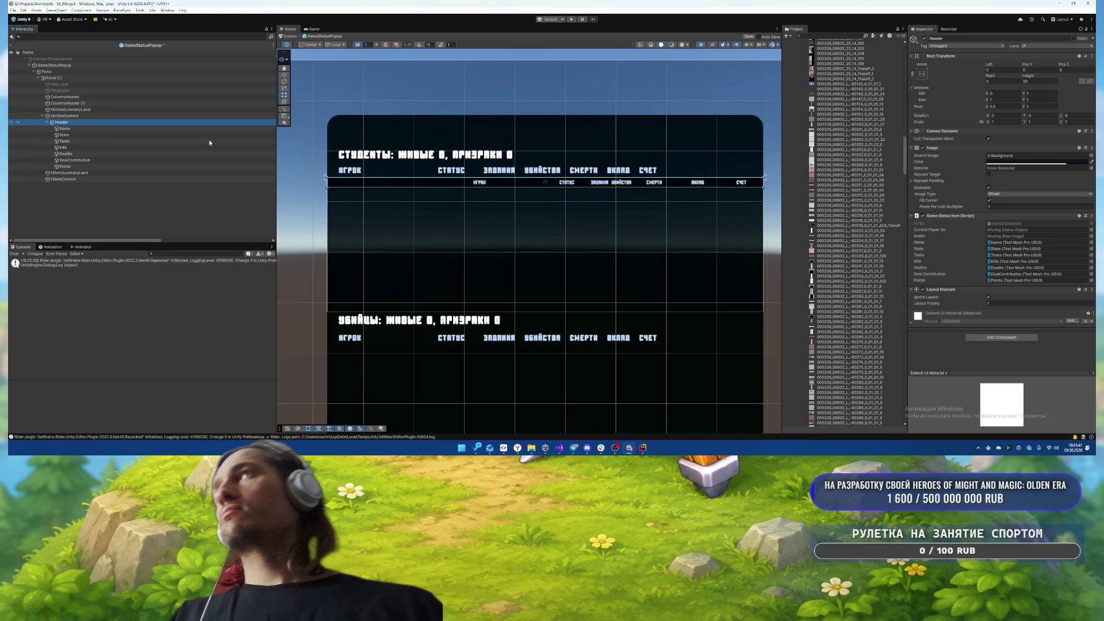
{"action": "scroll", "coordinate": [840, 163], "scroll_direction": "down", "scroll_amount": 15}
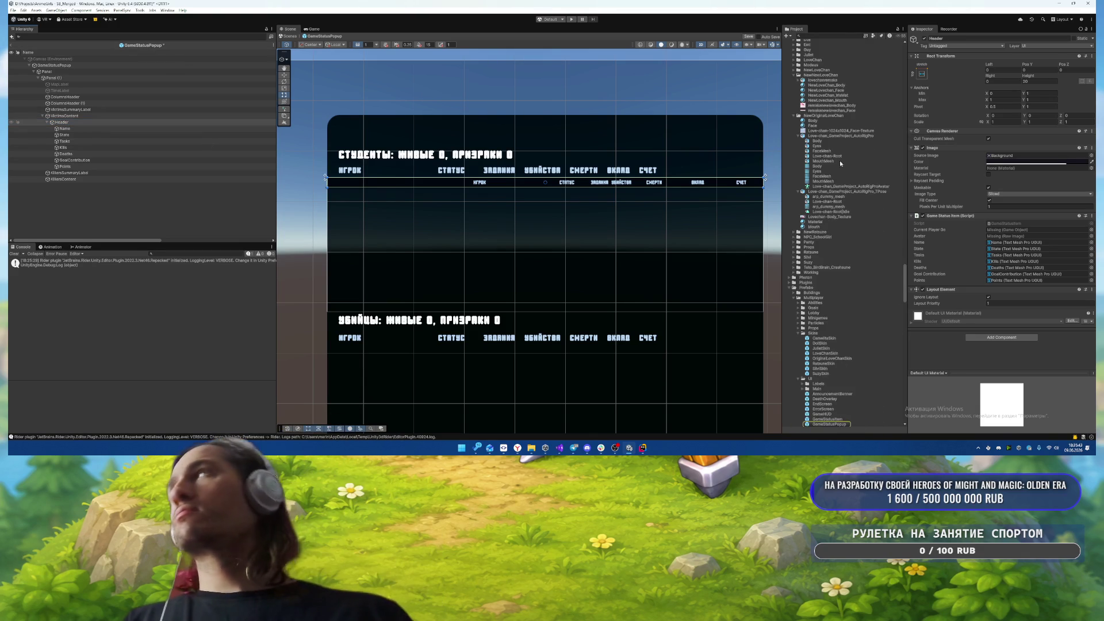
{"action": "scroll", "coordinate": [842, 192], "scroll_direction": "down", "scroll_amount": 10}
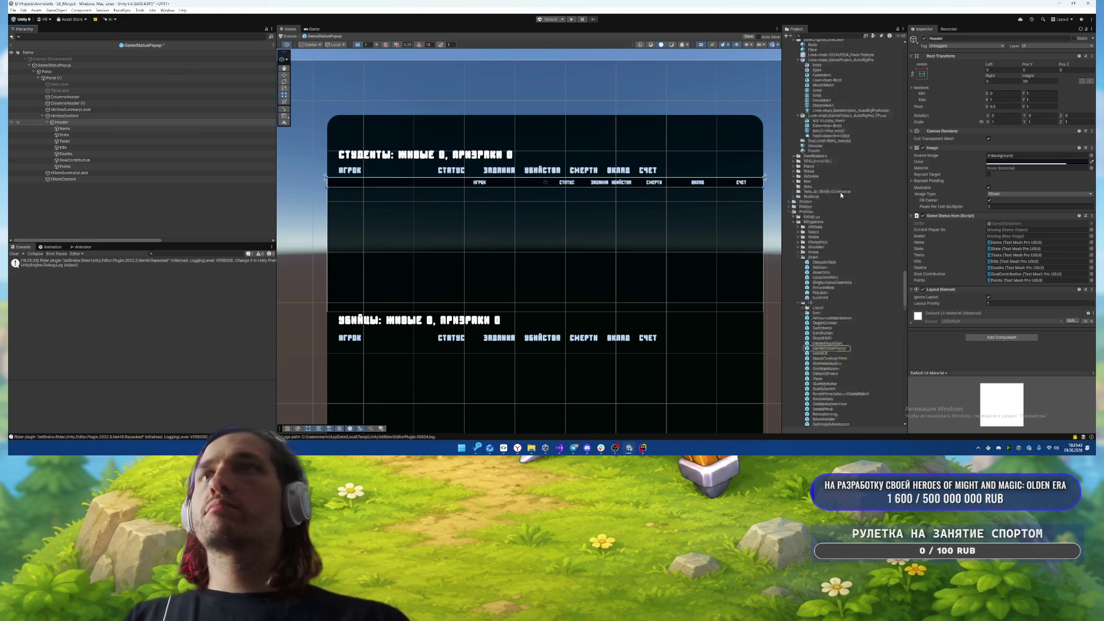
- Rename it GameStatusPopupHeader, save it as a prefab in the UI folder, and delete the first ColumnsHeader
{"action": "left_click", "coordinate": [80, 124]}
{"action": "key", "text": "F2"}
{"action": "key", "text": "Home"}
{"action": "type", "text": "Games"}
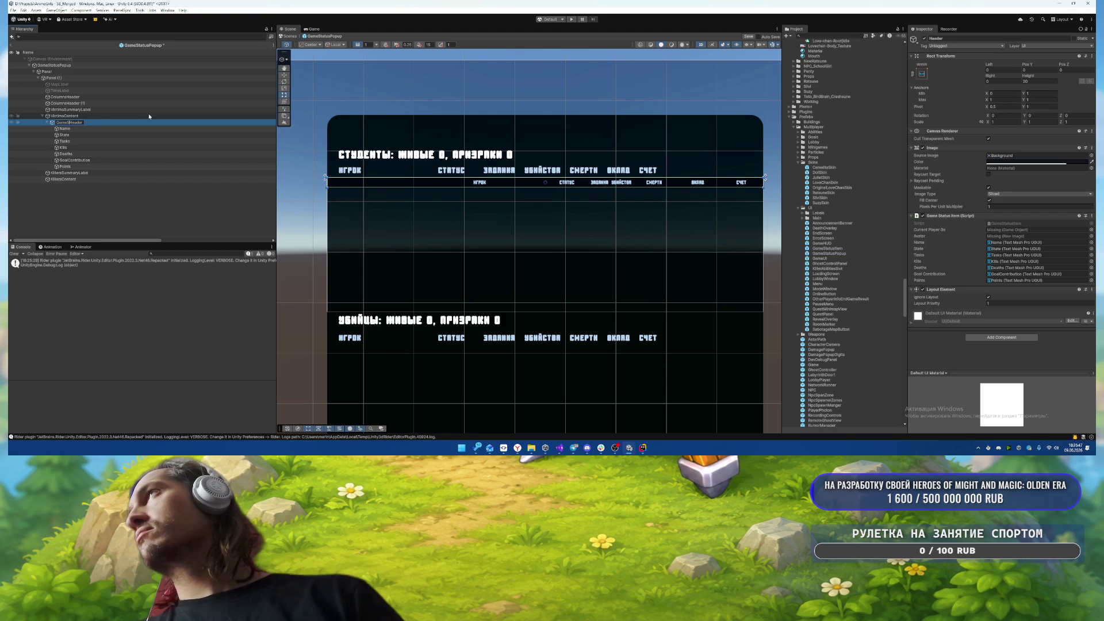
{"action": "type", "text": "tatusPopup"}
{"action": "key", "text": "Return"}
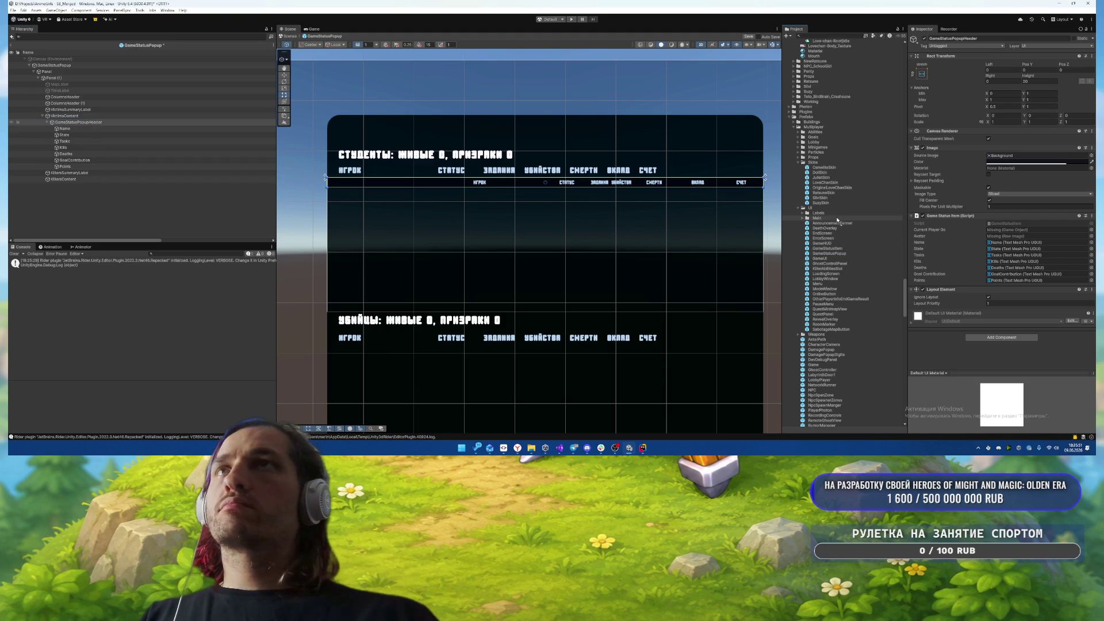
{"action": "left_click_drag", "start_coordinate": [838, 219], "coordinate": [838, 220]}
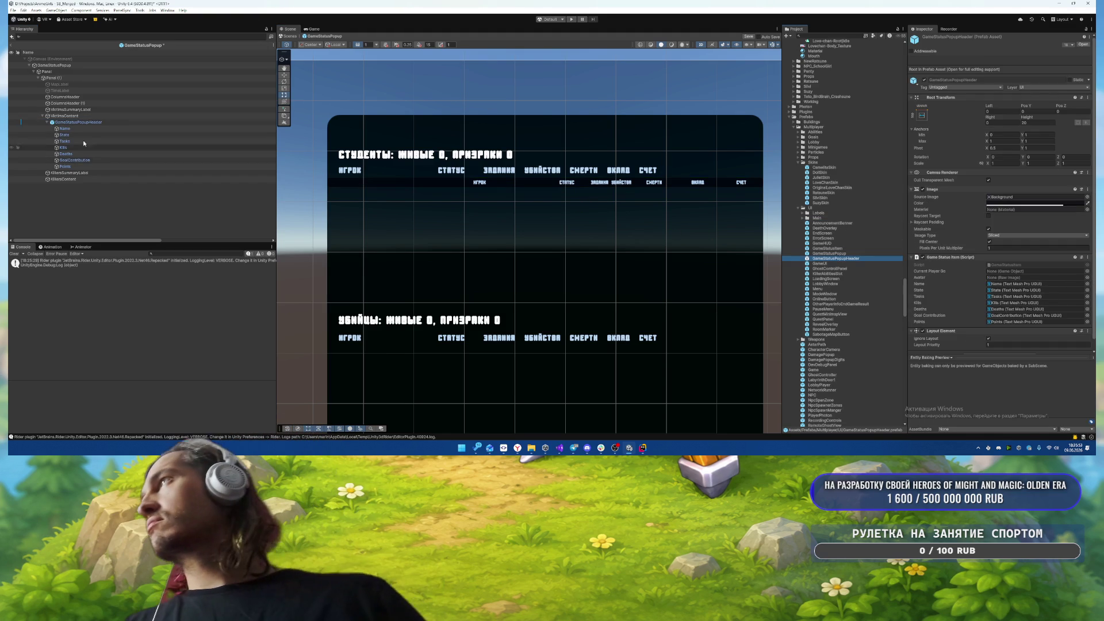
{"action": "left_click", "coordinate": [90, 99]}
{"action": "key", "text": "Delete"}
- Delete the remaining ColumnsHeader and paste a GameStatusPopupHeader copy into KillersContent, adjusting its Pos Y
{"action": "left_click", "coordinate": [109, 98]}
{"action": "key", "text": "Delete"}
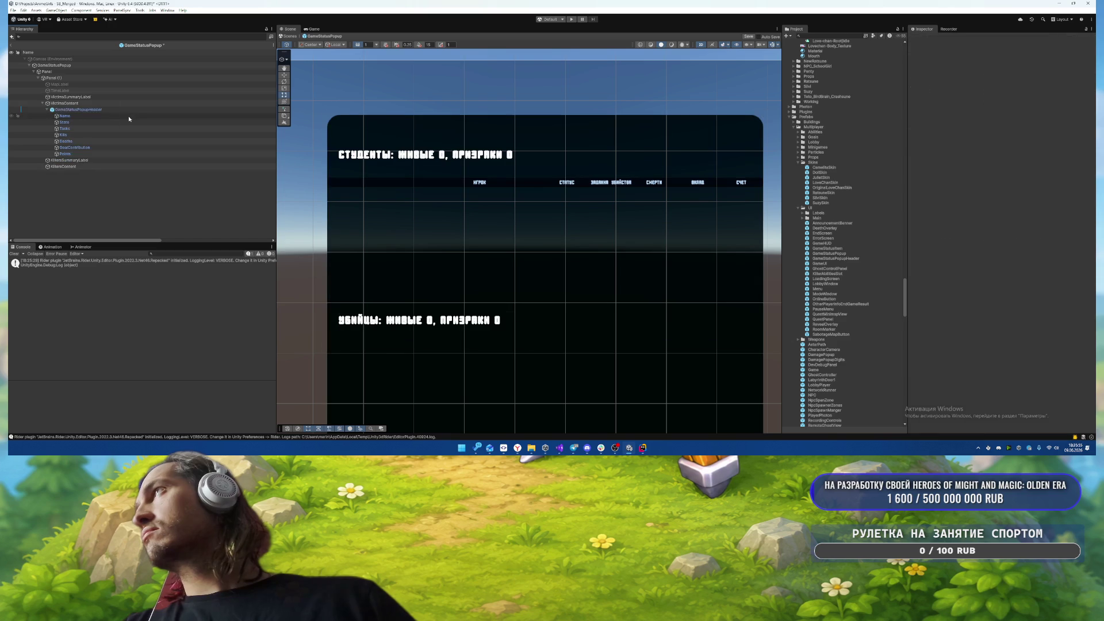
{"action": "left_click", "coordinate": [81, 166]}
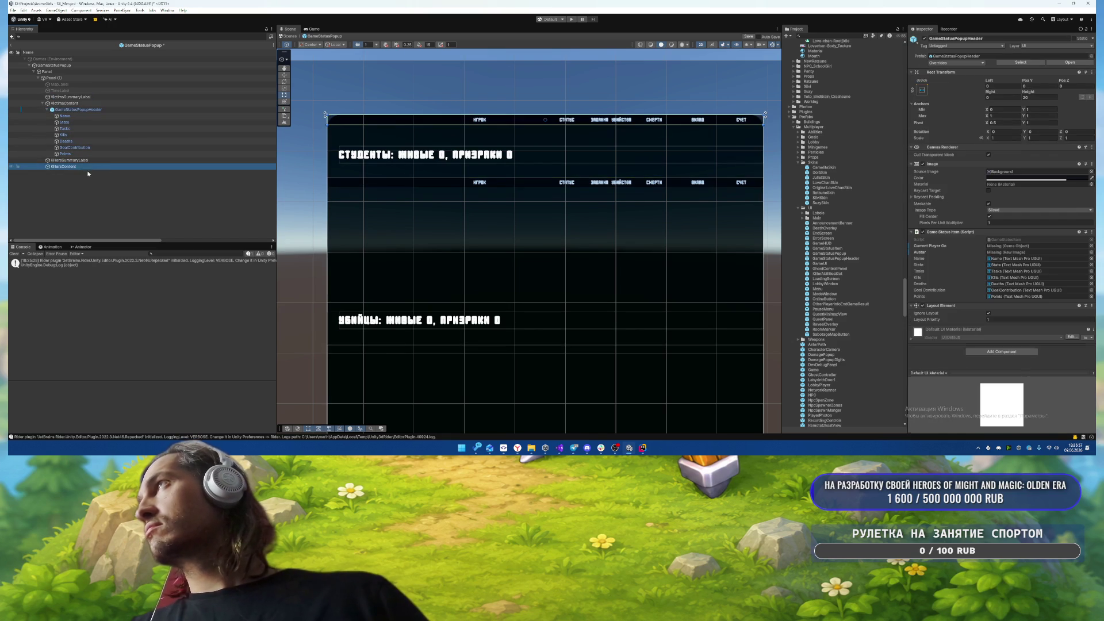
{"action": "key", "text": "ctrl+v"}
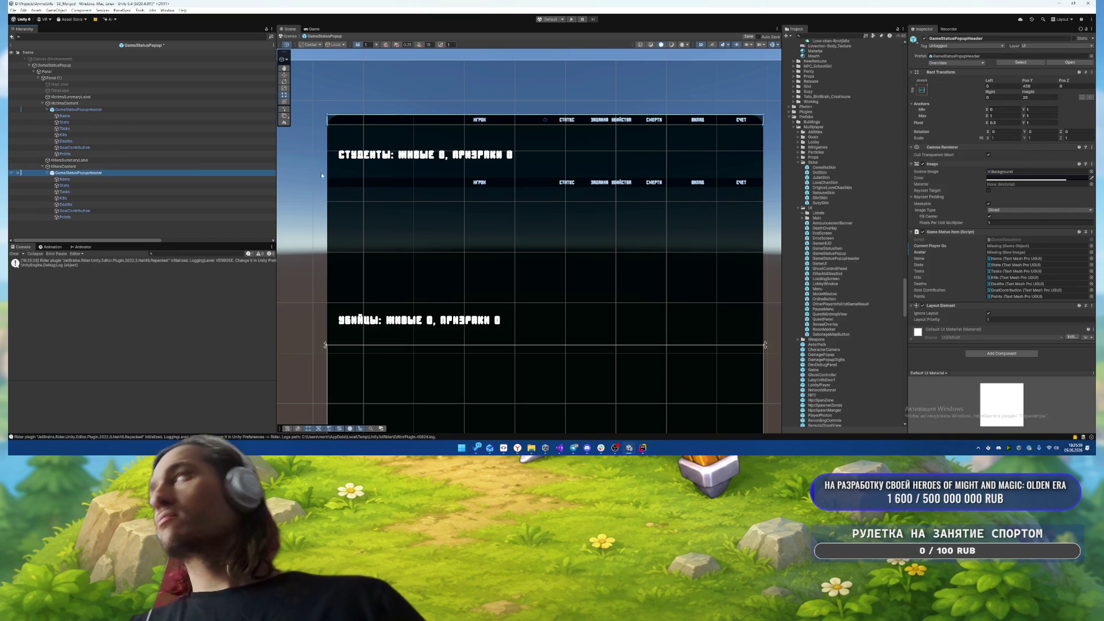
{"action": "left_click", "coordinate": [1051, 87]}
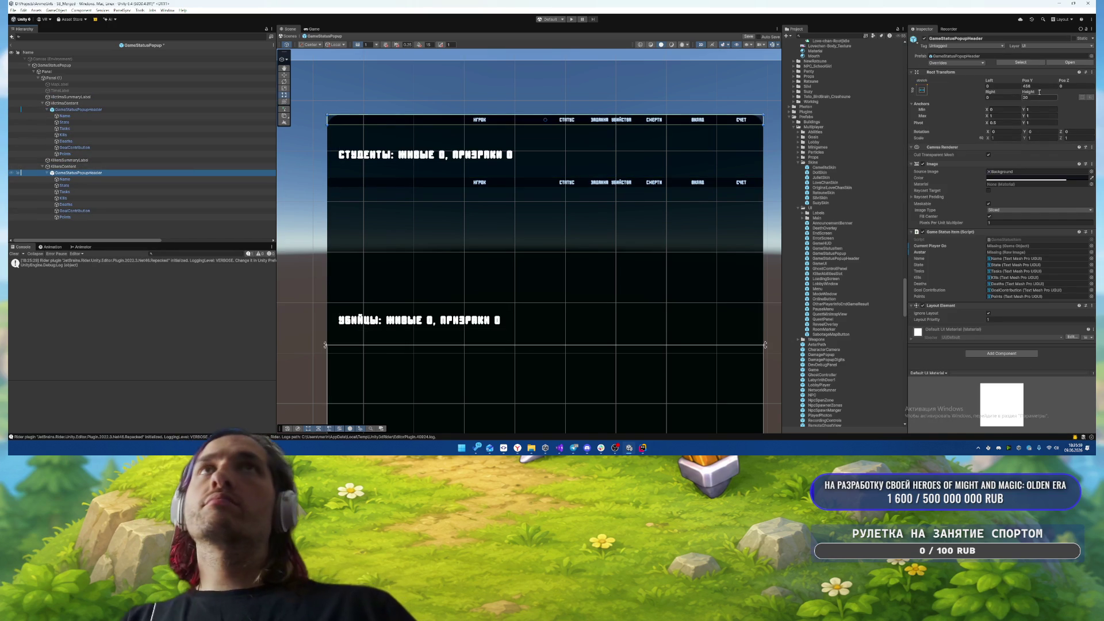
- Give KillersContent's Vertical Layout Group a top padding of 20 and save the prefab
{"action": "left_click", "coordinate": [230, 167]}
{"action": "left_click", "coordinate": [972, 157]}
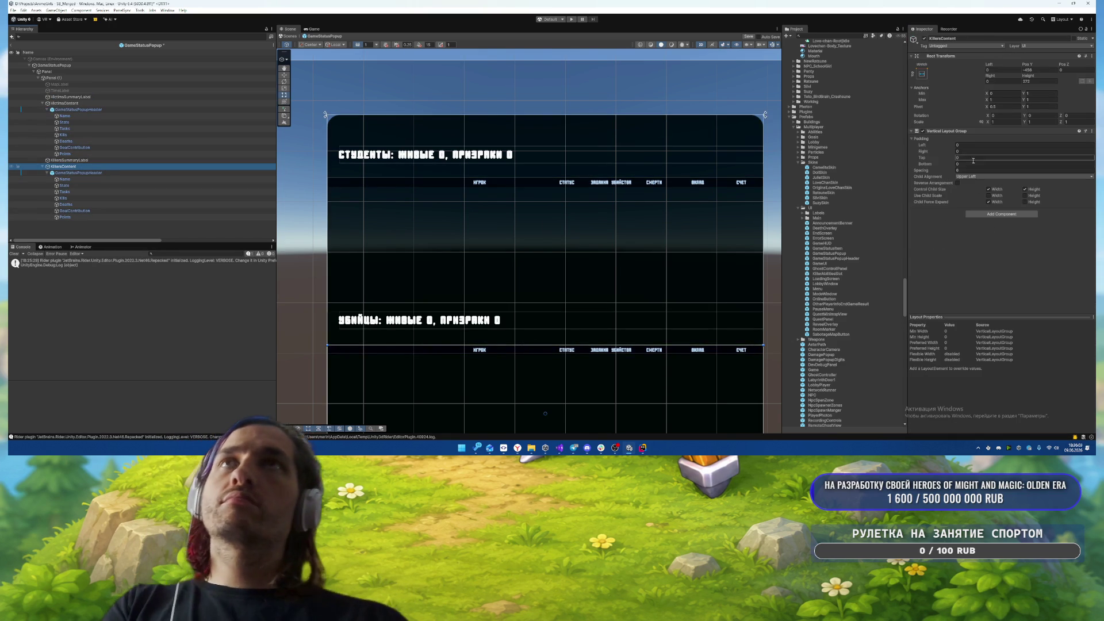
{"action": "type", "text": "20"}
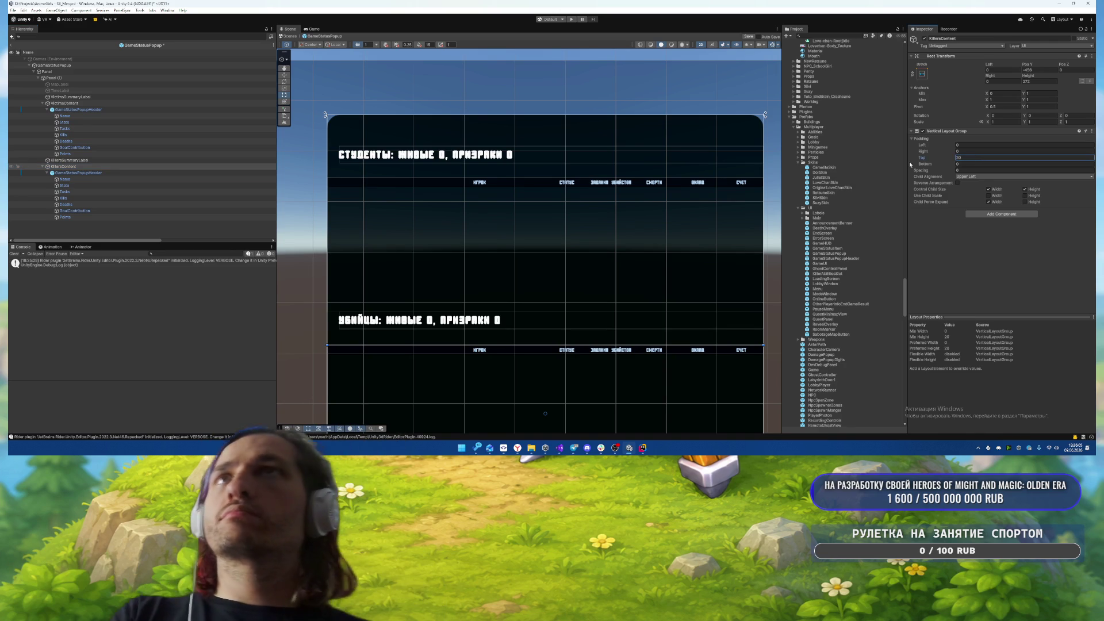
{"action": "key", "text": "ctrl+s"}
{"action": "scroll", "coordinate": [453, 262], "scroll_direction": "down", "scroll_amount": 3}
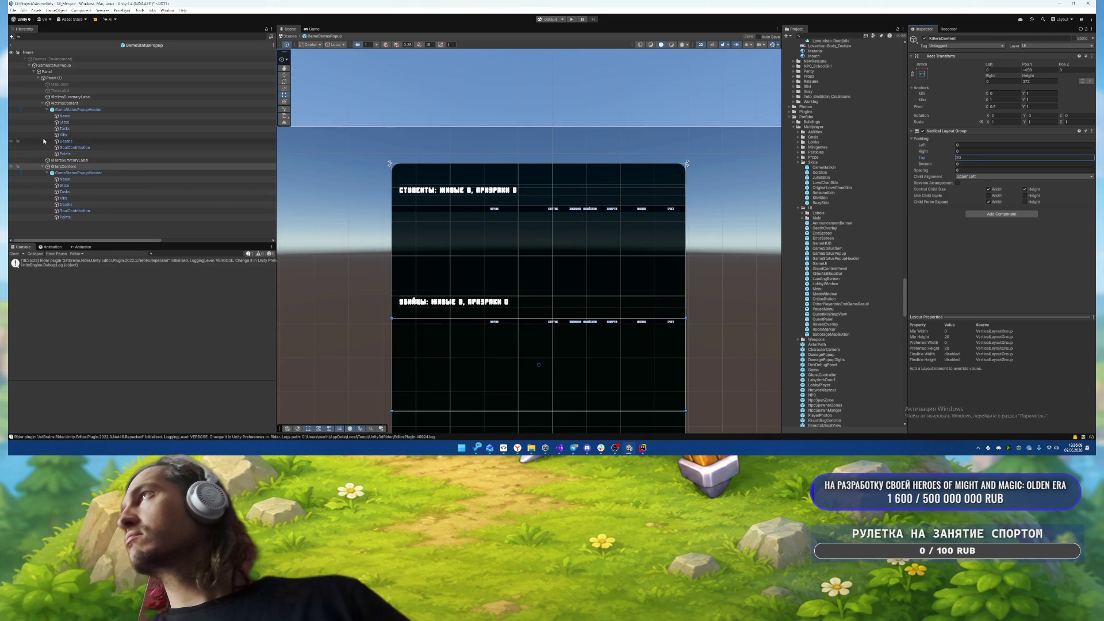
{"action": "left_click", "coordinate": [75, 103]}
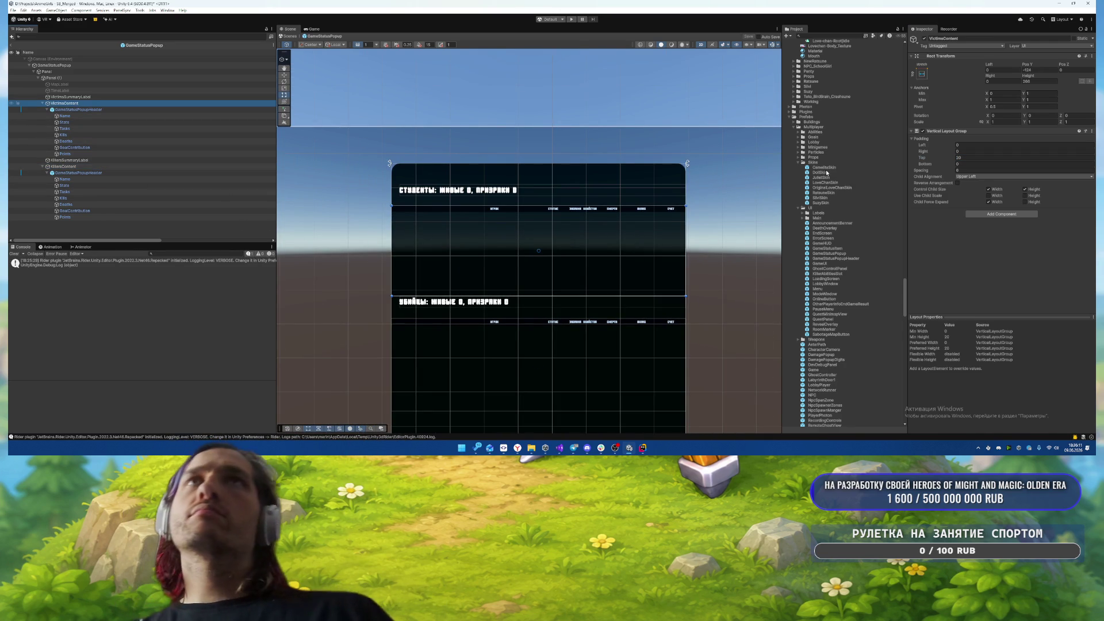
{"action": "left_click", "coordinate": [1047, 69]}
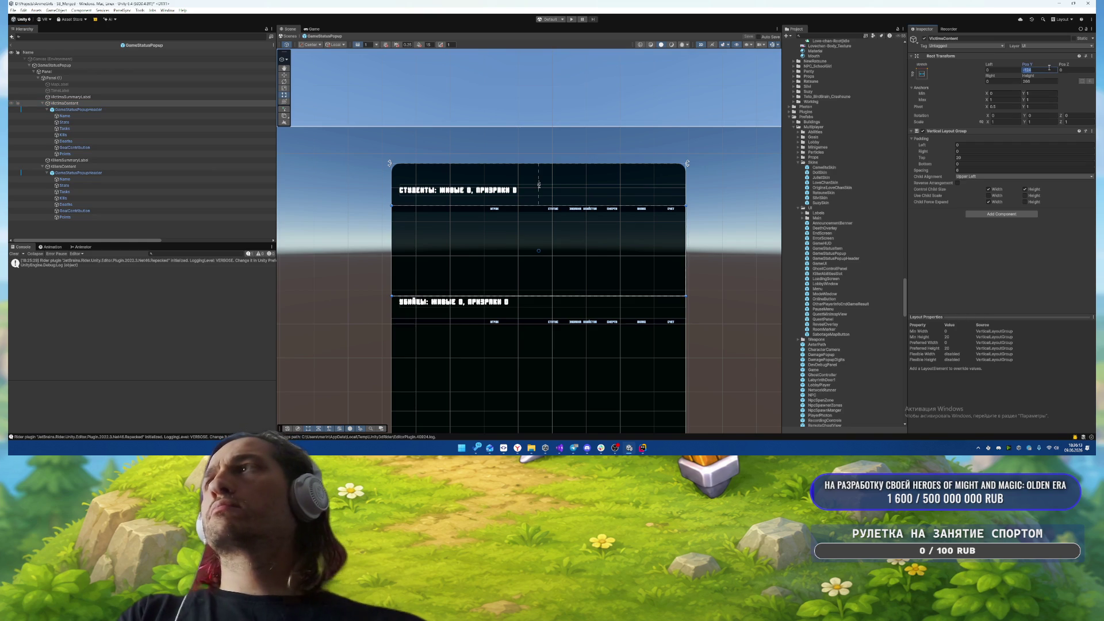
- Set VictimsContent to Pos Y -100, anchor Min Y 0.5 and Bottom 0
{"action": "scroll", "coordinate": [645, 172], "scroll_direction": "down", "scroll_amount": 2}
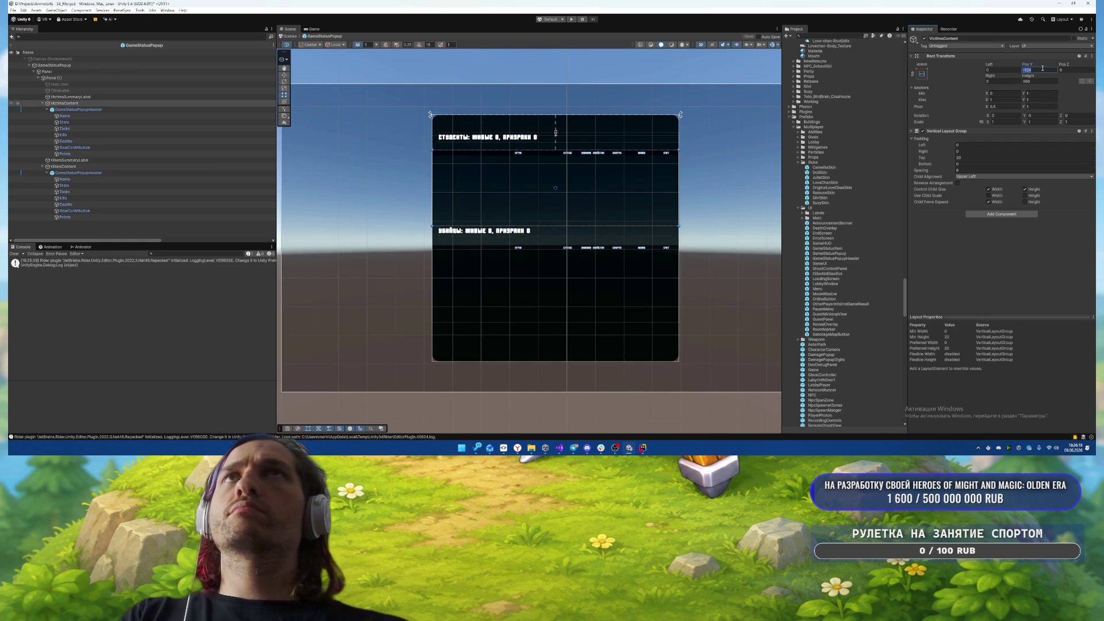
{"action": "type", "text": "-100"}
{"action": "left_click", "coordinate": [1041, 94]}
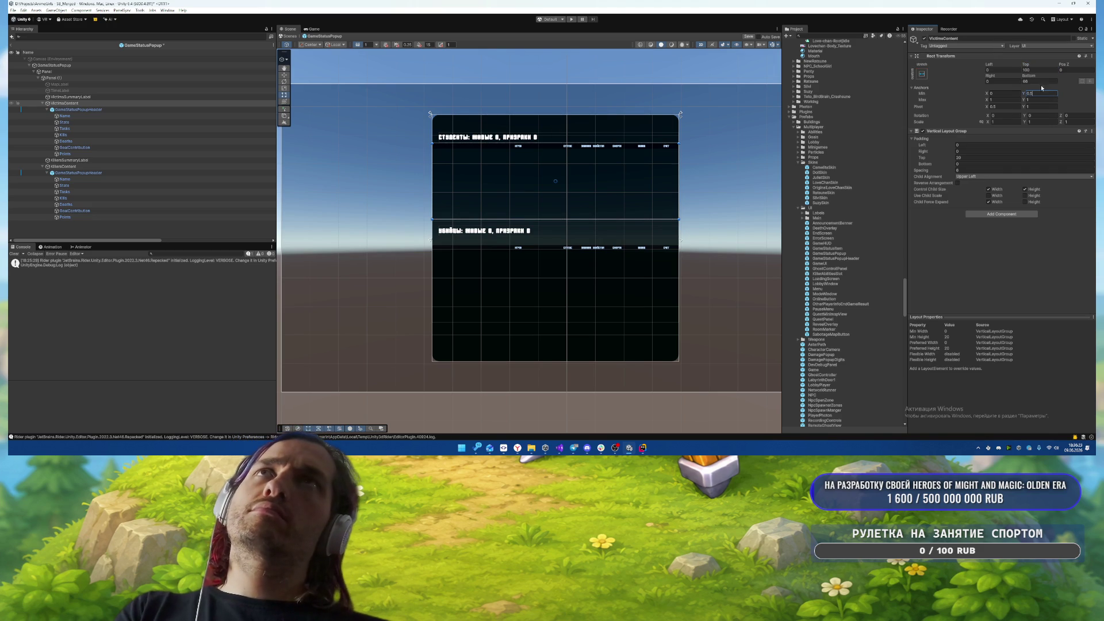
{"action": "left_click", "coordinate": [1040, 82]}
{"action": "type", "text": "0"}
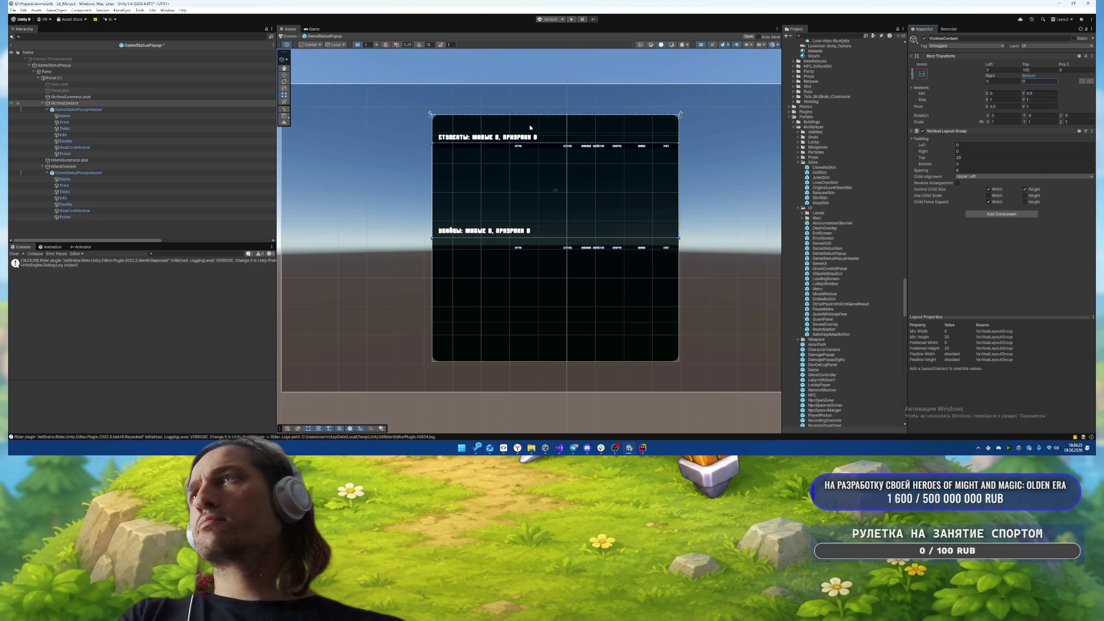
- Anchor KillersSummaryLabel at Min/Max Y 0.5 with Pos Y 0
{"action": "left_click", "coordinate": [218, 167]}
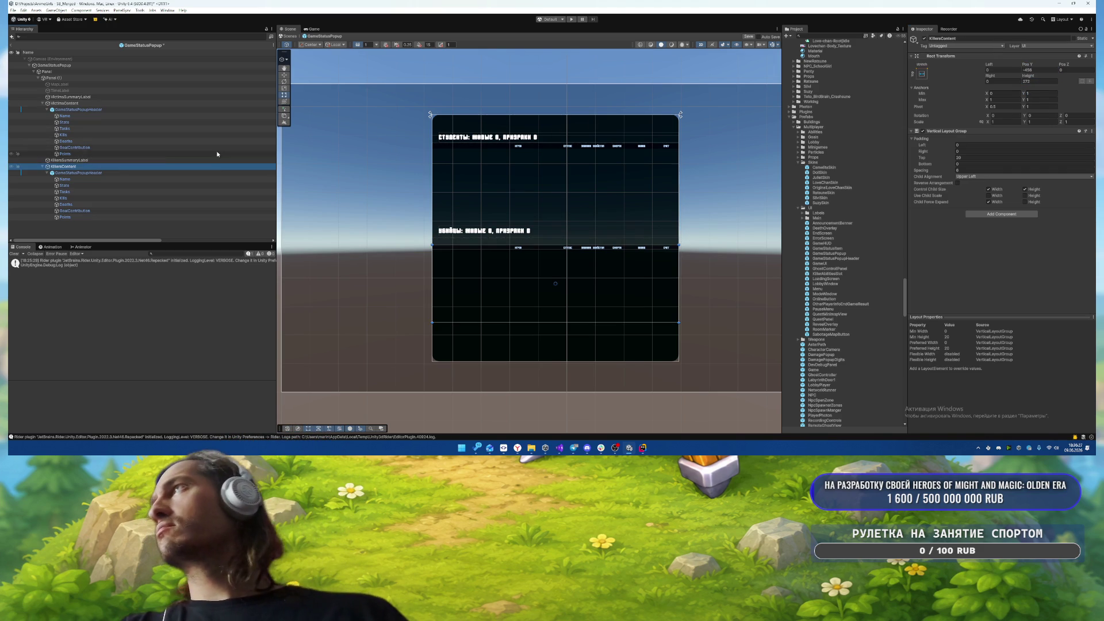
{"action": "left_click", "coordinate": [109, 160]}
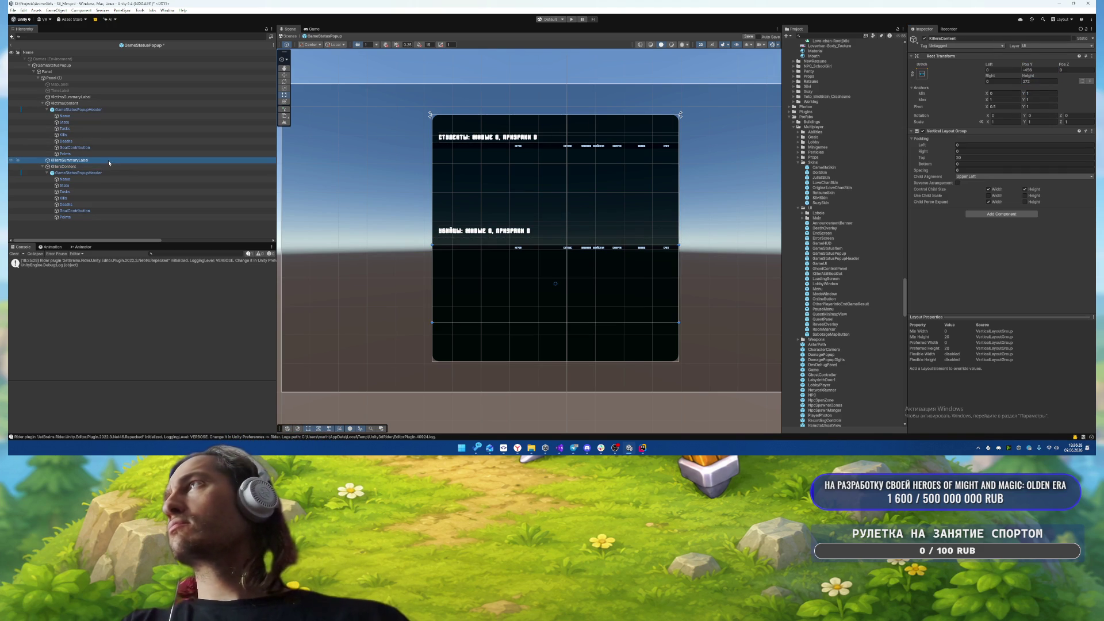
{"action": "left_click", "coordinate": [1034, 94]}
{"action": "type", "text": "0"}
{"action": "left_click", "coordinate": [1036, 100]}
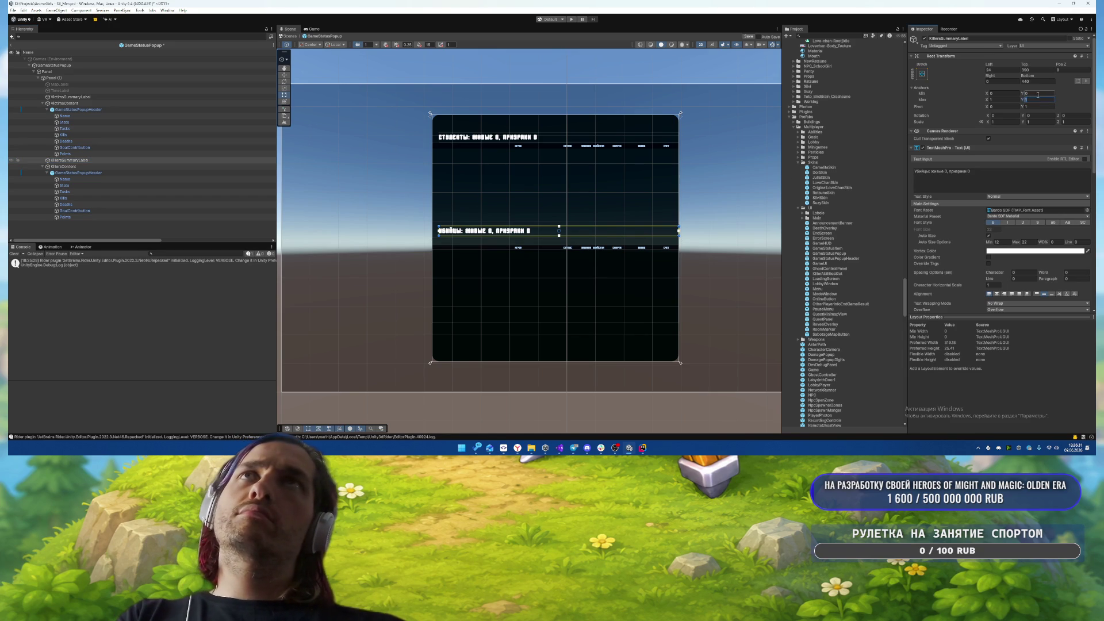
{"action": "left_click", "coordinate": [1036, 99]}
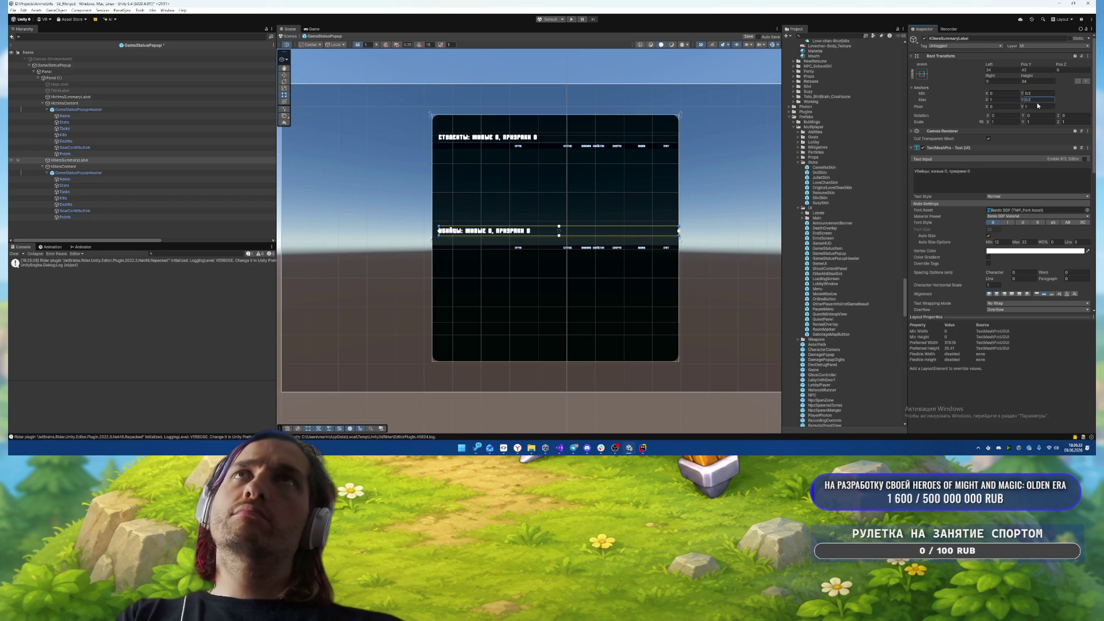
{"action": "left_click", "coordinate": [1035, 70]}
{"action": "type", "text": "0"}
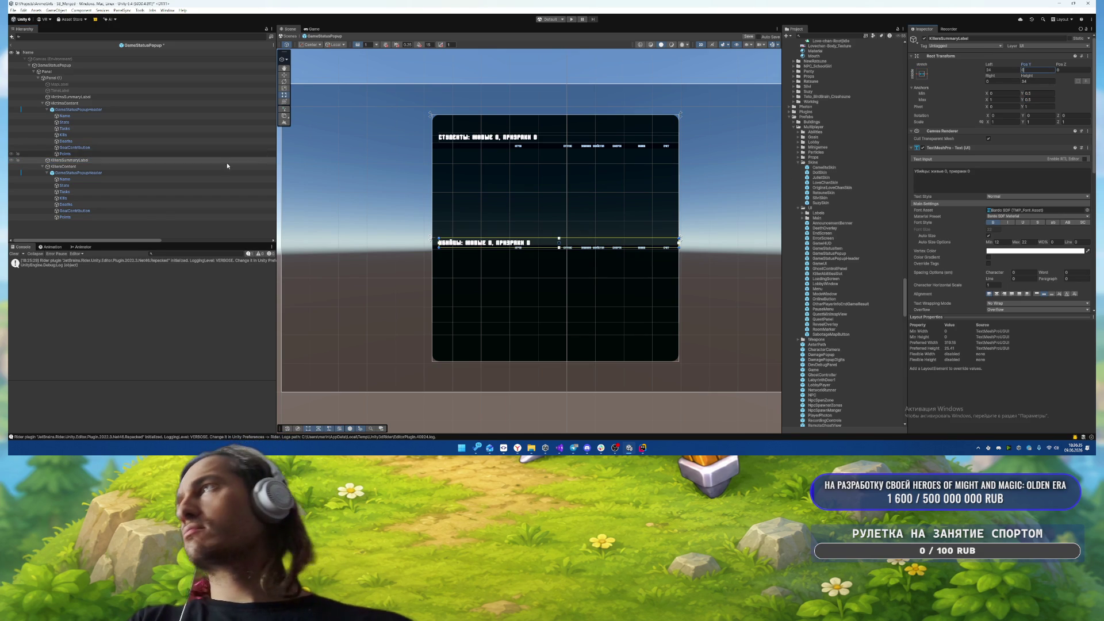
{"action": "left_click", "coordinate": [227, 167]}
- Anchor KillersContent with Max Y 0.5, bottom offset 0 and top offset 50
{"action": "left_click", "coordinate": [1038, 93]}
{"action": "type", "text": "0"}
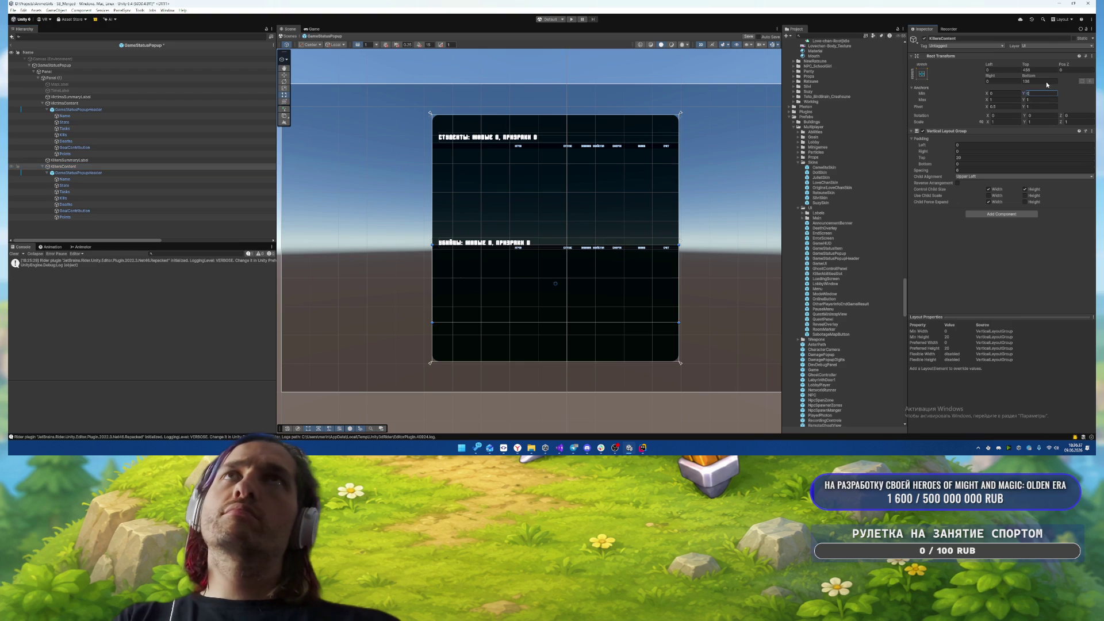
{"action": "left_click", "coordinate": [1041, 70]}
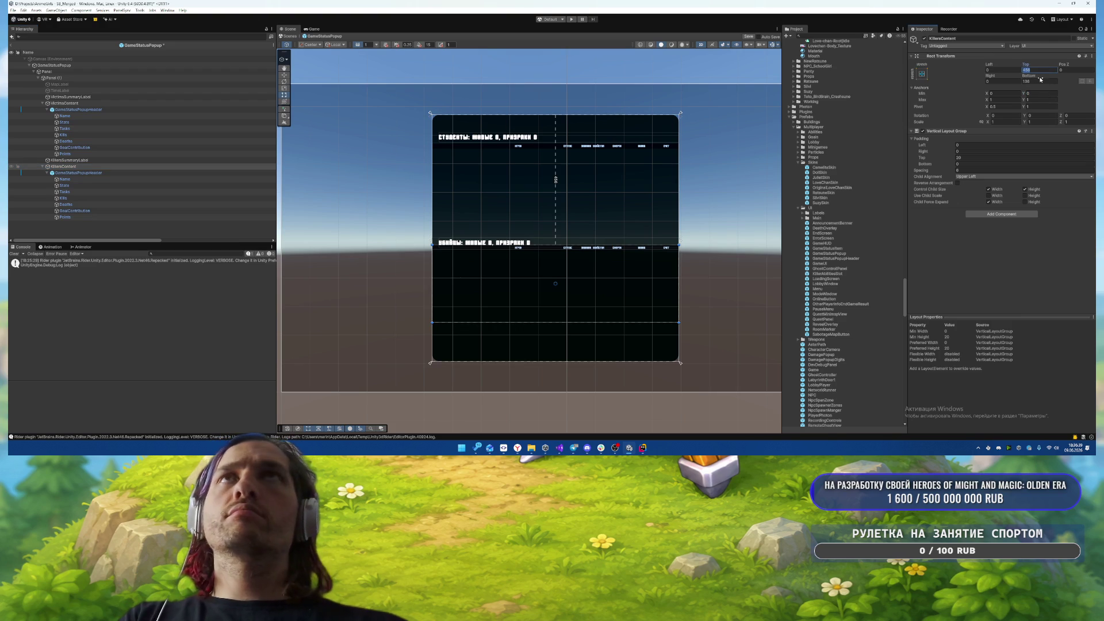
{"action": "type", "text": "0"}
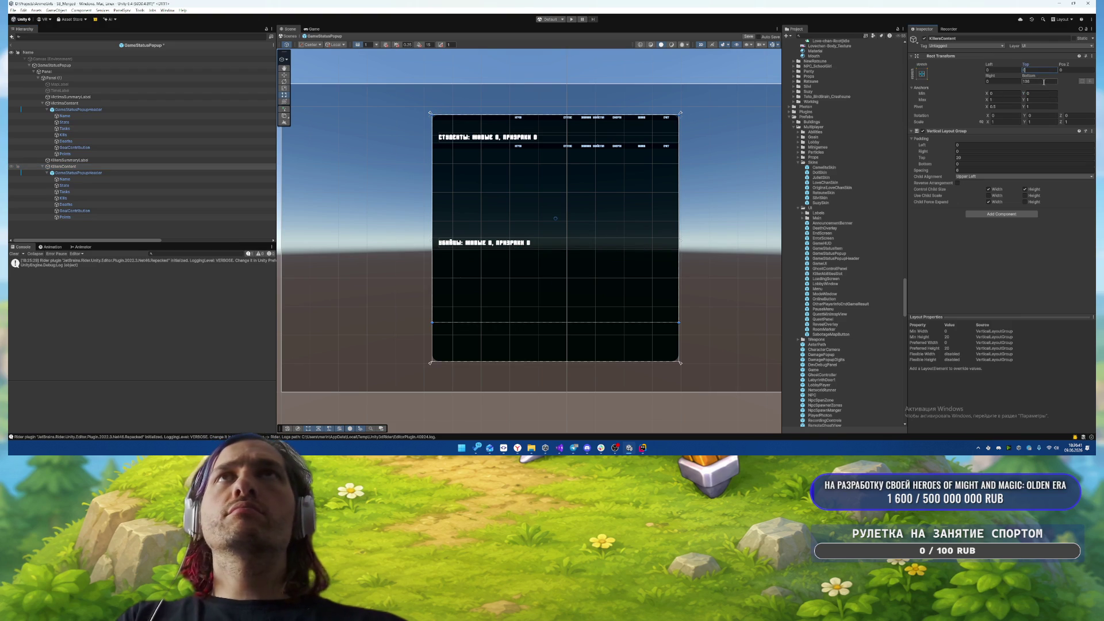
{"action": "left_click", "coordinate": [1044, 81]}
{"action": "type", "text": "0"}
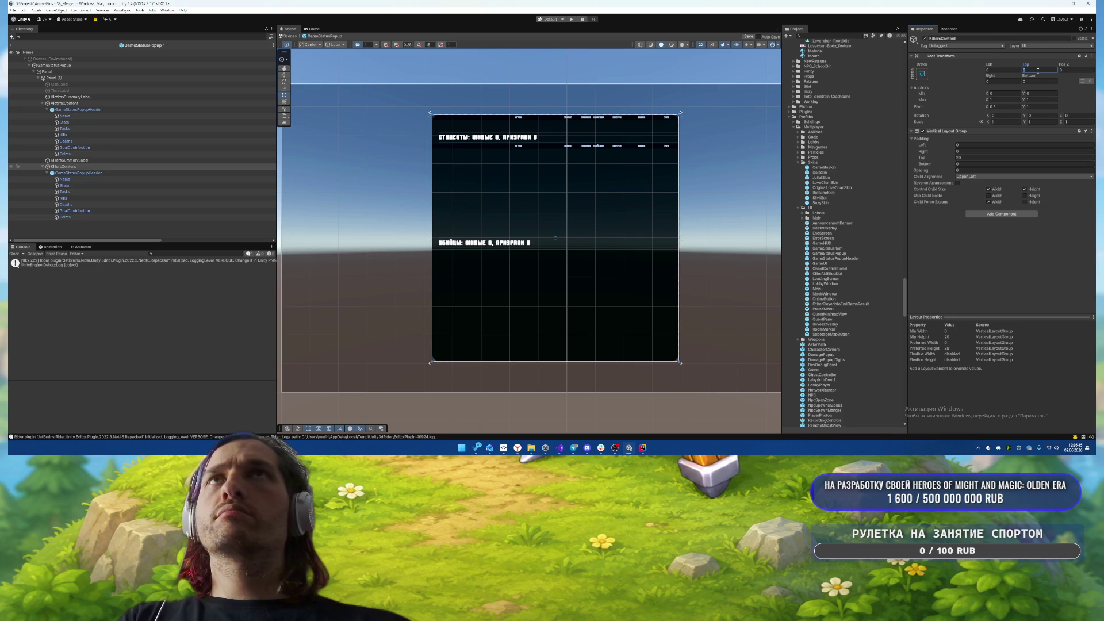
{"action": "left_click", "coordinate": [1034, 94]}
{"action": "left_click", "coordinate": [1039, 81]}
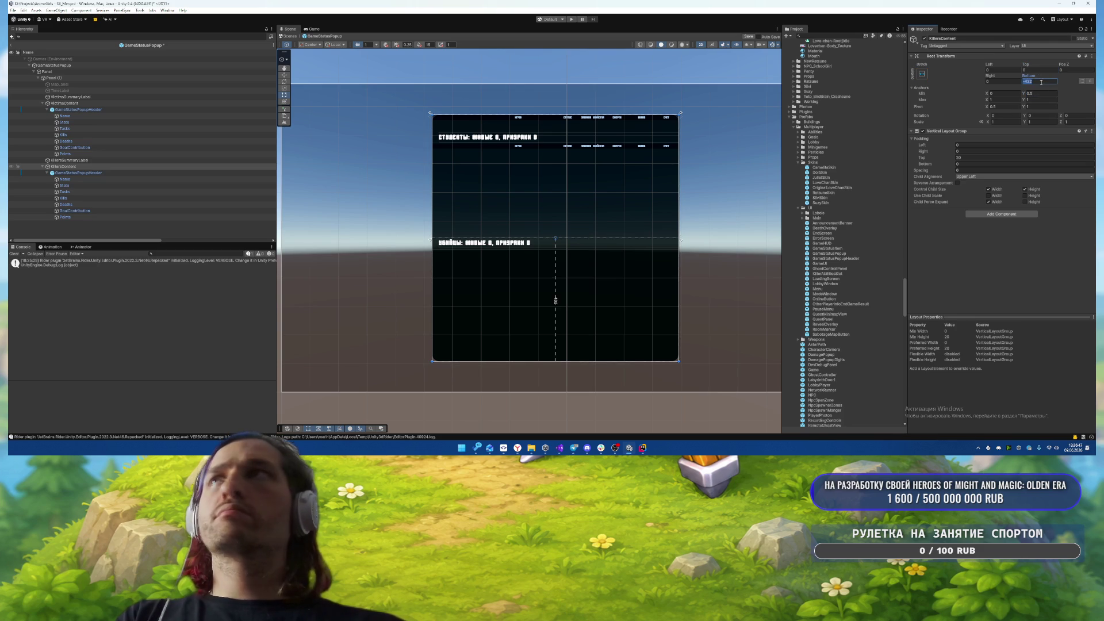
{"action": "type", "text": "0"}
{"action": "key", "text": "Return"}
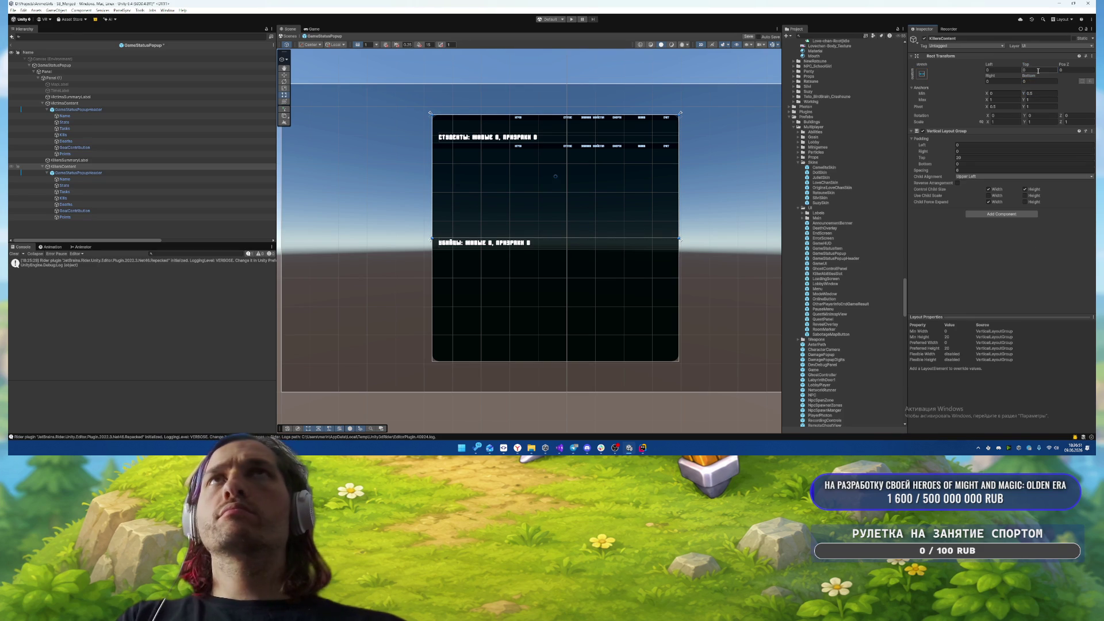
{"action": "type", "text": "20"}
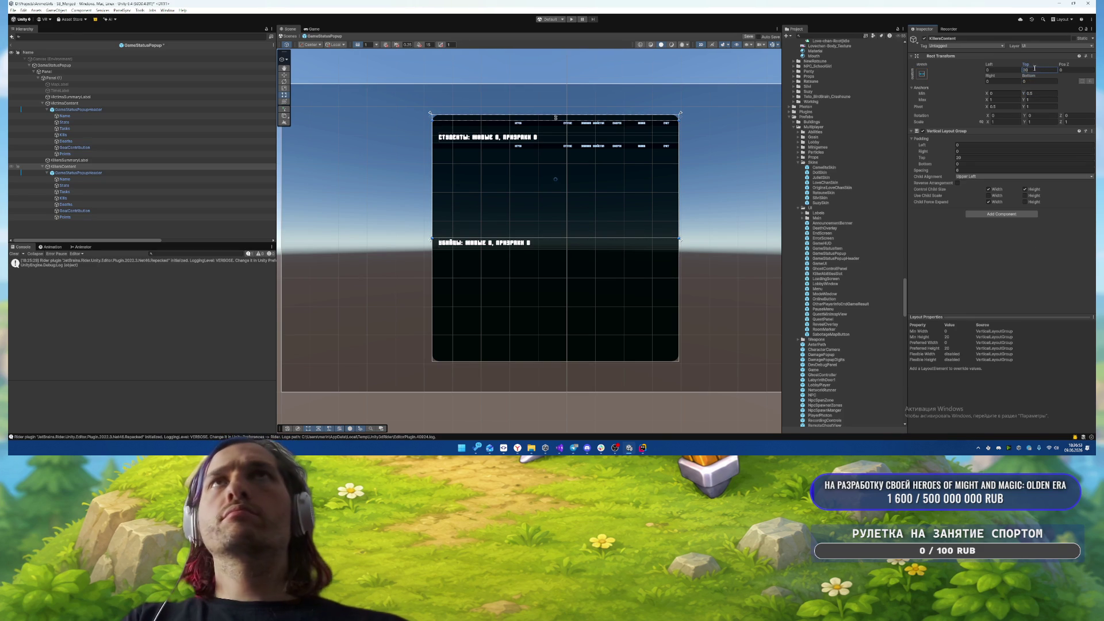
{"action": "left_click", "coordinate": [1040, 93]}
{"action": "type", "text": "0"}
{"action": "left_click", "coordinate": [1044, 100]}
{"action": "left_click", "coordinate": [1029, 69]}
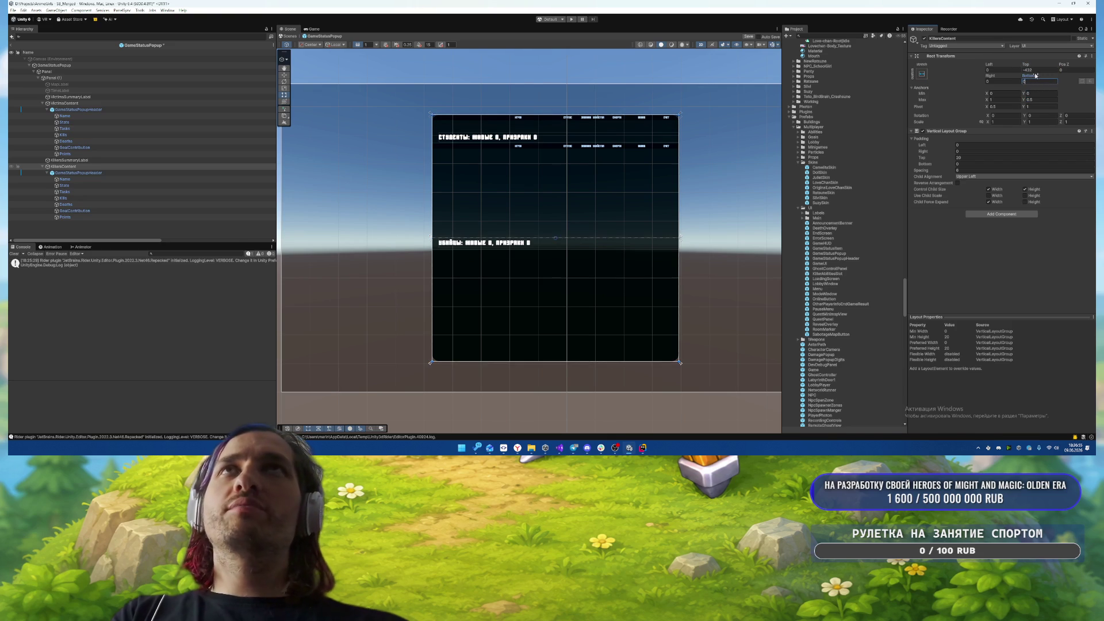
{"action": "type", "text": "0"}
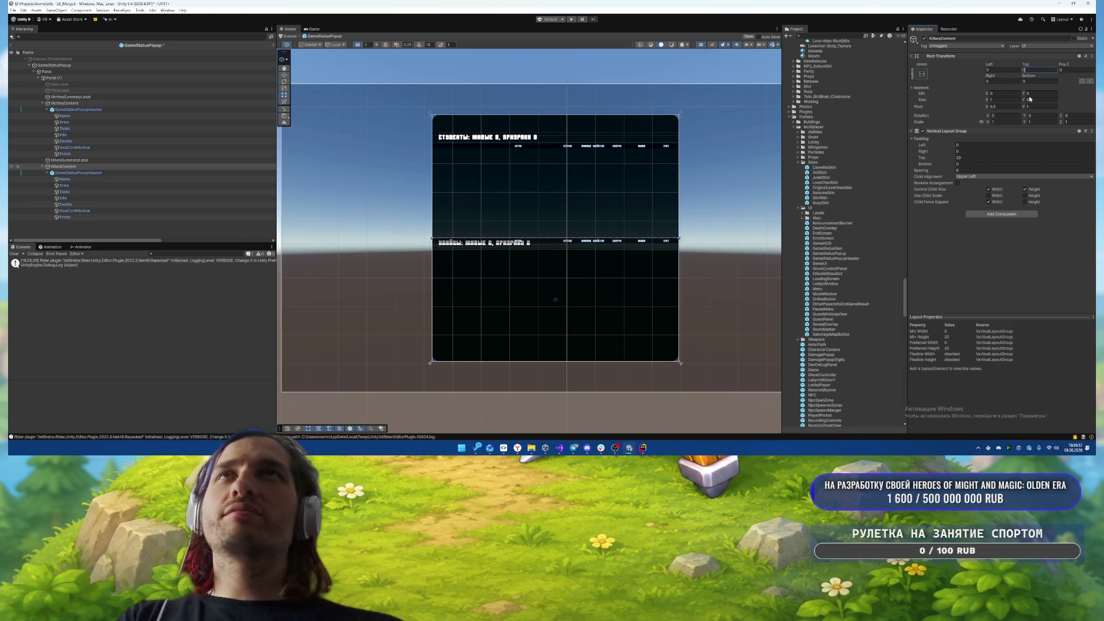
{"action": "type", "text": "20"}
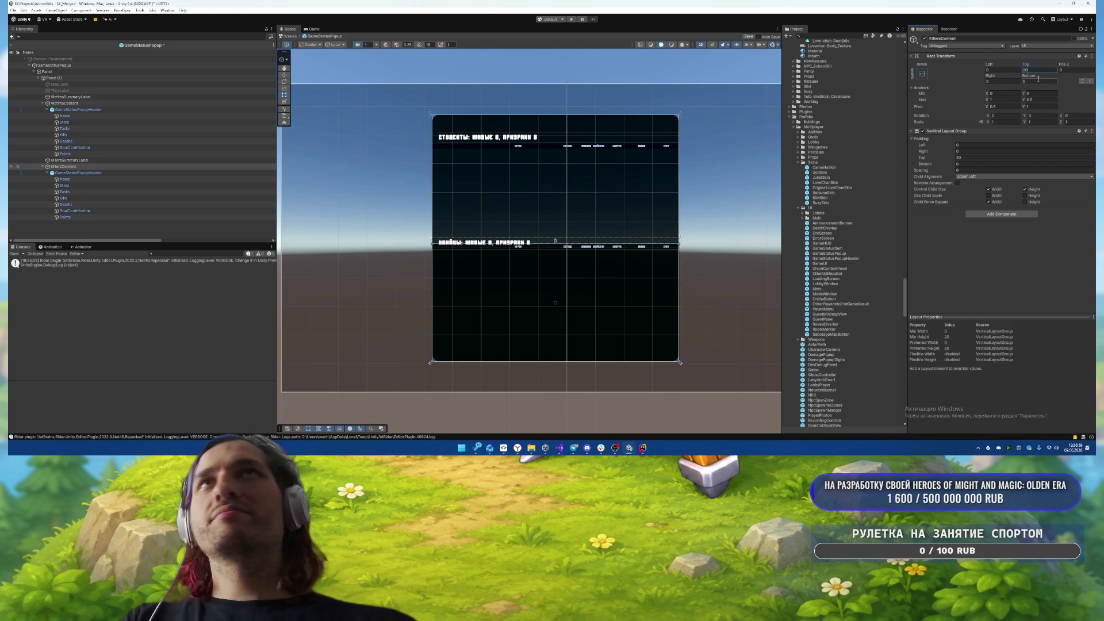
{"action": "type", "text": "50"}
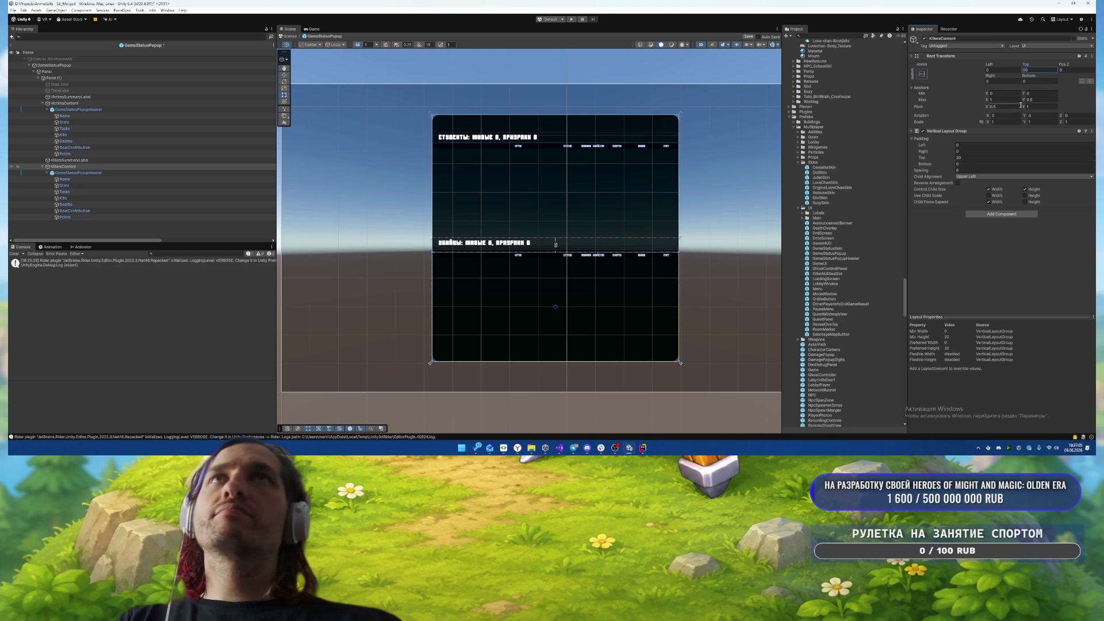
- Raise KillersContent's Min Y anchor to 0.05 and inset its left and right edges by 20
{"action": "left_click", "coordinate": [1042, 93]}
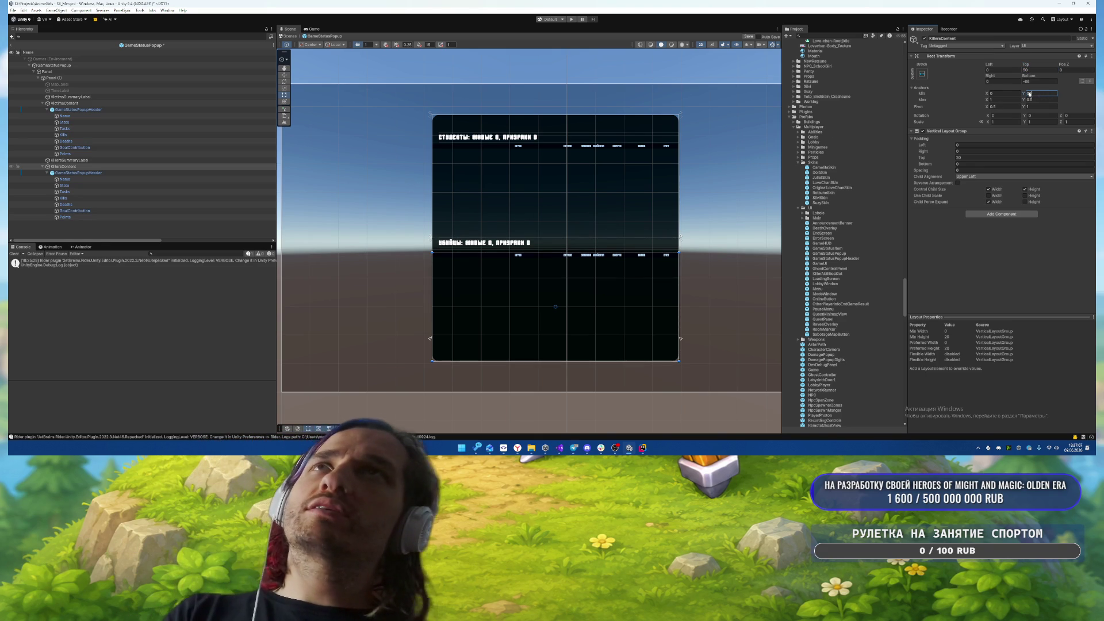
{"action": "type", "text": "5"}
{"action": "left_click", "coordinate": [1039, 81]}
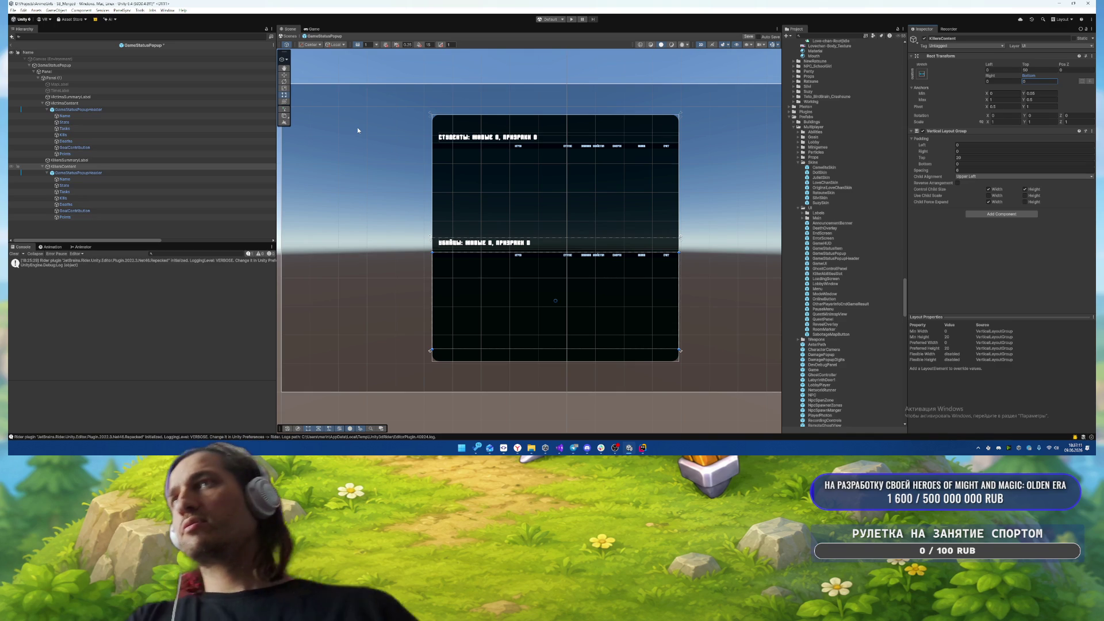
{"action": "left_click", "coordinate": [989, 69]}
{"action": "type", "text": "20"}
{"action": "left_click", "coordinate": [998, 81]}
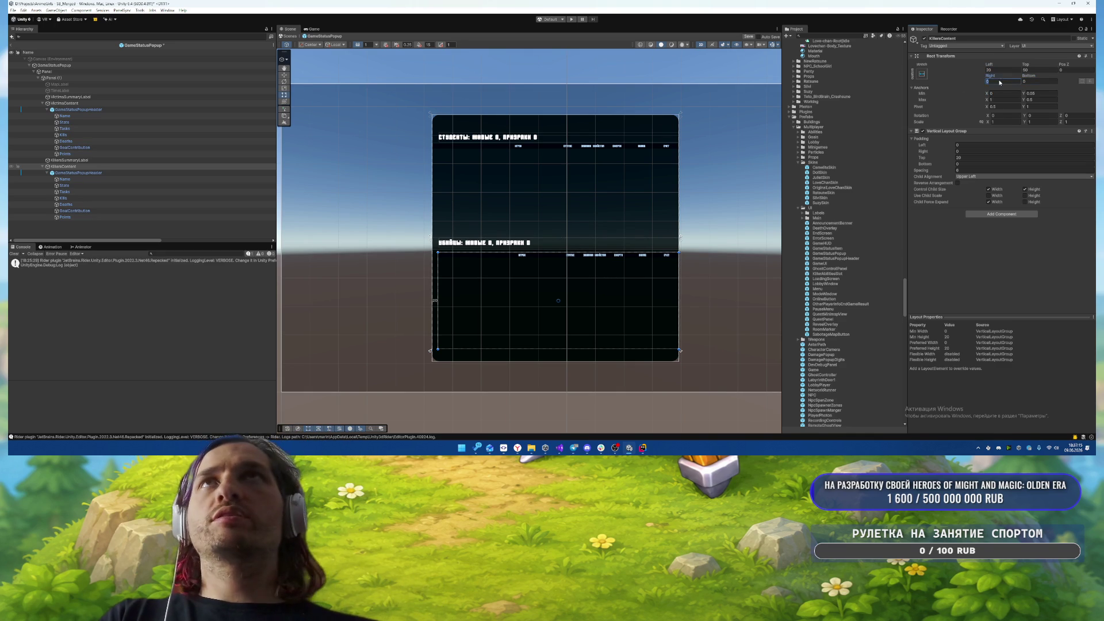
{"action": "type", "text": "20"}
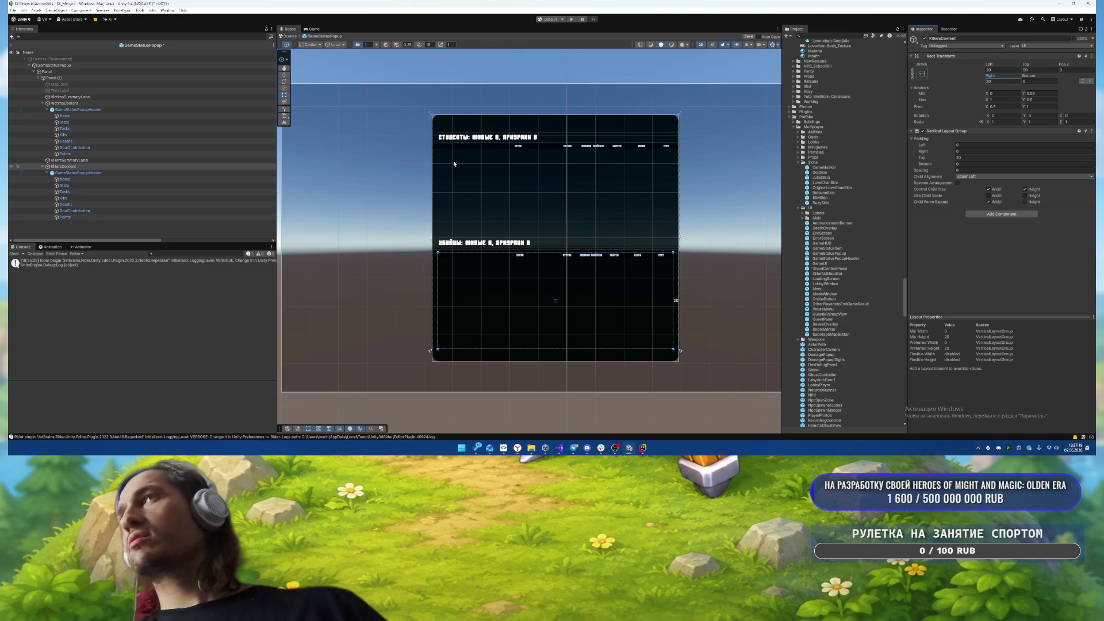
- Lower VictimsContent with top anchor 0.9 and top offset 50, then save the GameStatusPopup prefab
{"action": "left_click", "coordinate": [65, 103]}
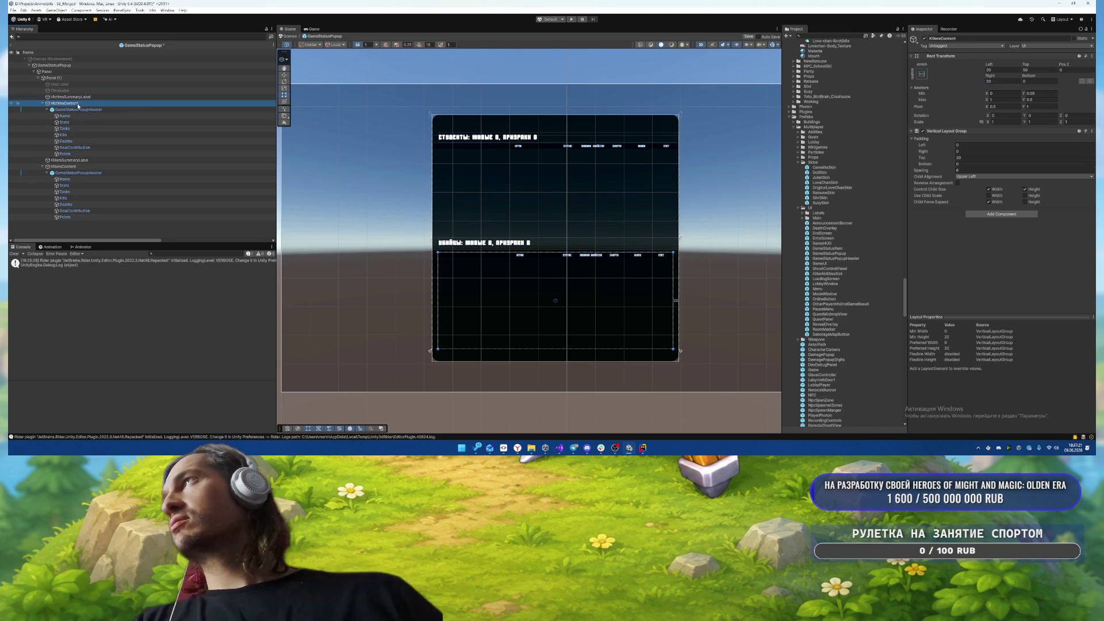
{"action": "left_click", "coordinate": [1041, 100]}
{"action": "type", "text": "0.9"}
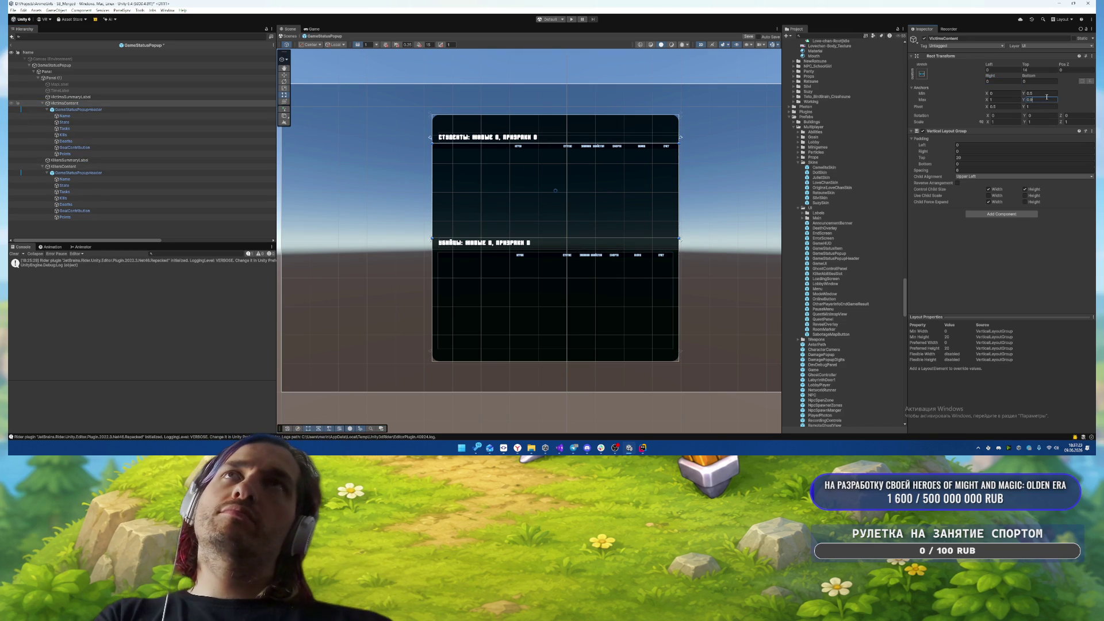
{"action": "left_click", "coordinate": [1036, 70]}
{"action": "type", "text": "0"}
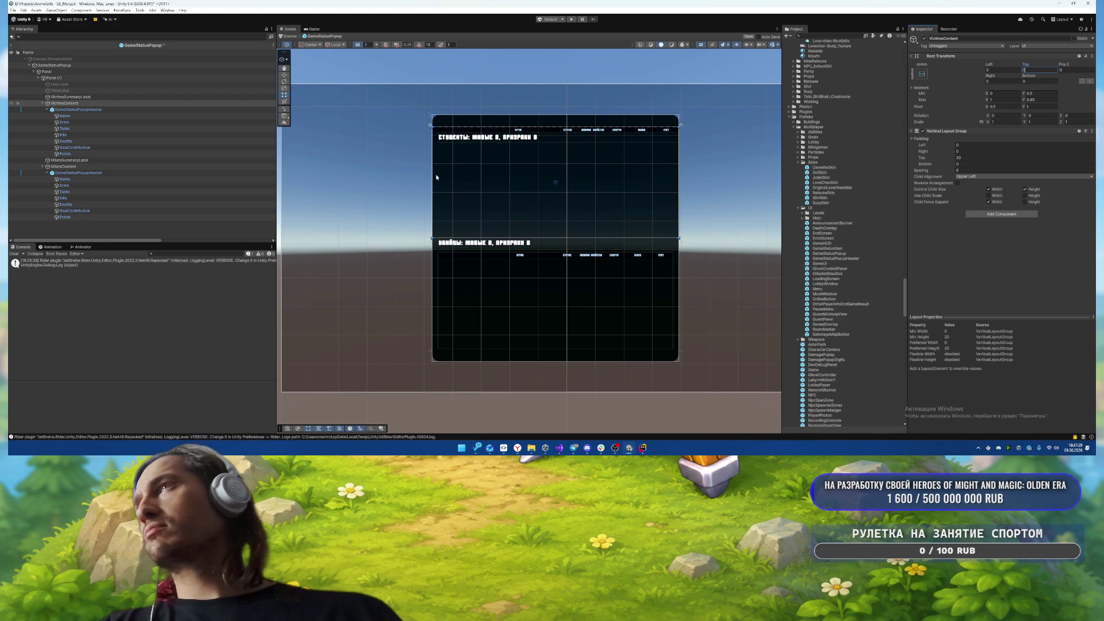
{"action": "left_click", "coordinate": [82, 168]}
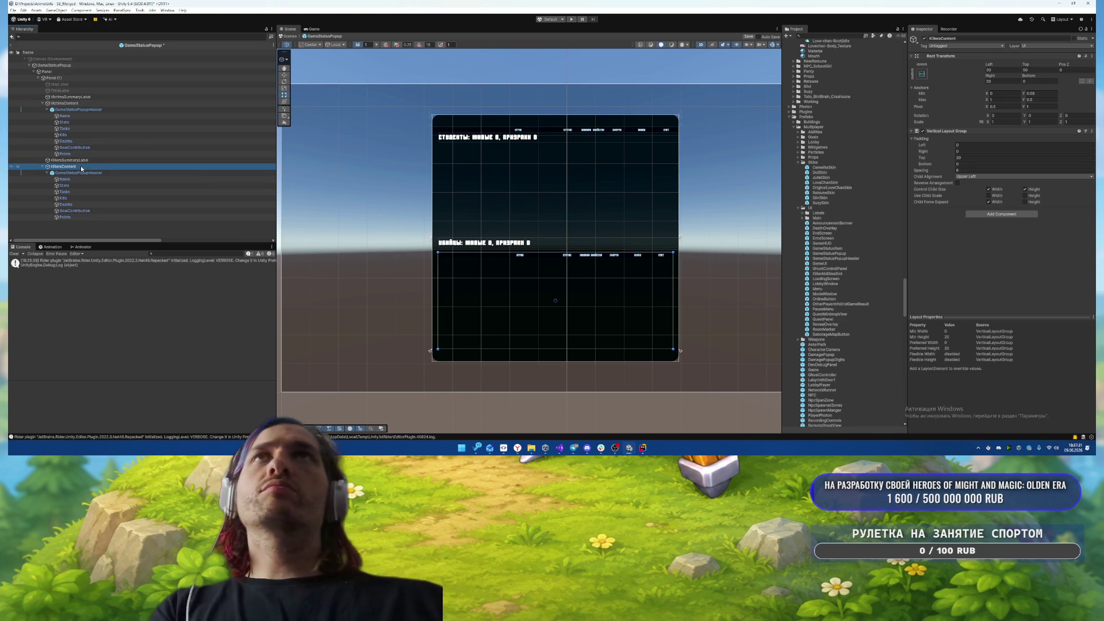
{"action": "left_click", "coordinate": [152, 104]}
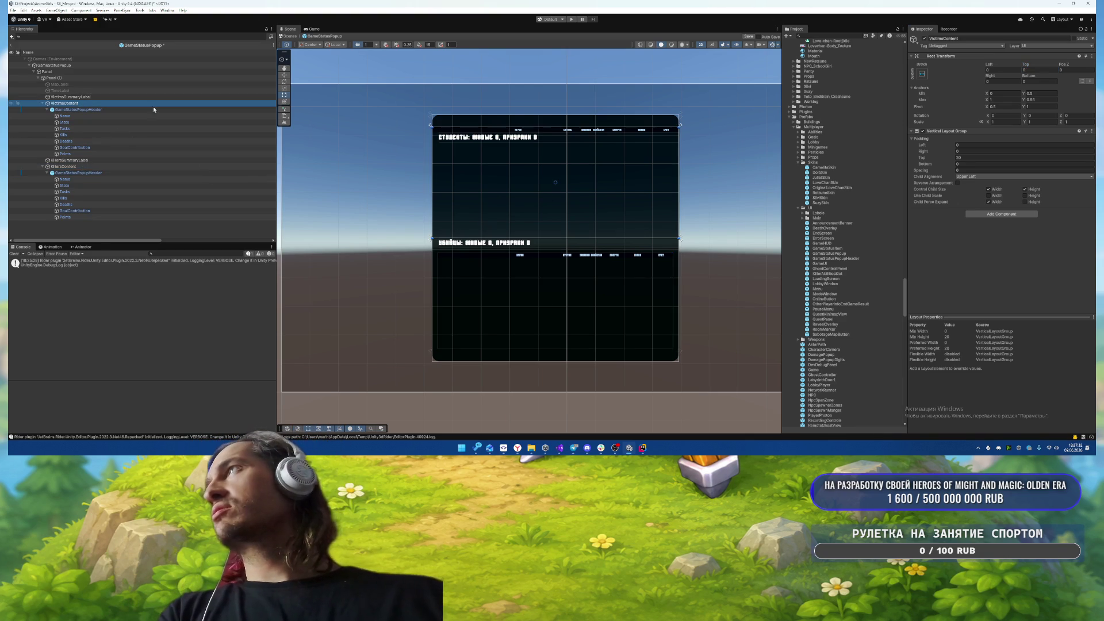
{"action": "left_click", "coordinate": [1033, 70]}
{"action": "type", "text": "50"}
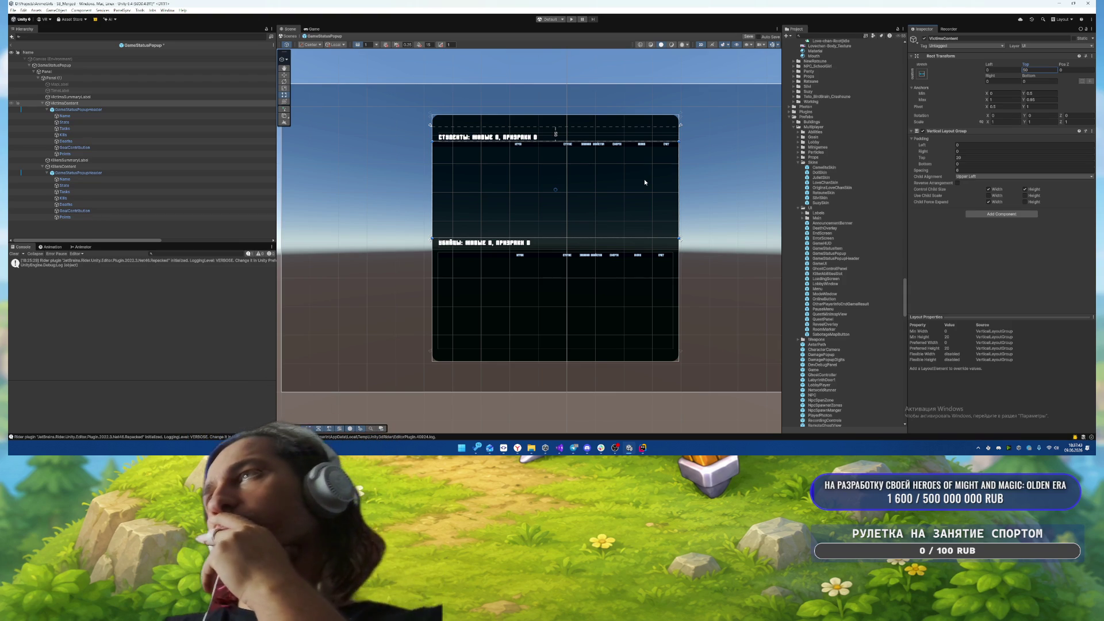
{"action": "key", "text": "ctrl+s"}
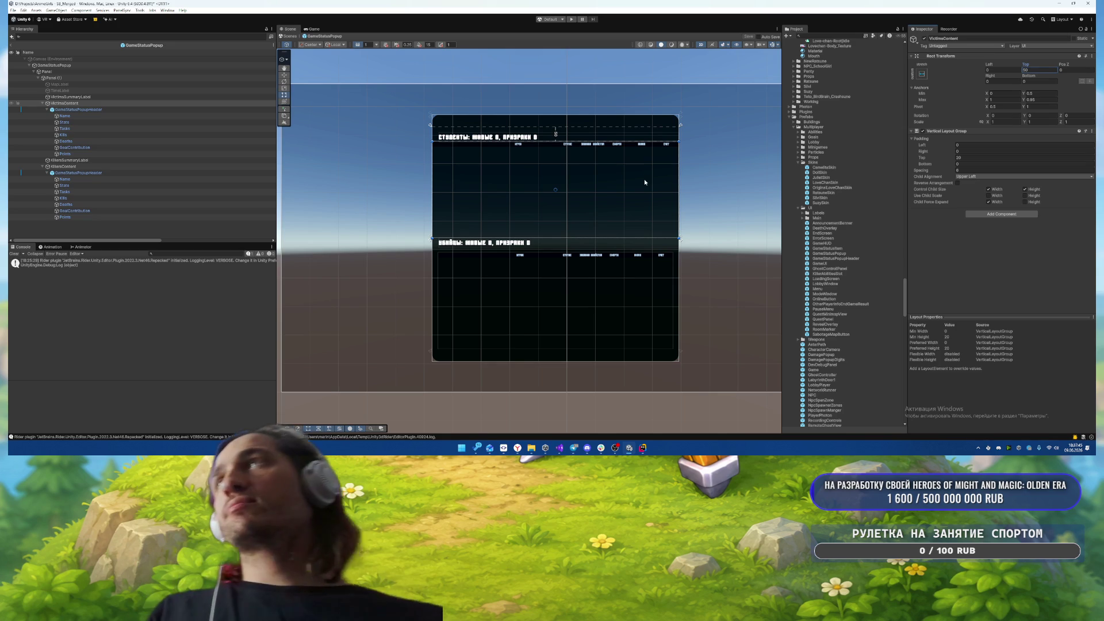
{"action": "left_click", "coordinate": [748, 155]}
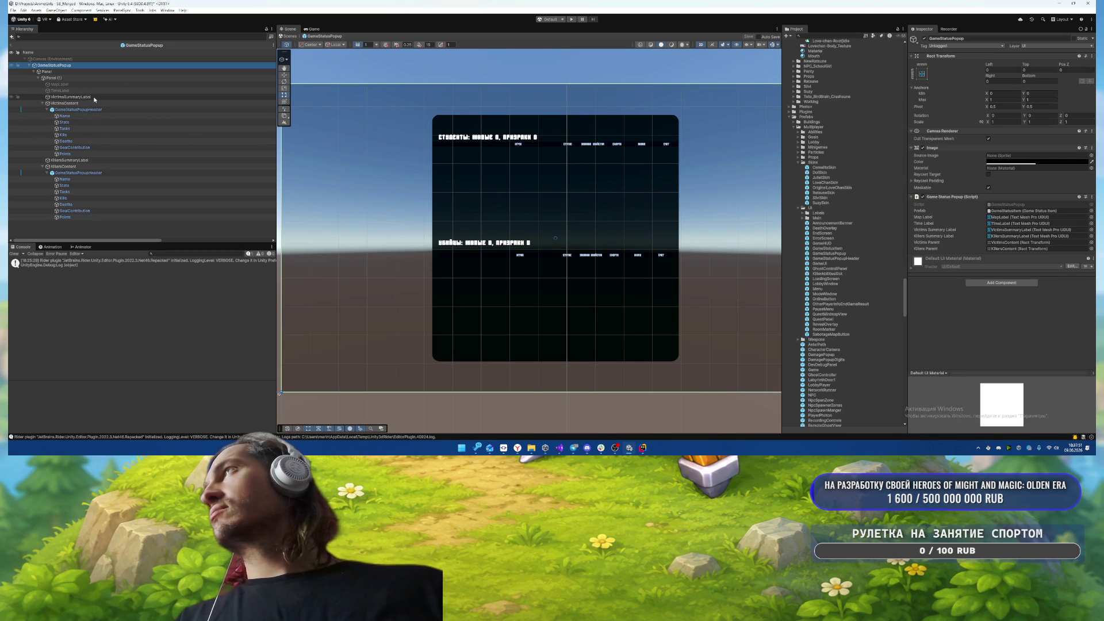
- Play-test the level, toggling the scoreboard with Tab, then open the GameStatusItem prefab
{"action": "left_click", "coordinate": [12, 45]}
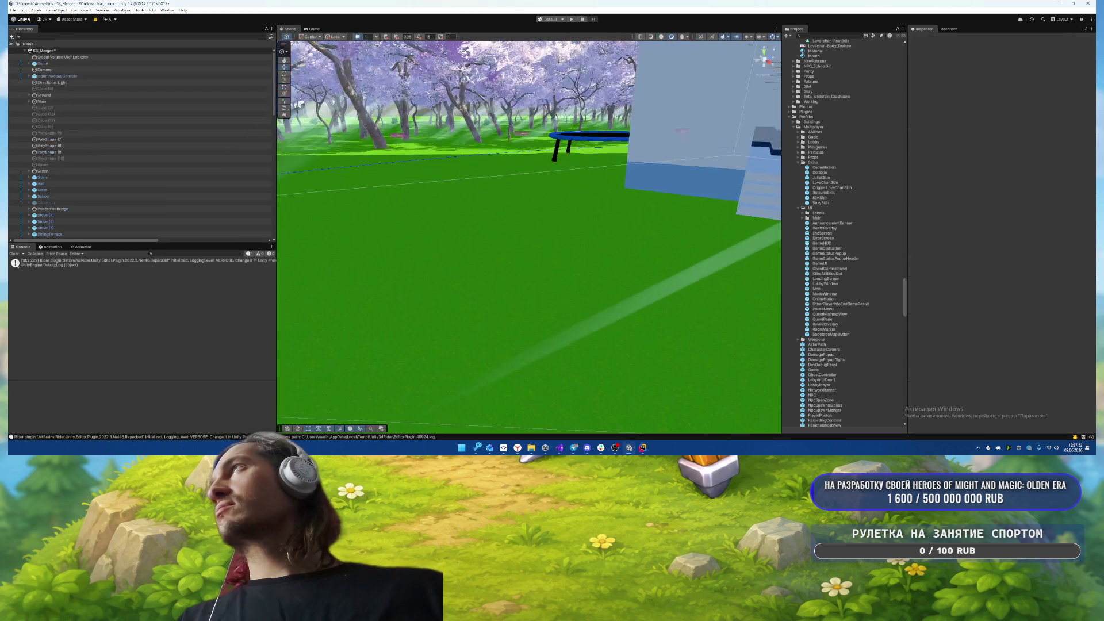
{"action": "left_click", "coordinate": [572, 19]}
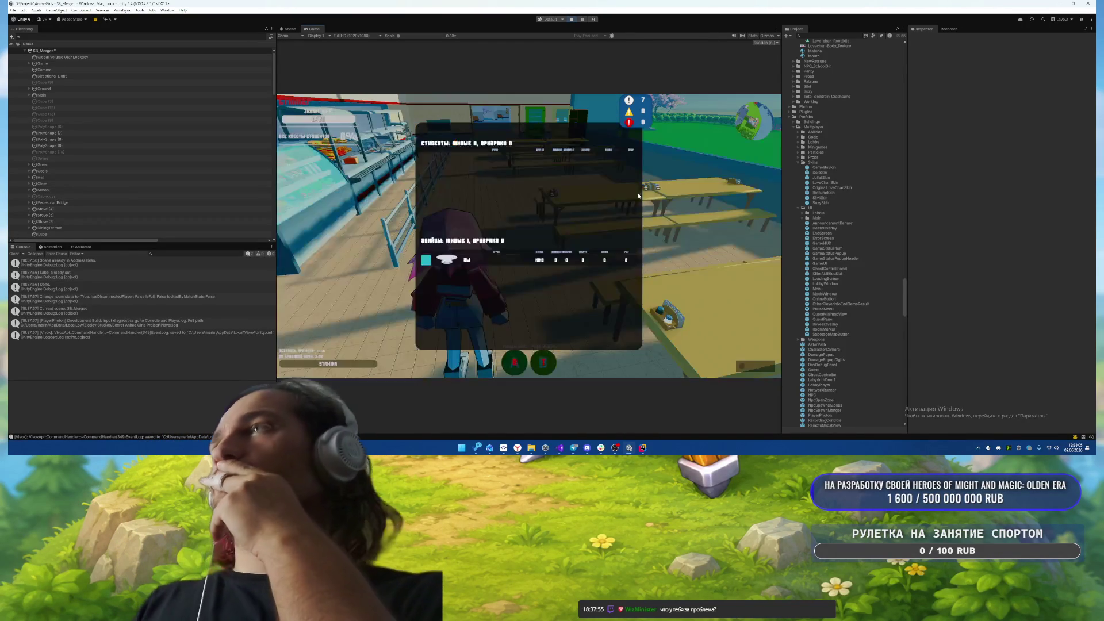
{"action": "key", "text": "w"}
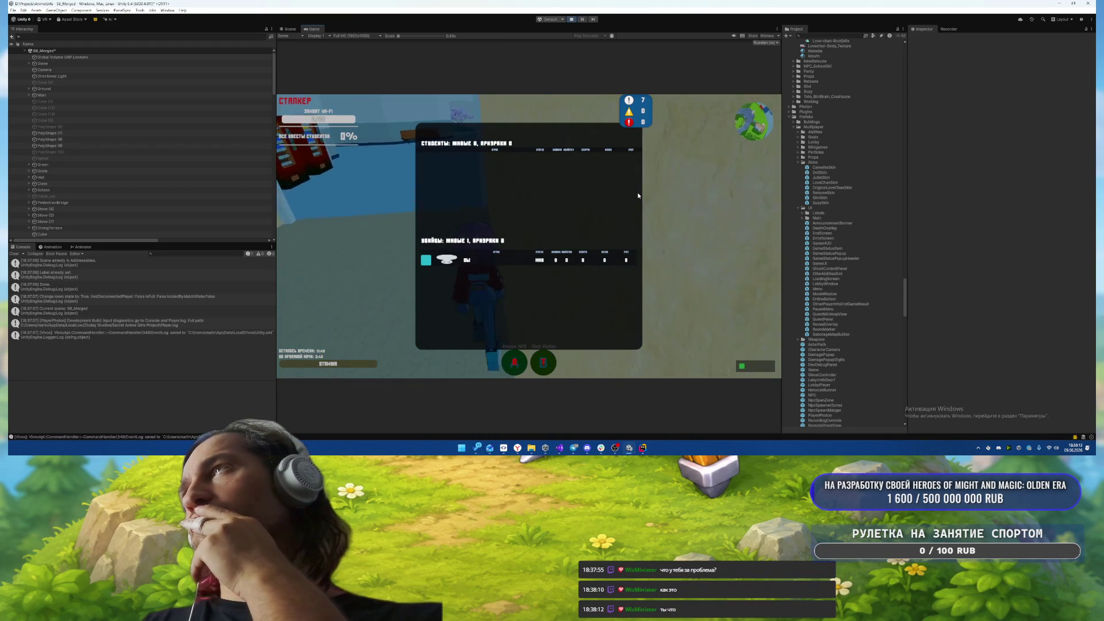
{"action": "key", "text": "Tab"}
{"action": "key", "text": "Tab"}
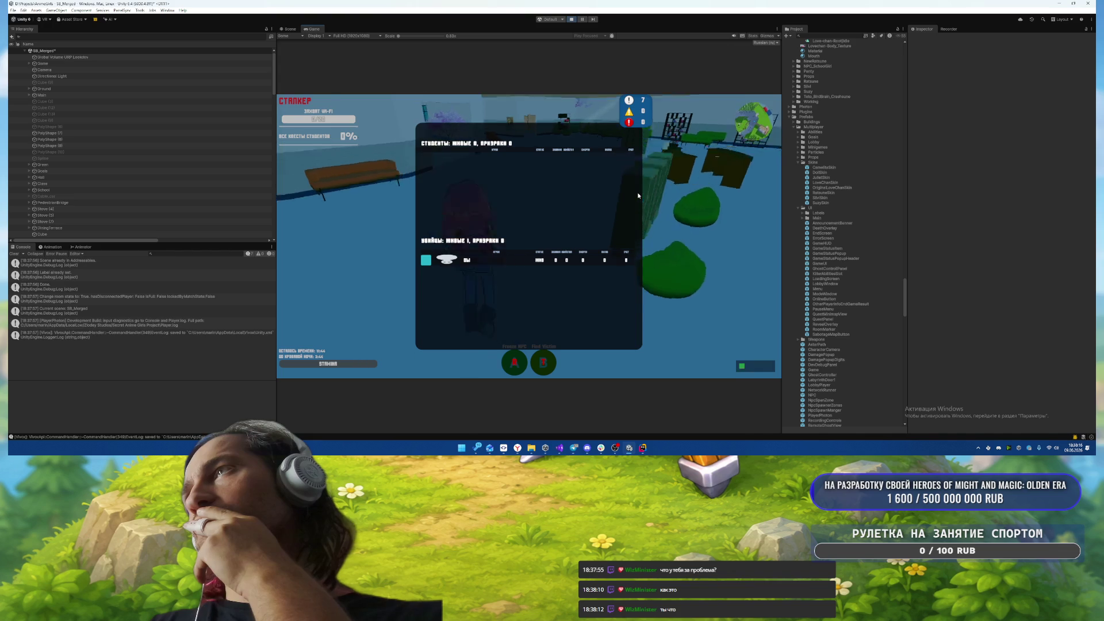
{"action": "key", "text": "Tab"}
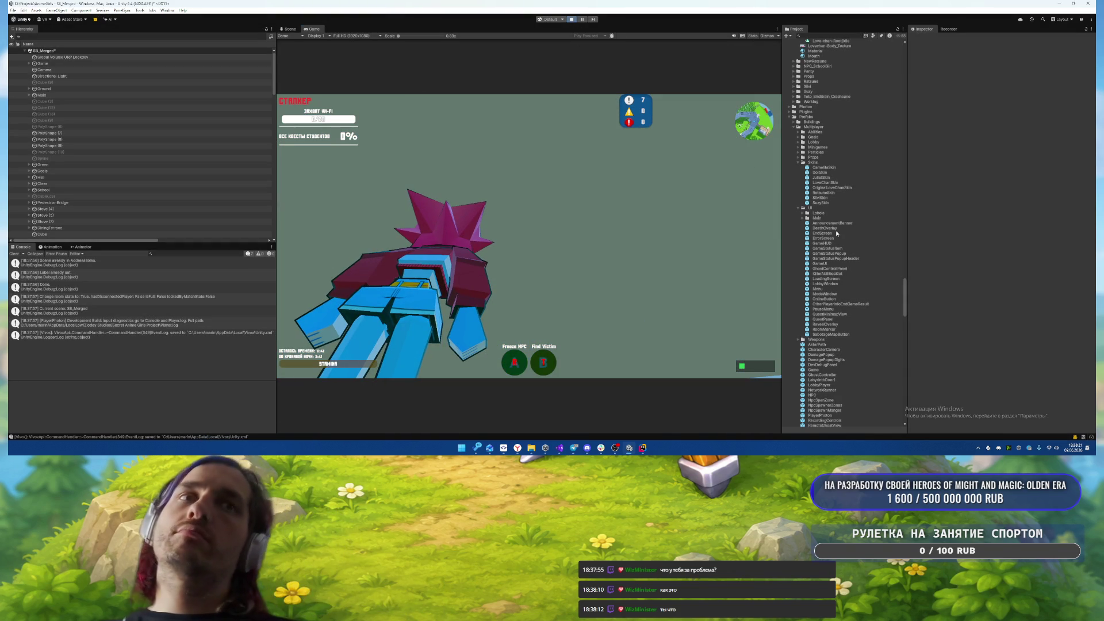
{"action": "key", "text": "ctrl+p"}
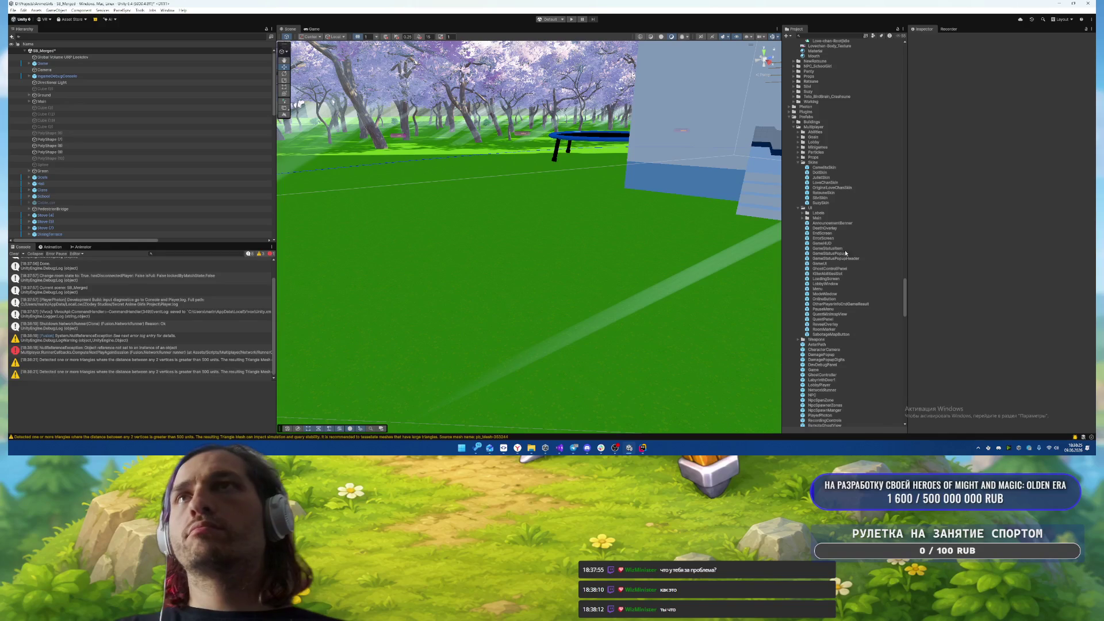
{"action": "double_click", "coordinate": [832, 248]}
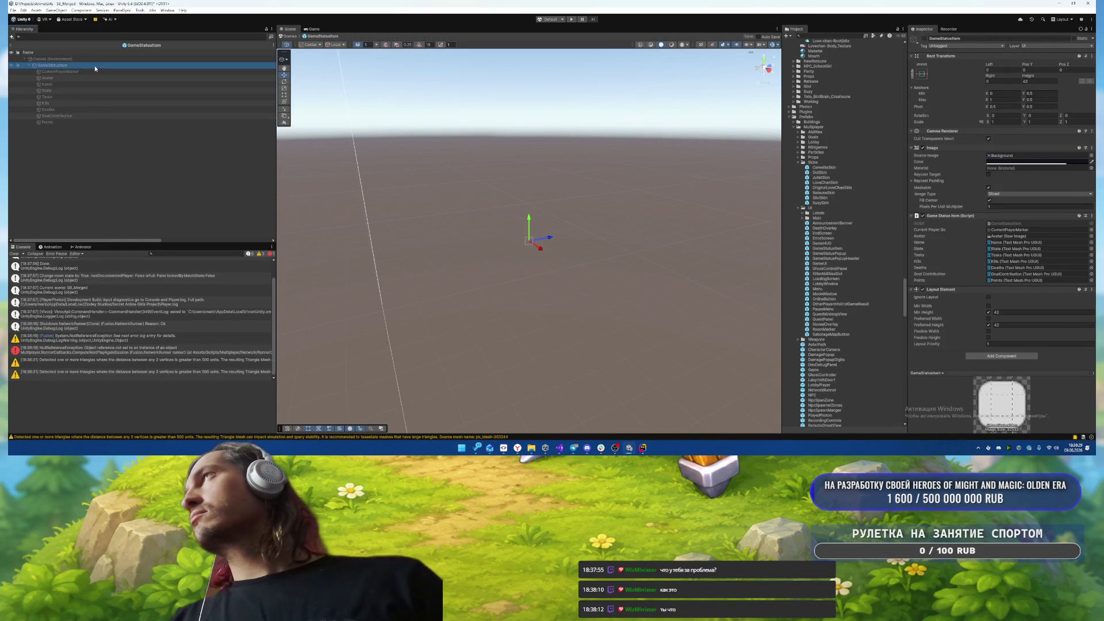
- Stretch CurrentPlayerMarker across the row's full width and give it the Semi Rounded sprite
{"action": "left_click", "coordinate": [77, 72]}
{"action": "left_click", "coordinate": [562, 199]}
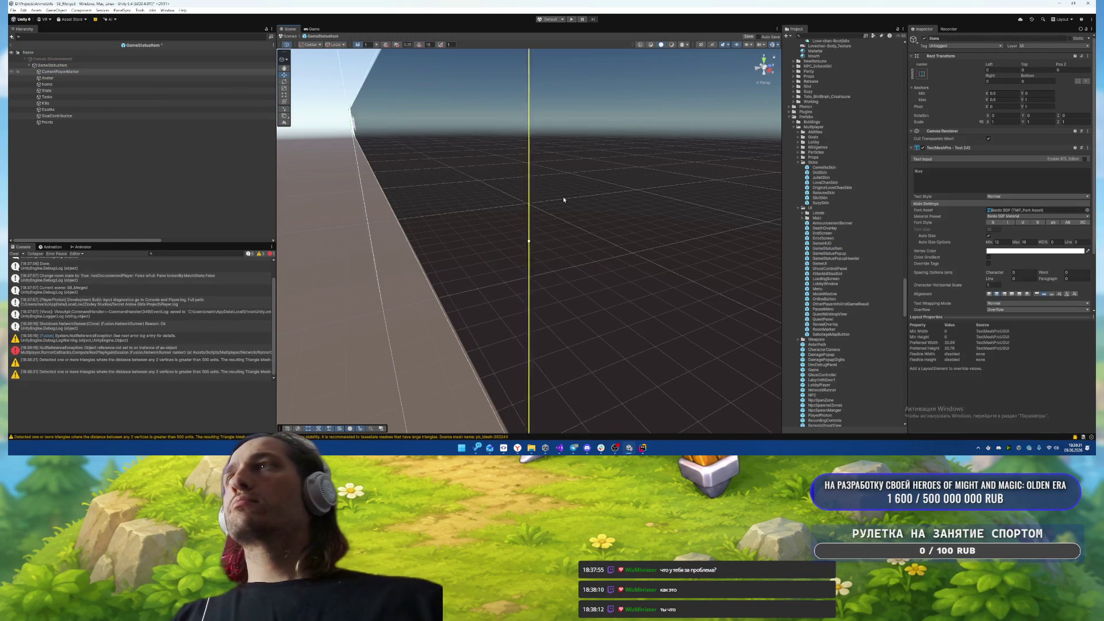
{"action": "key", "text": "f"}
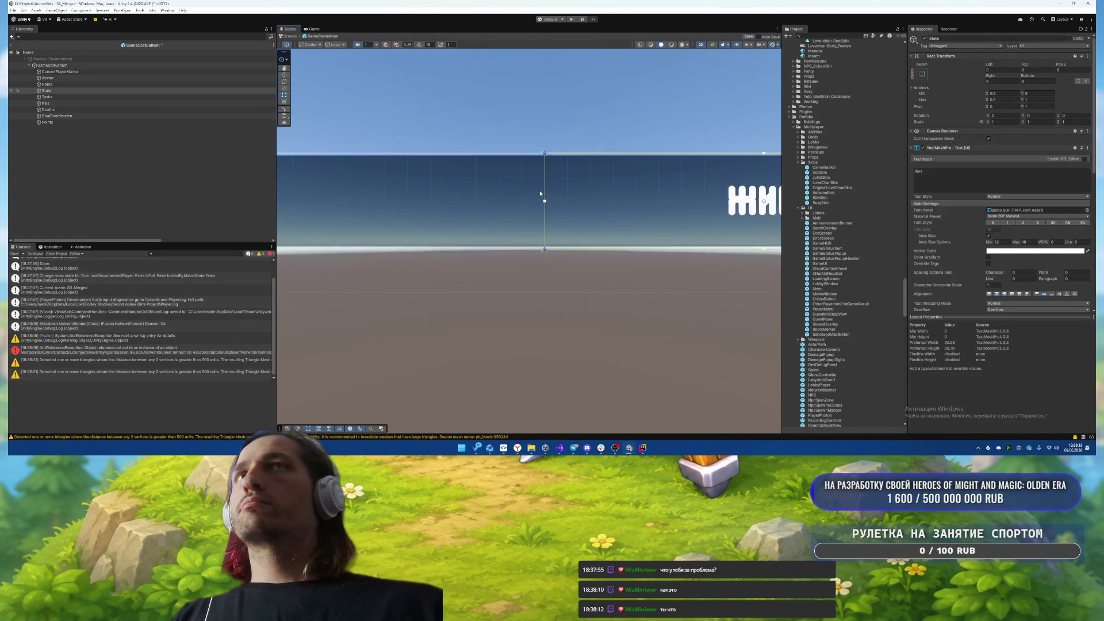
{"action": "scroll", "coordinate": [570, 206], "scroll_direction": "down", "scroll_amount": 5}
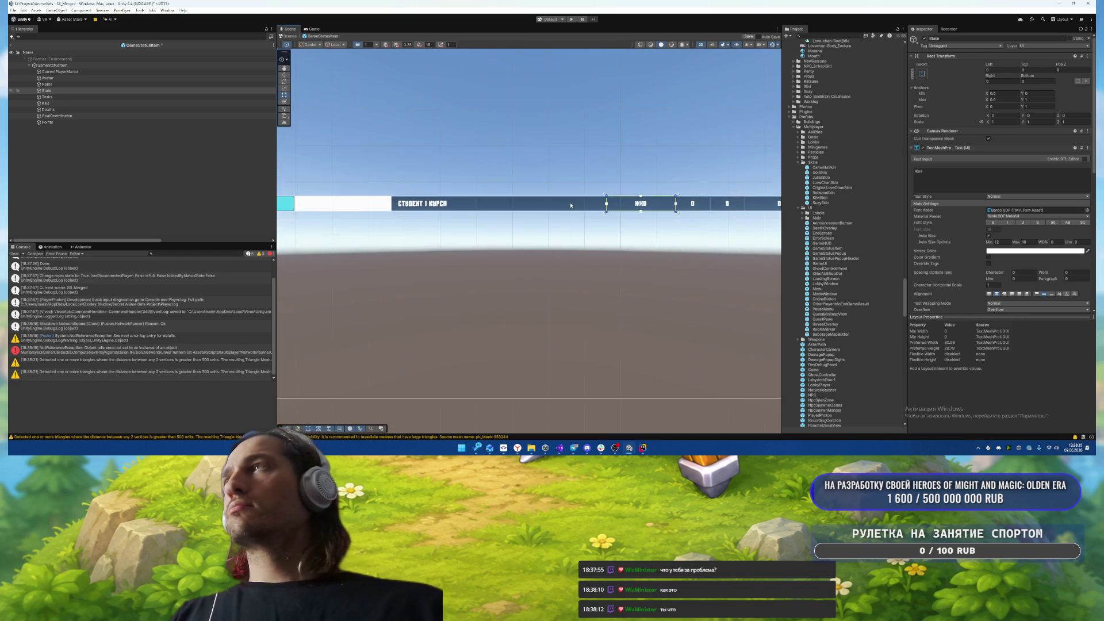
{"action": "left_click", "coordinate": [69, 73]}
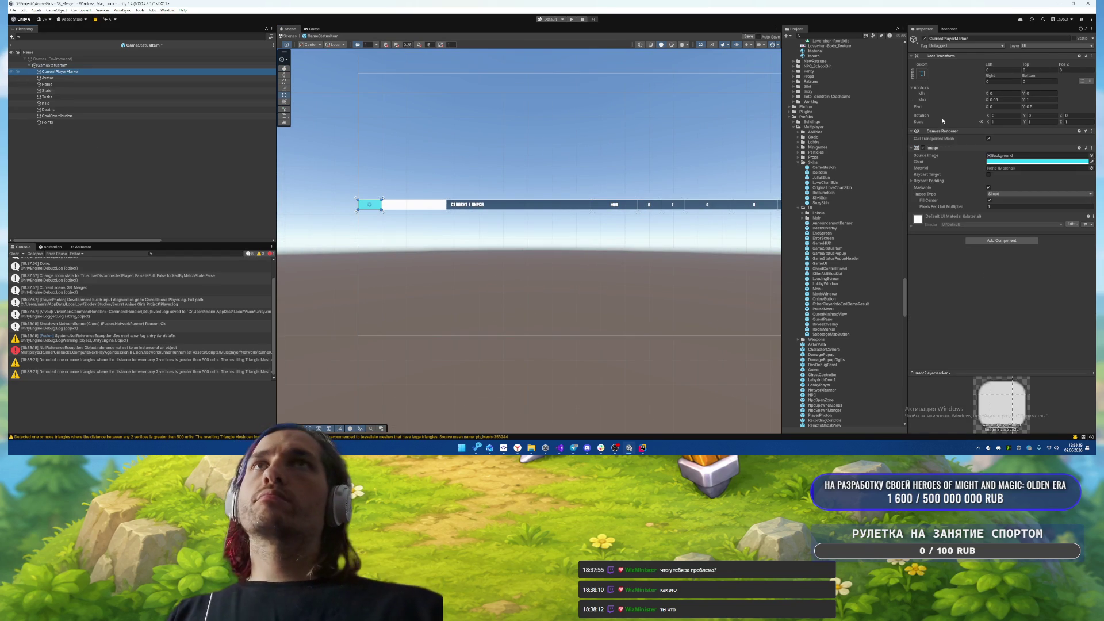
{"action": "left_click", "coordinate": [922, 73]}
{"action": "left_click", "coordinate": [992, 169], "text": "alt+shift"}
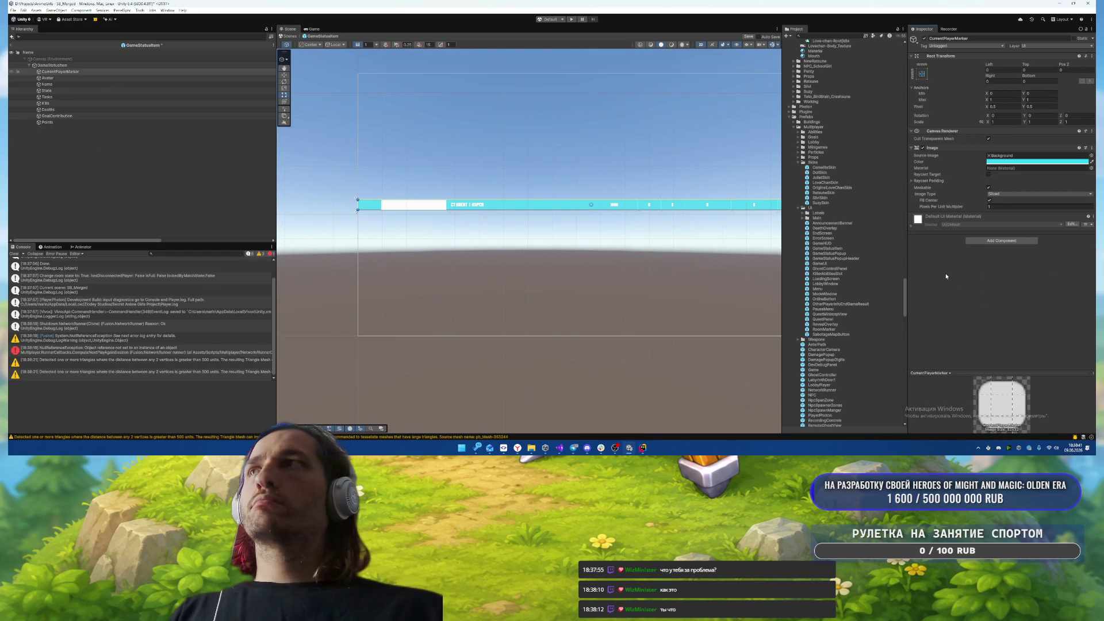
{"action": "left_click", "coordinate": [1032, 162]}
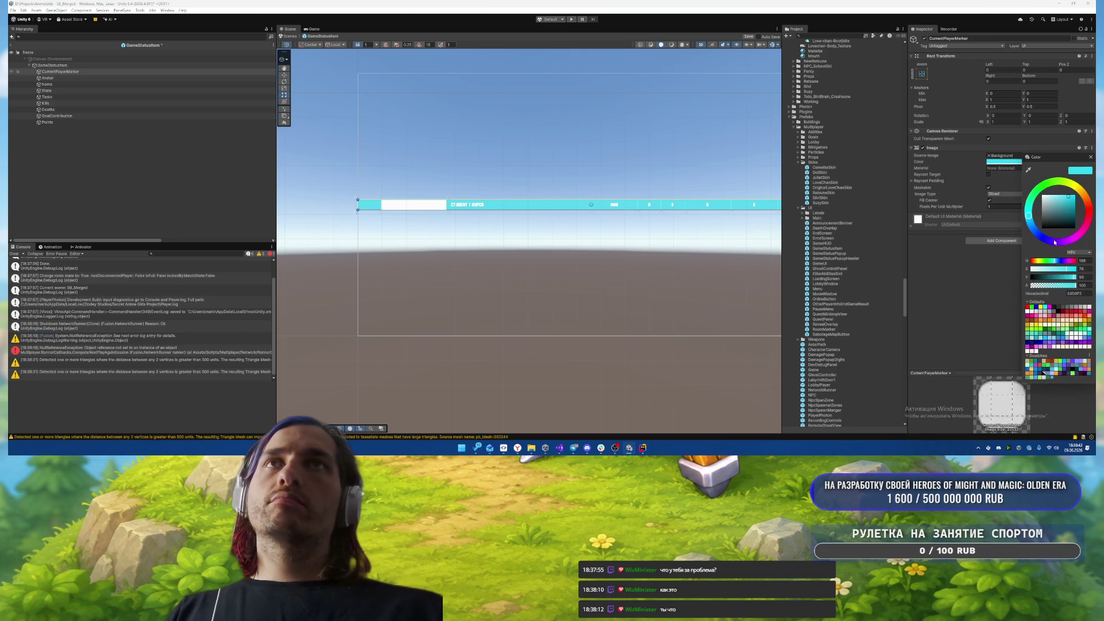
{"action": "left_click", "coordinate": [1091, 155]}
{"action": "left_click", "coordinate": [1021, 155]}
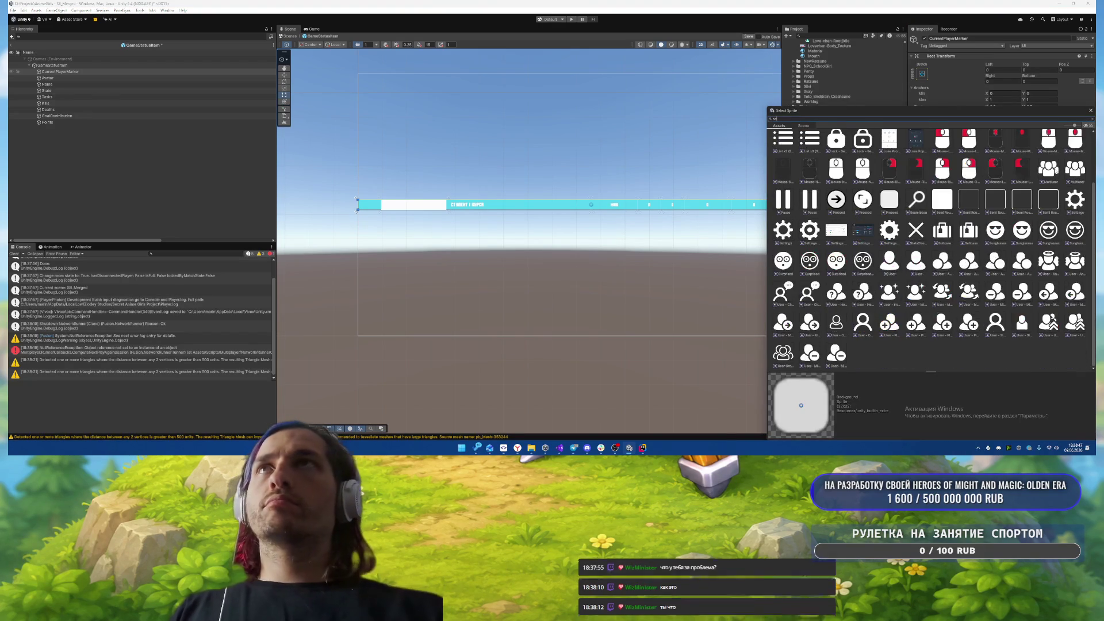
{"action": "type", "text": "mi"}
{"action": "double_click", "coordinate": [908, 141]}
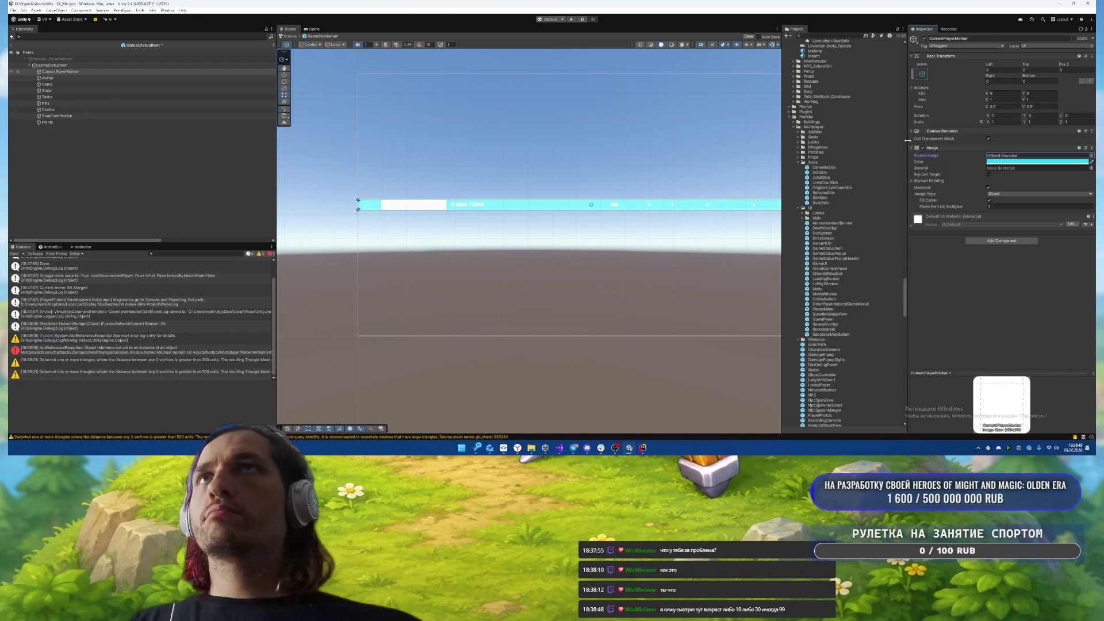
- Give GameStatusItem the Semi Rounded sprite and preferred height 60, then run the game
{"action": "left_click", "coordinate": [61, 66]}
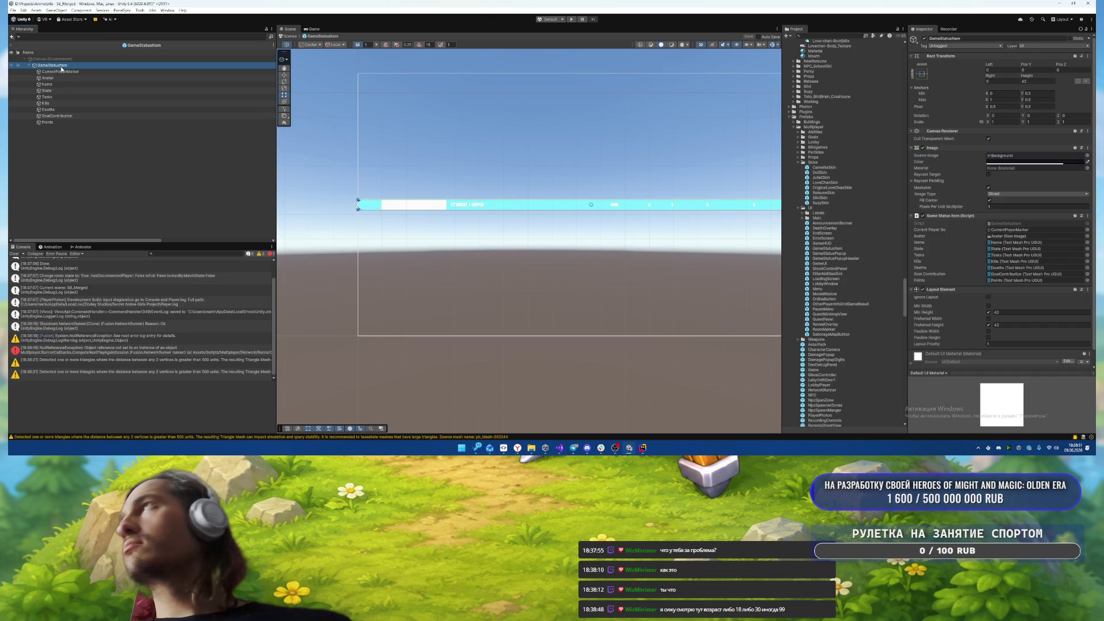
{"action": "left_click", "coordinate": [1088, 155]}
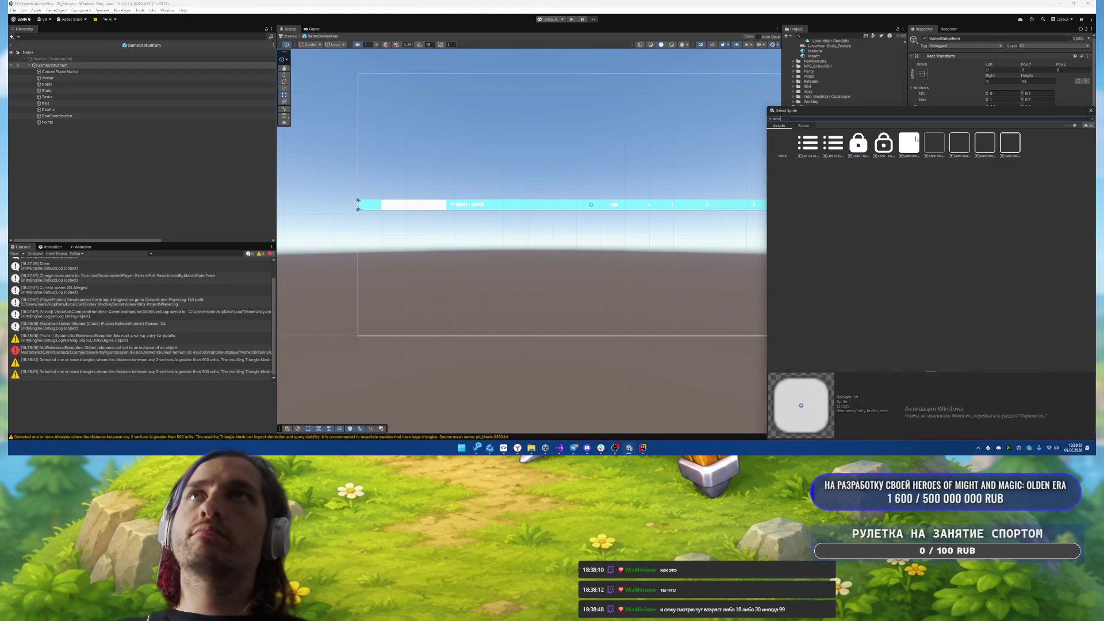
{"action": "double_click", "coordinate": [914, 141]}
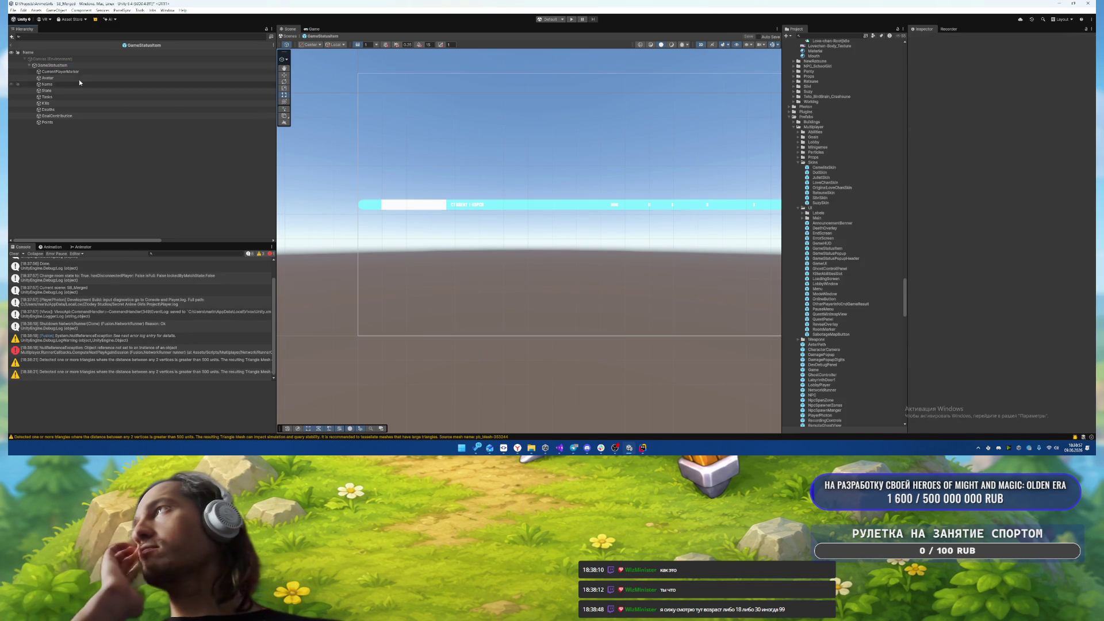
{"action": "left_click", "coordinate": [141, 71]}
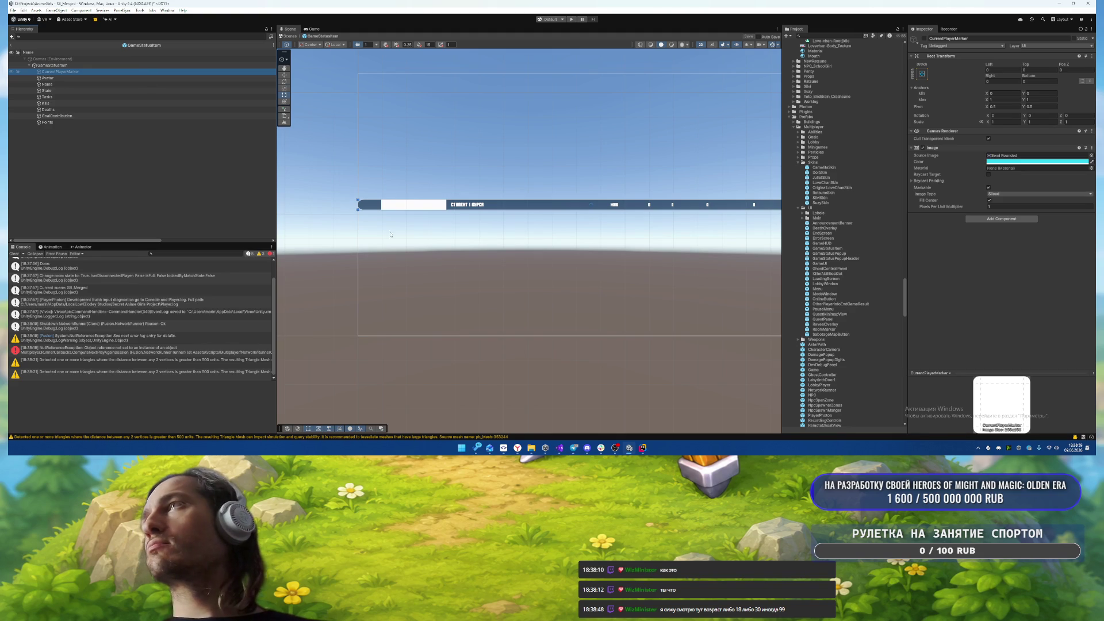
{"action": "left_click", "coordinate": [50, 65]}
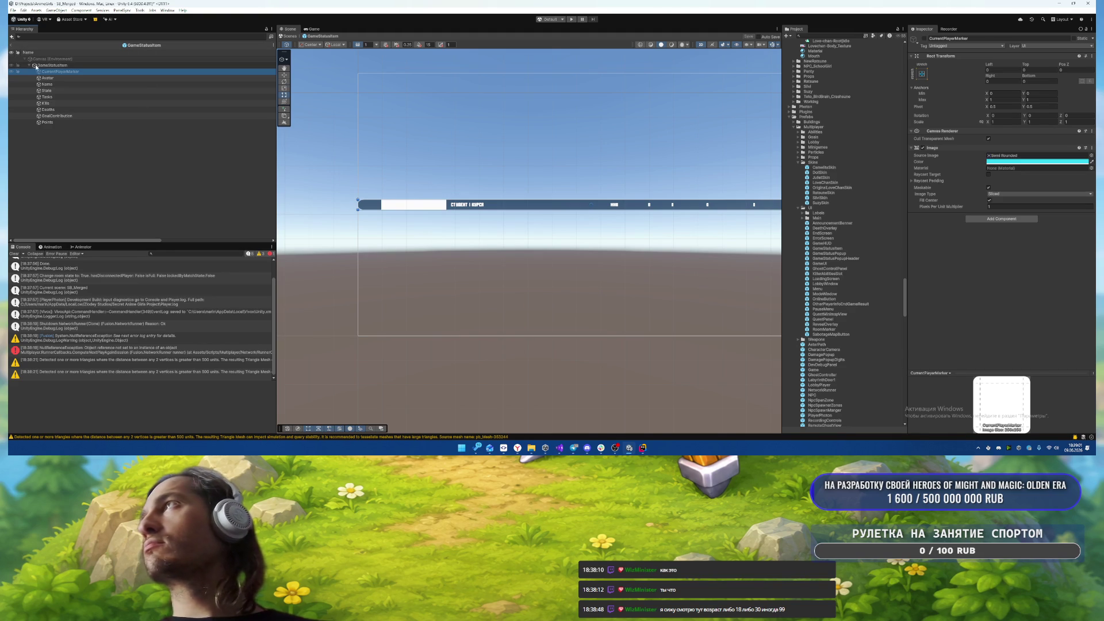
{"action": "scroll", "coordinate": [970, 175], "scroll_direction": "down", "scroll_amount": 1}
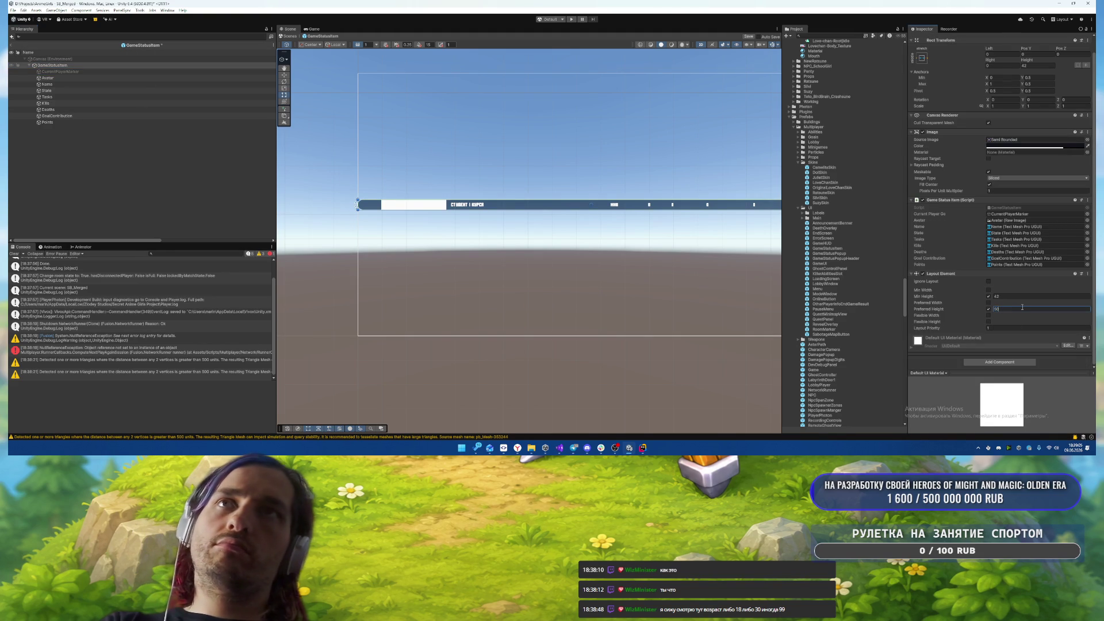
{"action": "type", "text": "60"}
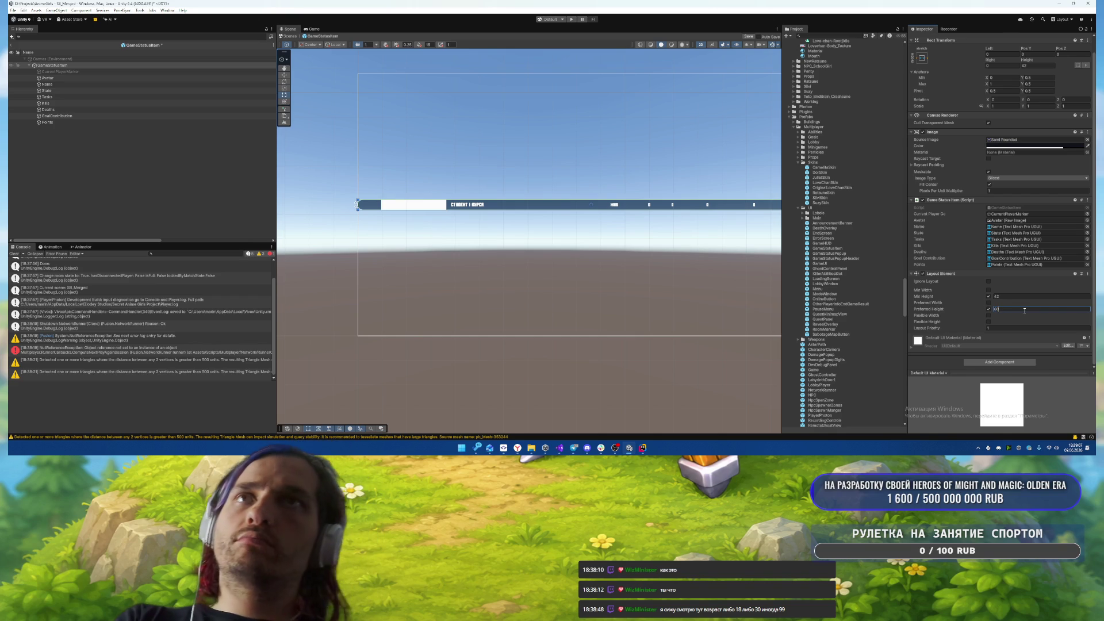
{"action": "left_click", "coordinate": [11, 45]}
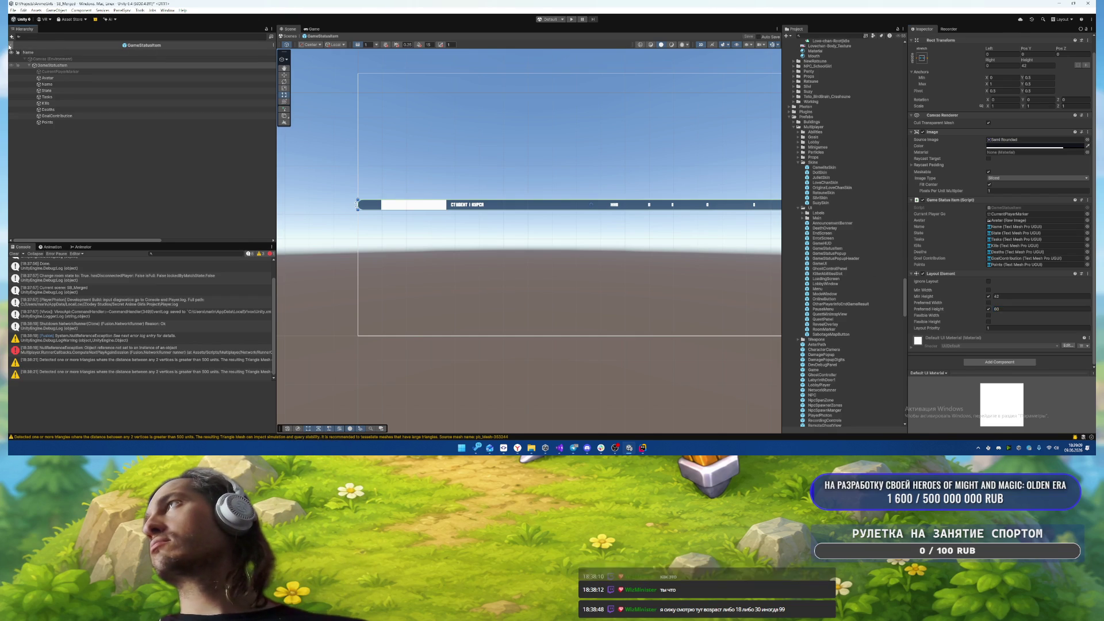
{"action": "left_click", "coordinate": [571, 19]}
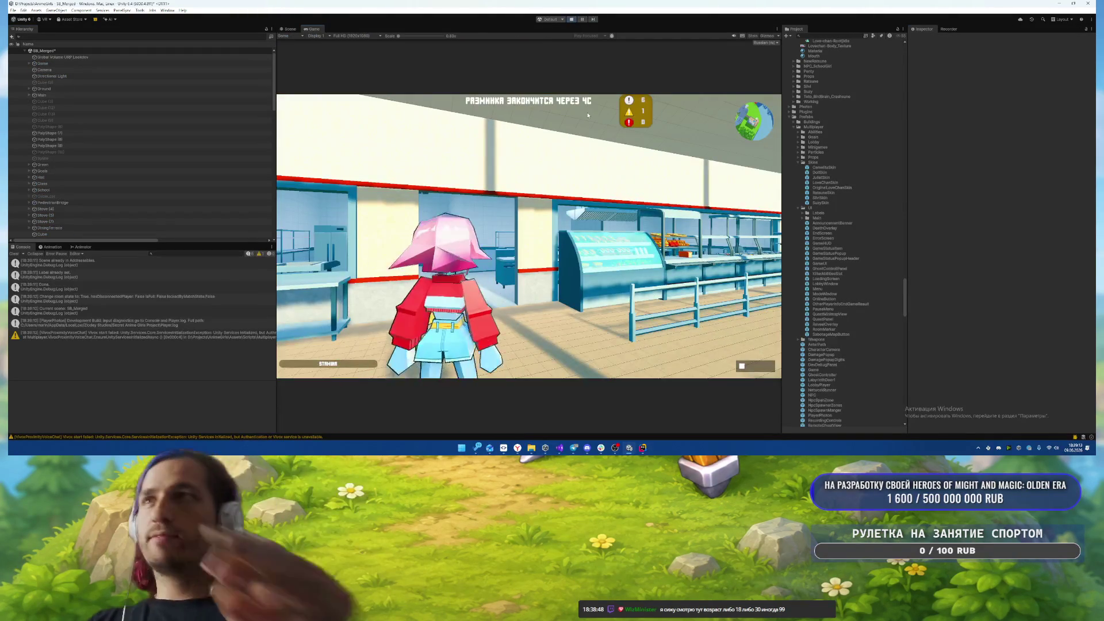
- Open the scoreboard and walk the character through the cafeteria into the classroom
{"action": "key", "text": "Tab"}
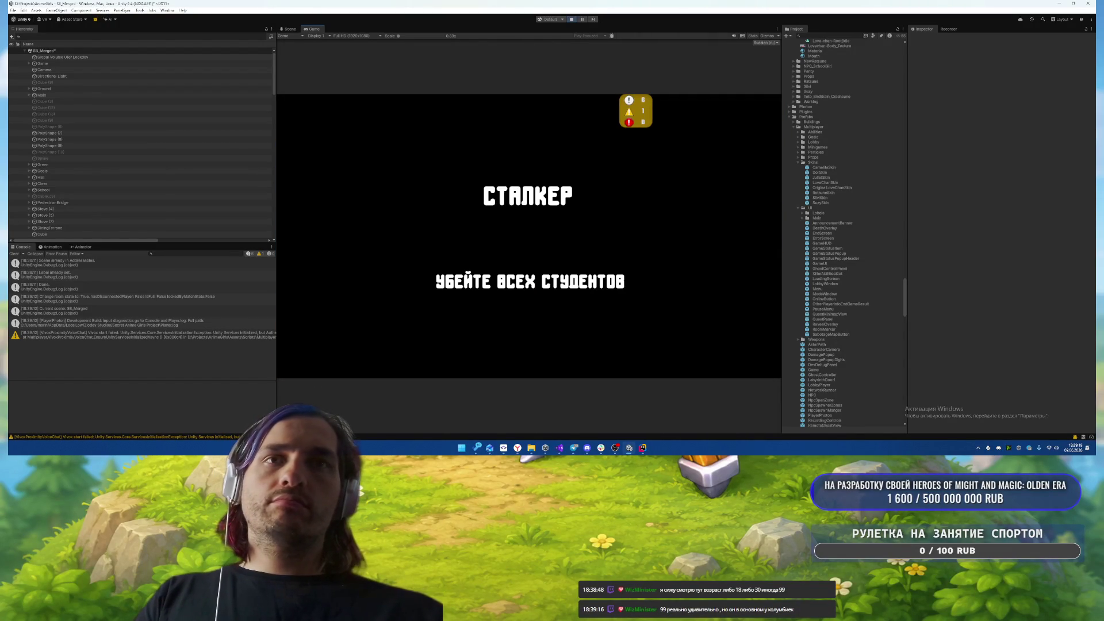
{"action": "key", "text": "Tab"}
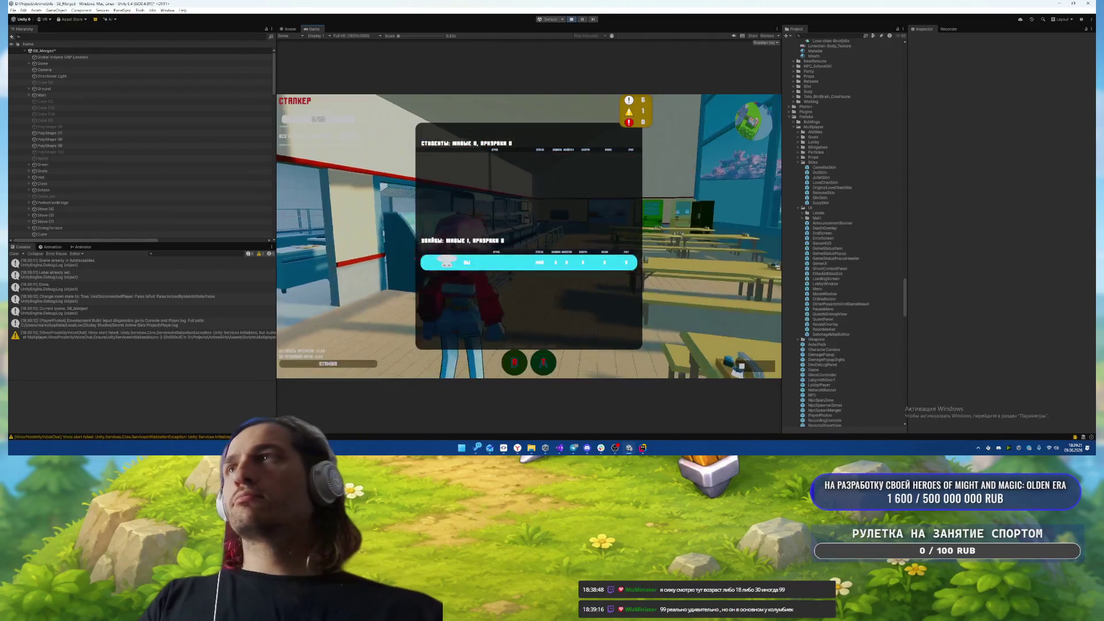
{"action": "key", "text": "w"}
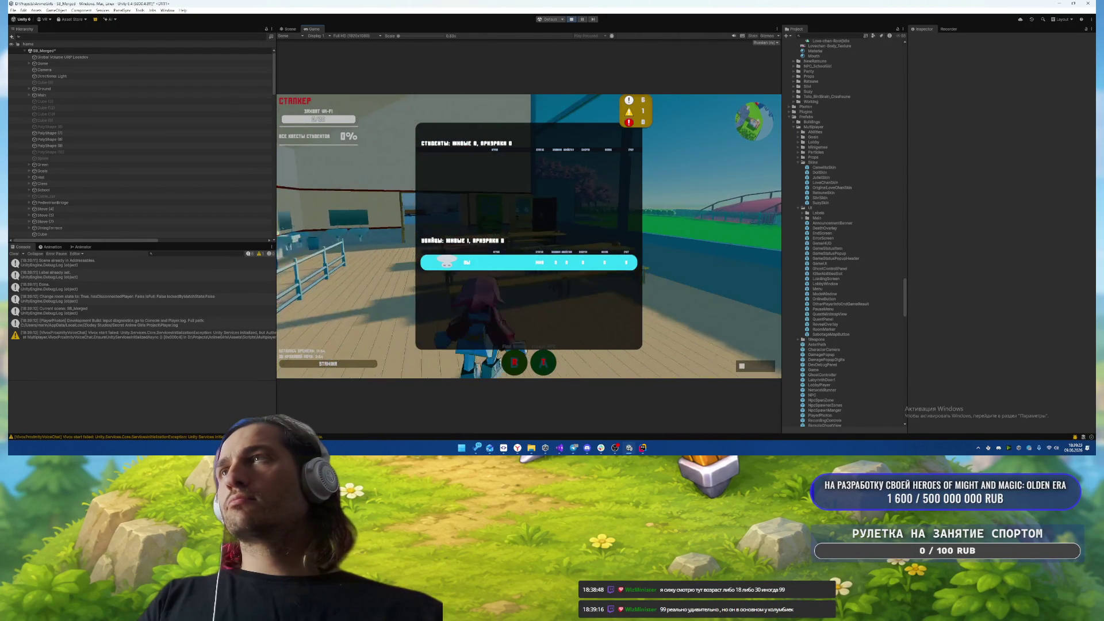
{"action": "key", "text": "w"}
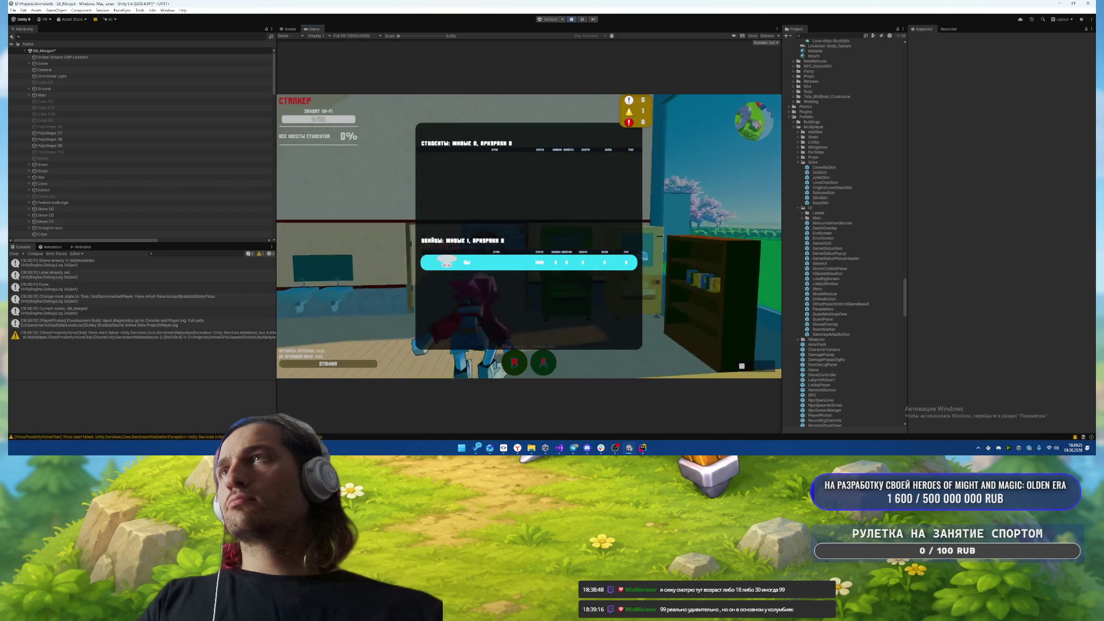
{"action": "key", "text": "w"}
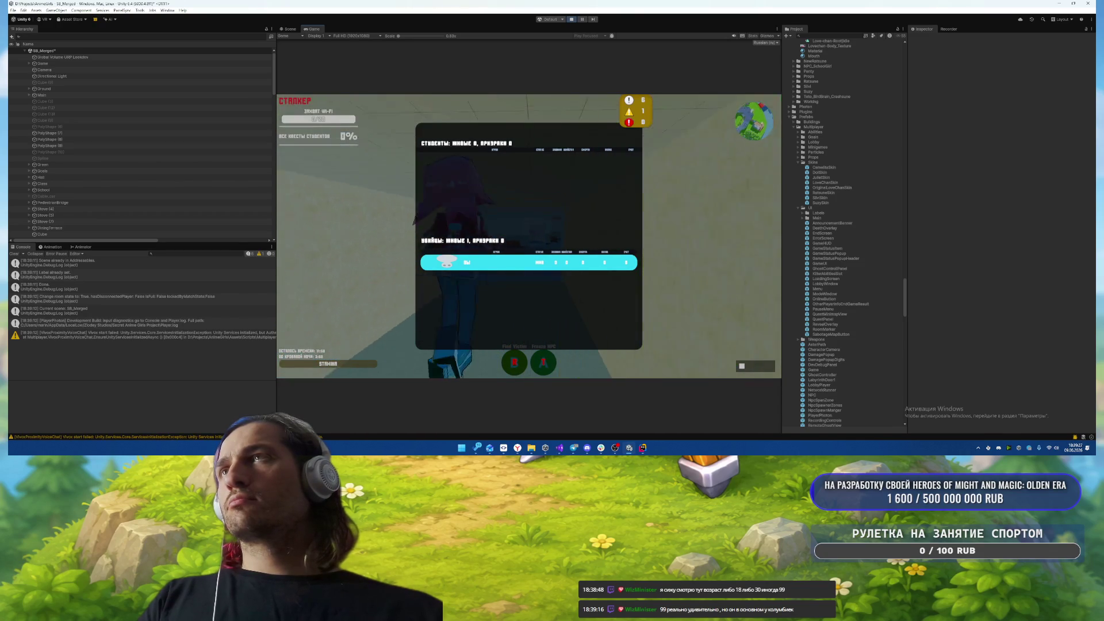
{"action": "key", "text": "w"}
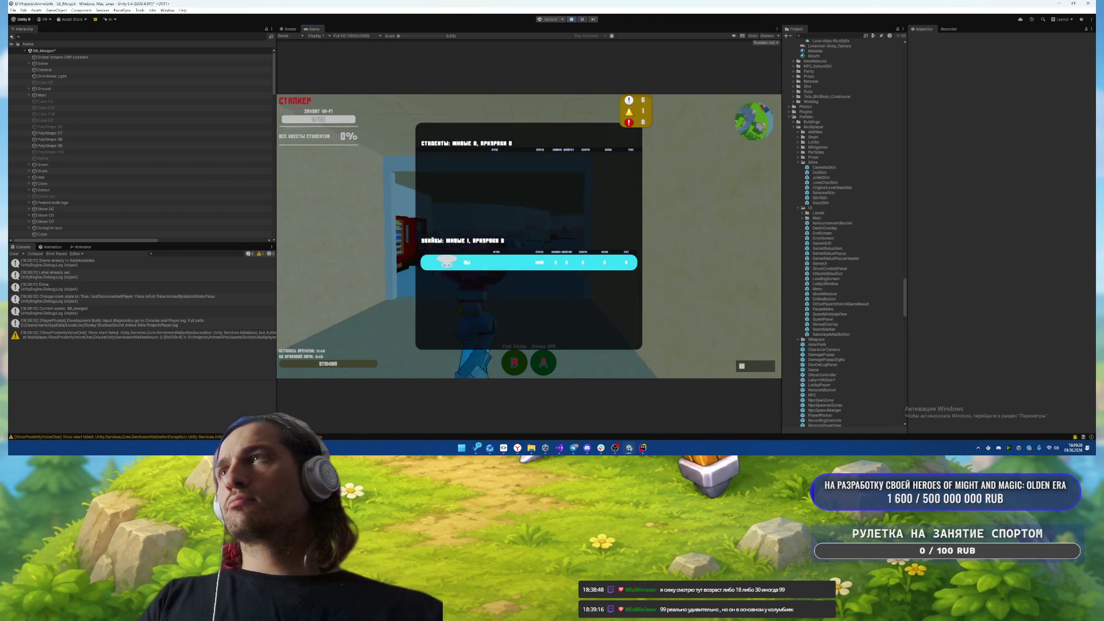
{"action": "key", "text": "w"}
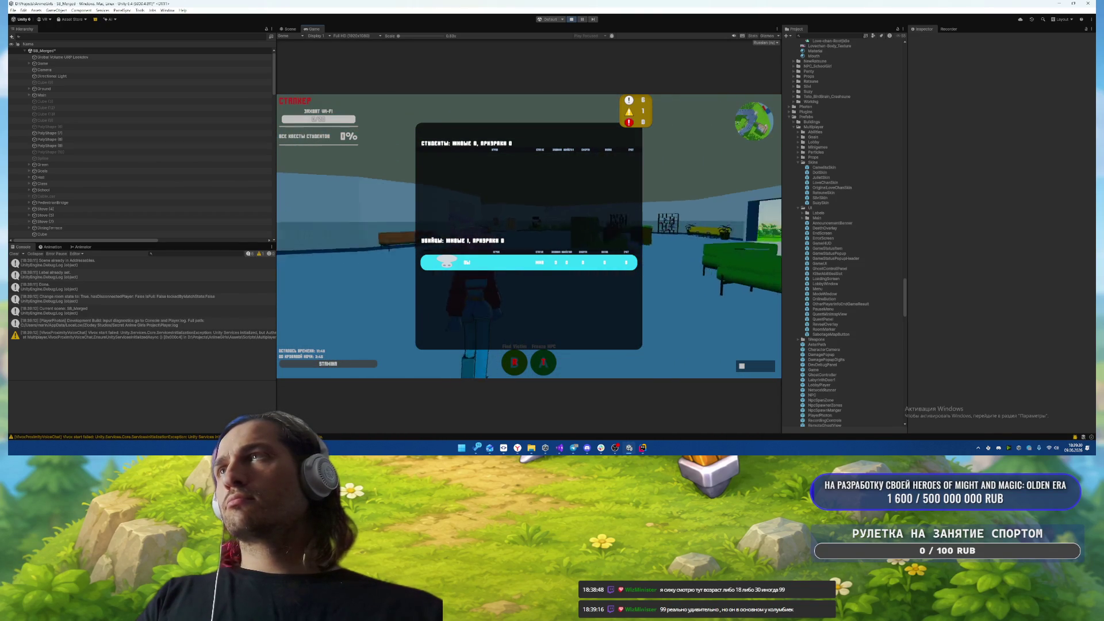
{"action": "key", "text": "w"}
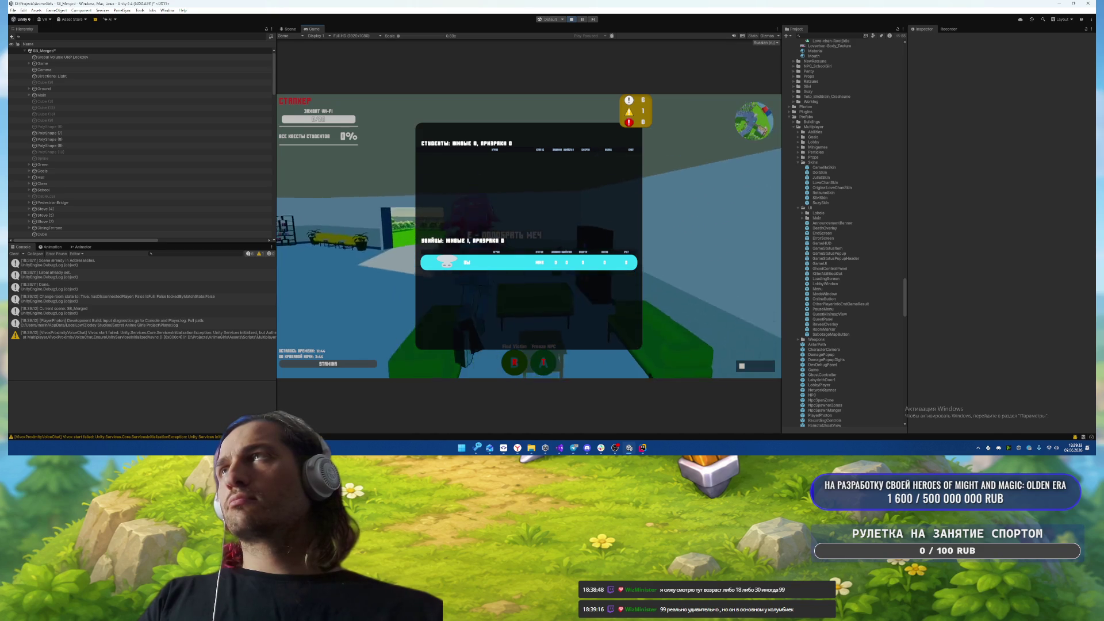
{"action": "key", "text": "w"}
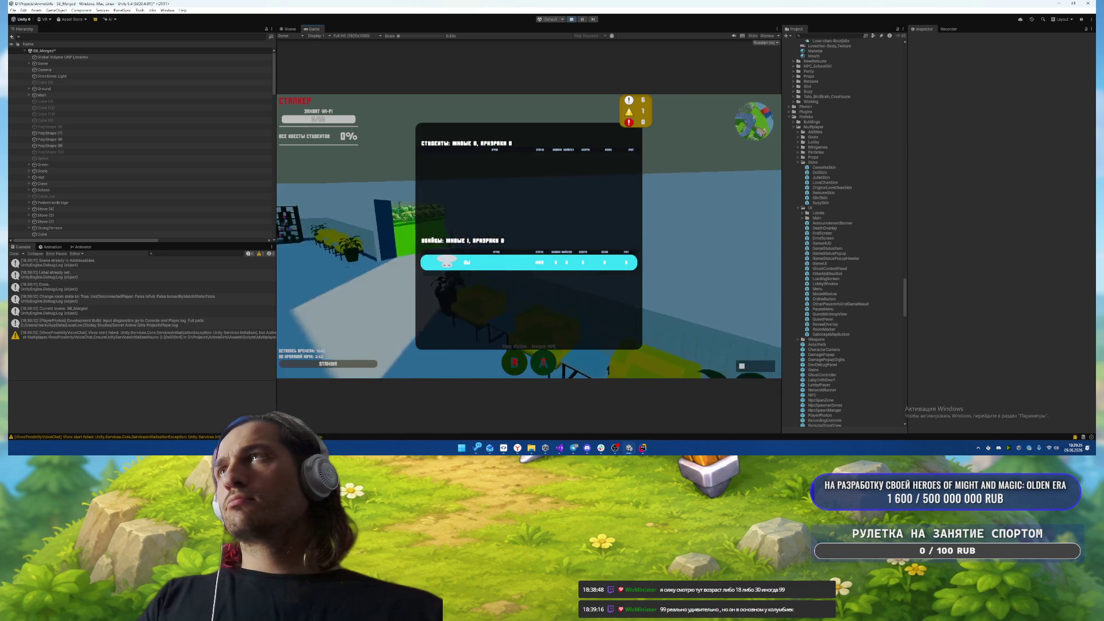
- Switch the player's role from Killer to Victim, recheck the scoreboard, and pause the game
{"action": "key", "text": "F12"}
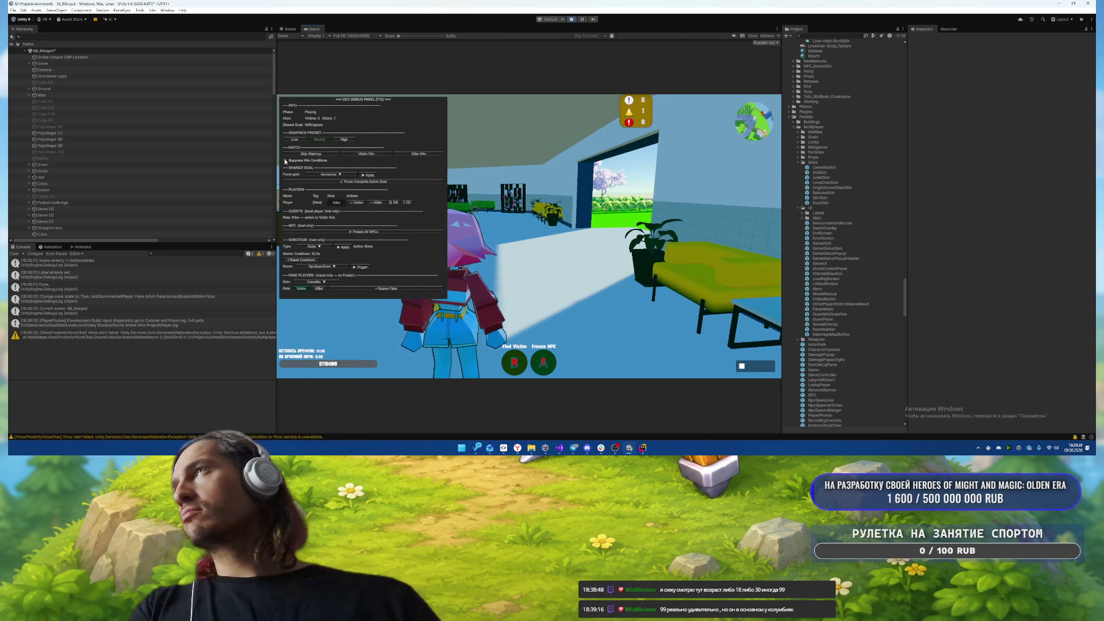
{"action": "left_click", "coordinate": [378, 203]}
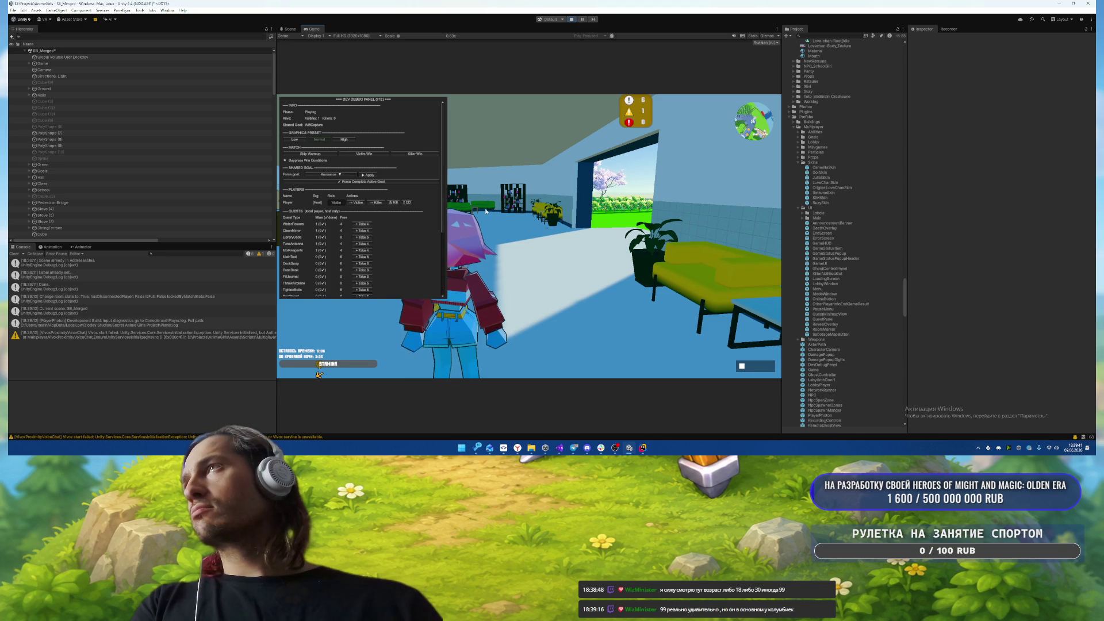
{"action": "key", "text": "F12"}
{"action": "key", "text": "Tab"}
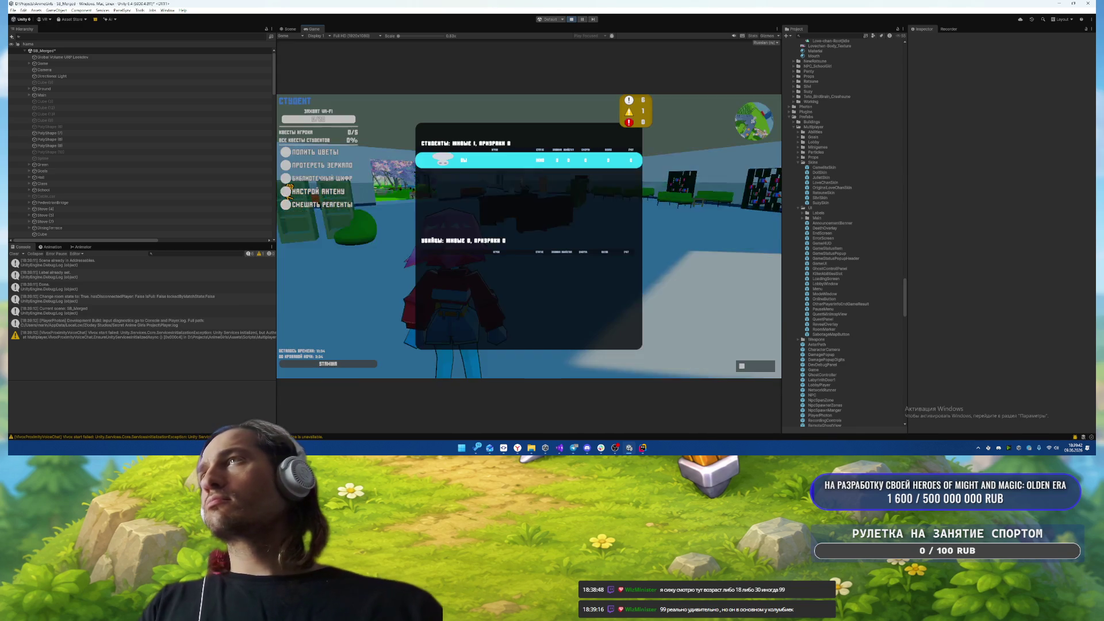
{"action": "key", "text": "w"}
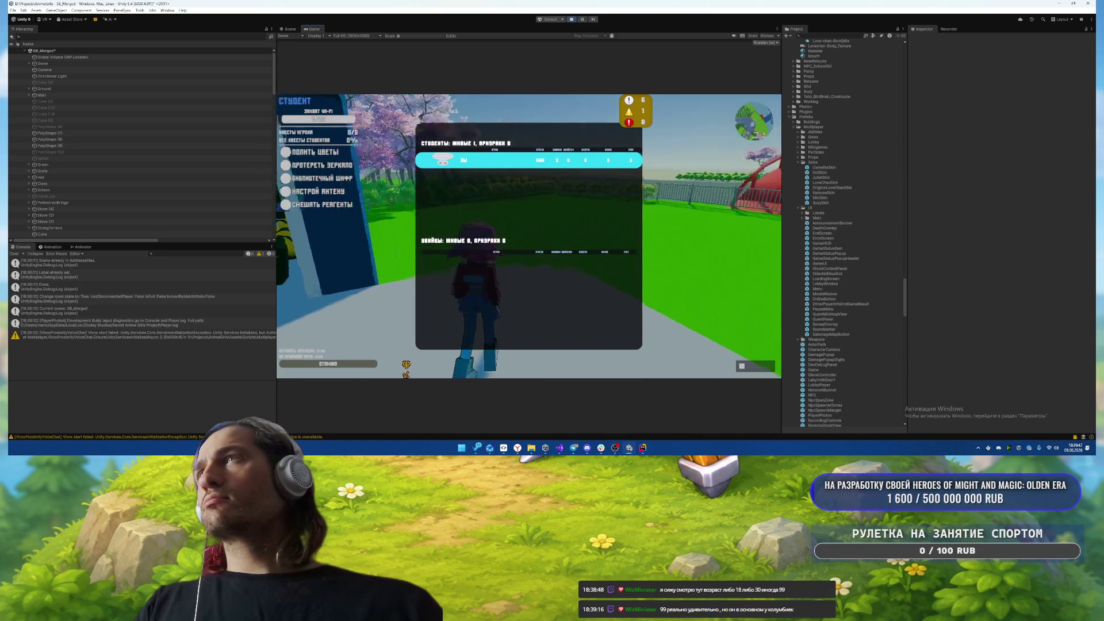
{"action": "key", "text": "Tab"}
{"action": "key", "text": "Tab"}
{"action": "key", "text": "Tab"}
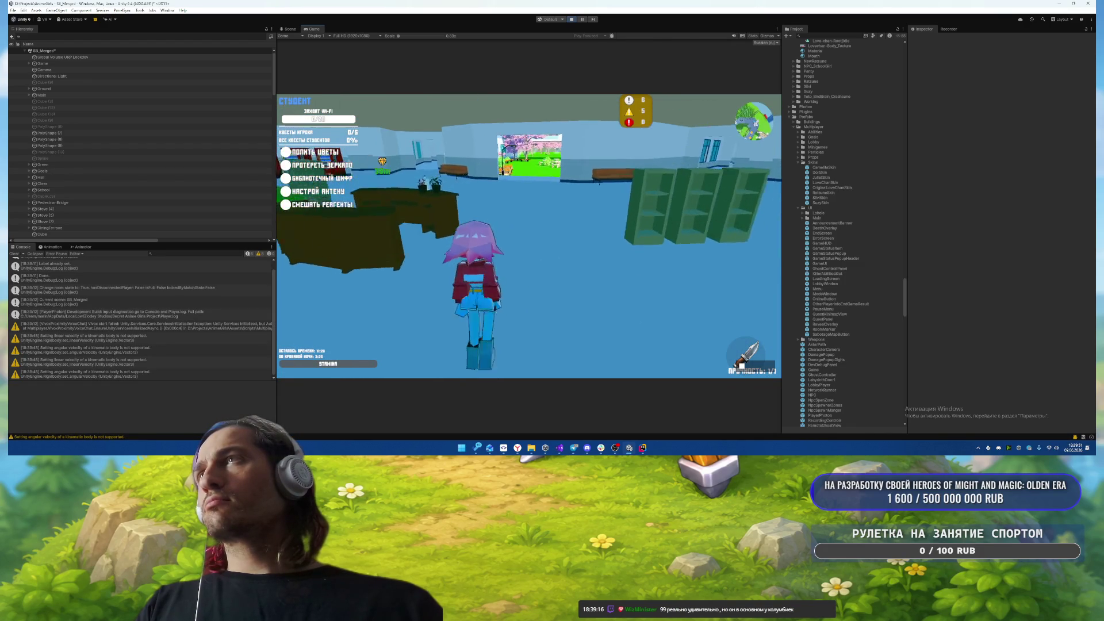
{"action": "key", "text": "Escape"}
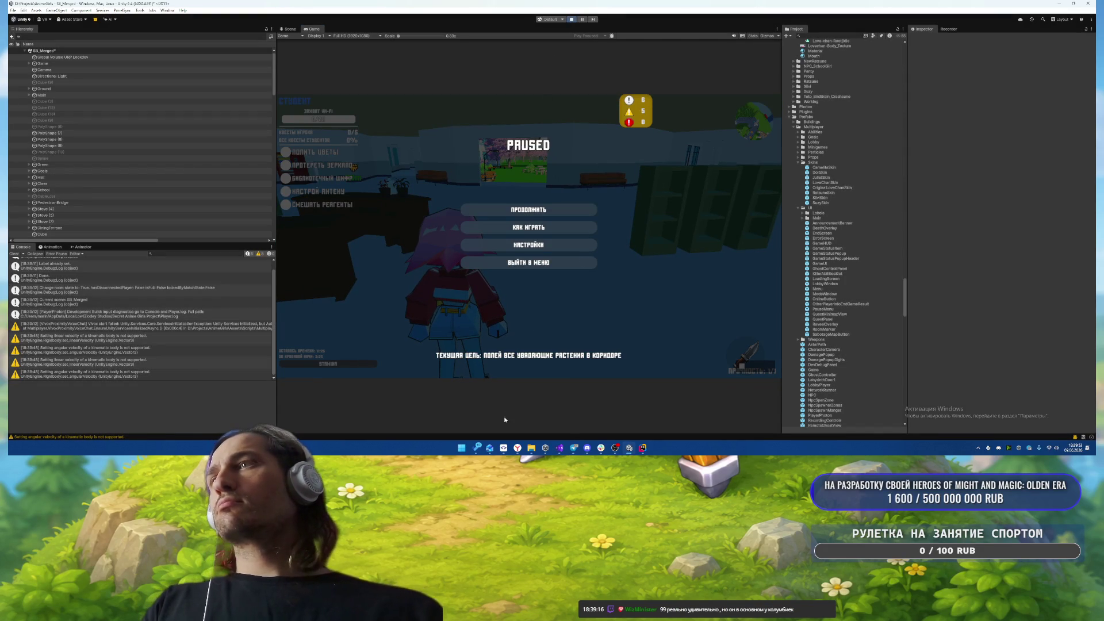
{"action": "left_click", "coordinate": [504, 447]}
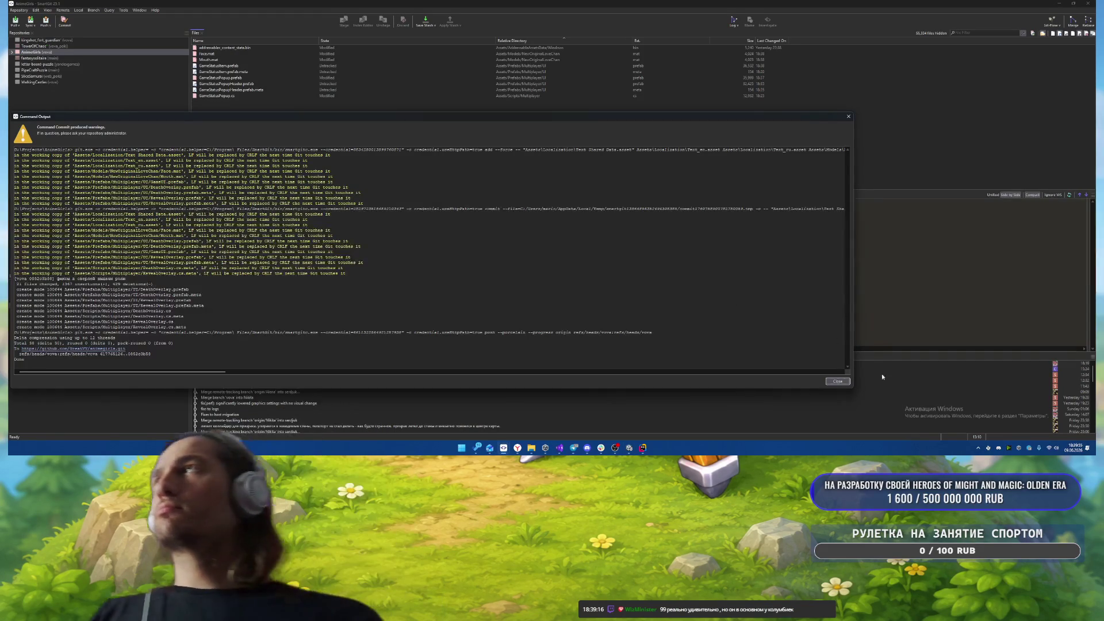
- Commit the six selected GameStatus files as 'better game status popup'
{"action": "left_click", "coordinate": [837, 381]}
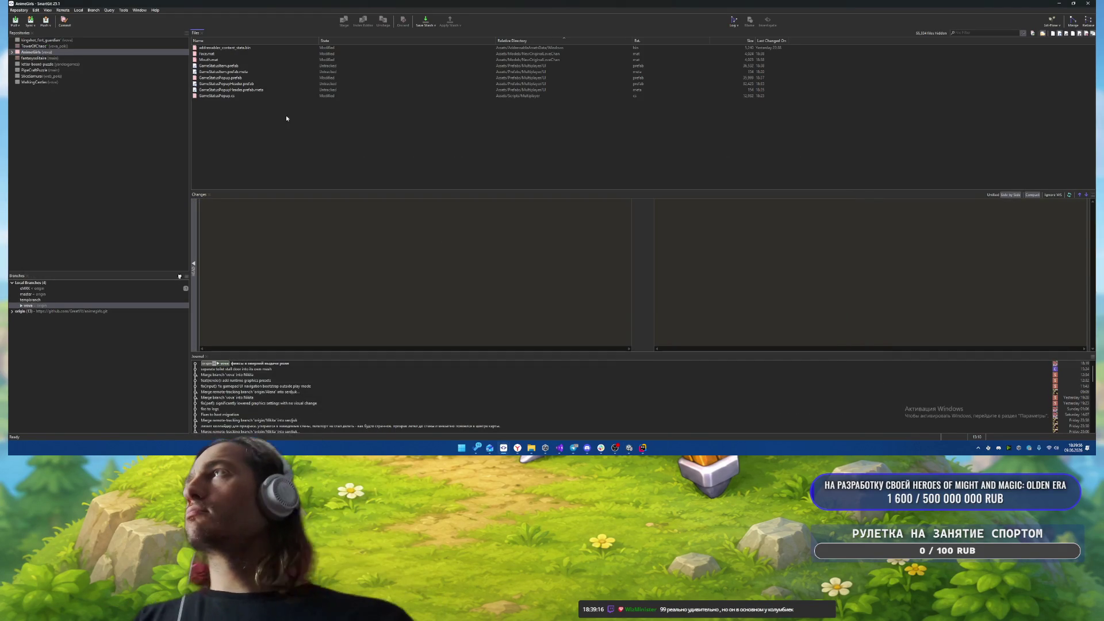
{"action": "left_click", "coordinate": [246, 72]}
{"action": "left_click", "coordinate": [246, 66]}
{"action": "left_click", "coordinate": [247, 95], "text": "shift"}
{"action": "right_click", "coordinate": [249, 83]}
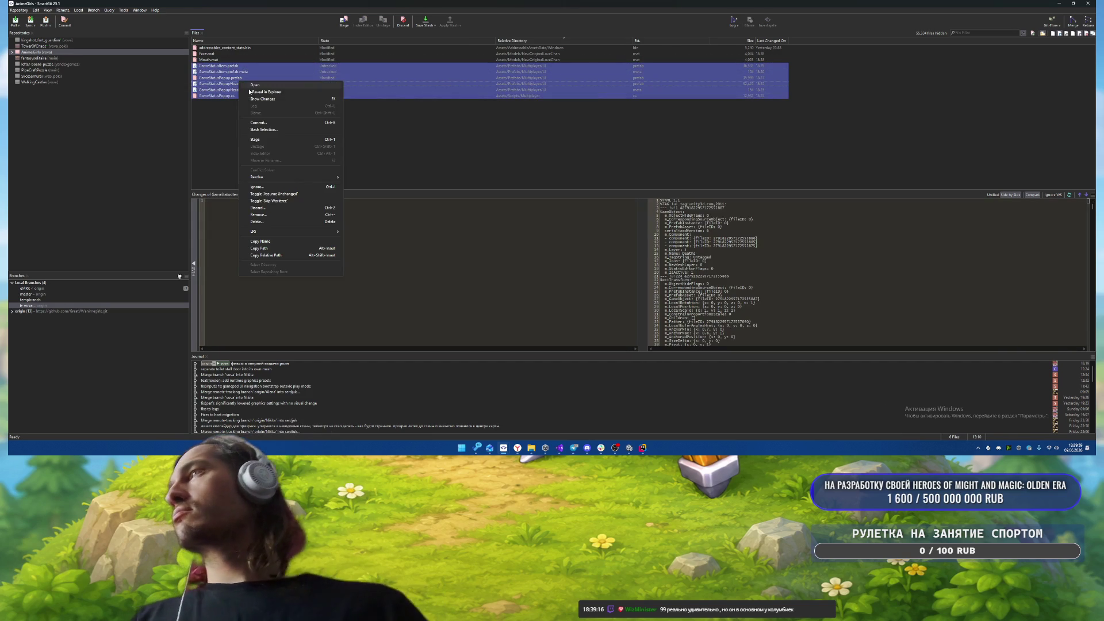
{"action": "left_click", "coordinate": [284, 122]}
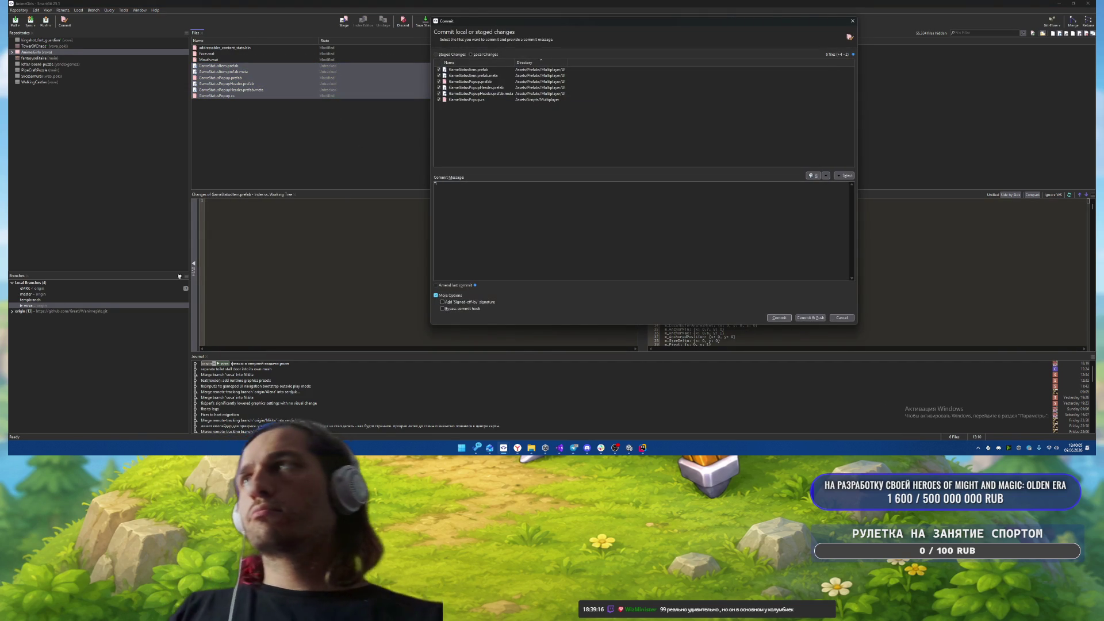
{"action": "type", "text": "a Tutti"}
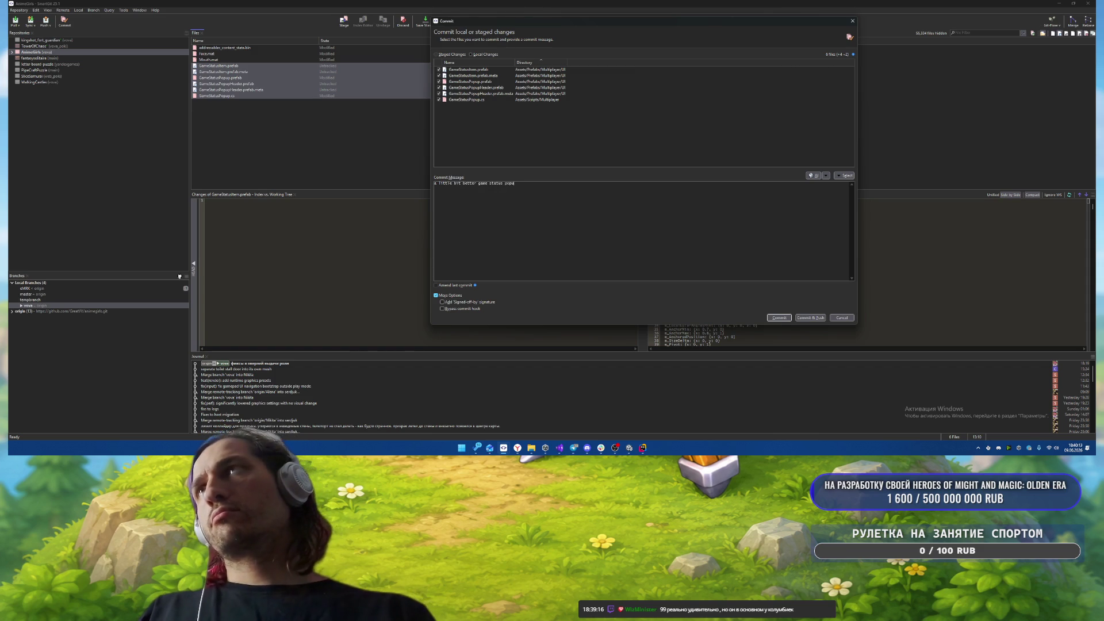
{"action": "key", "text": "ctrl+Return"}
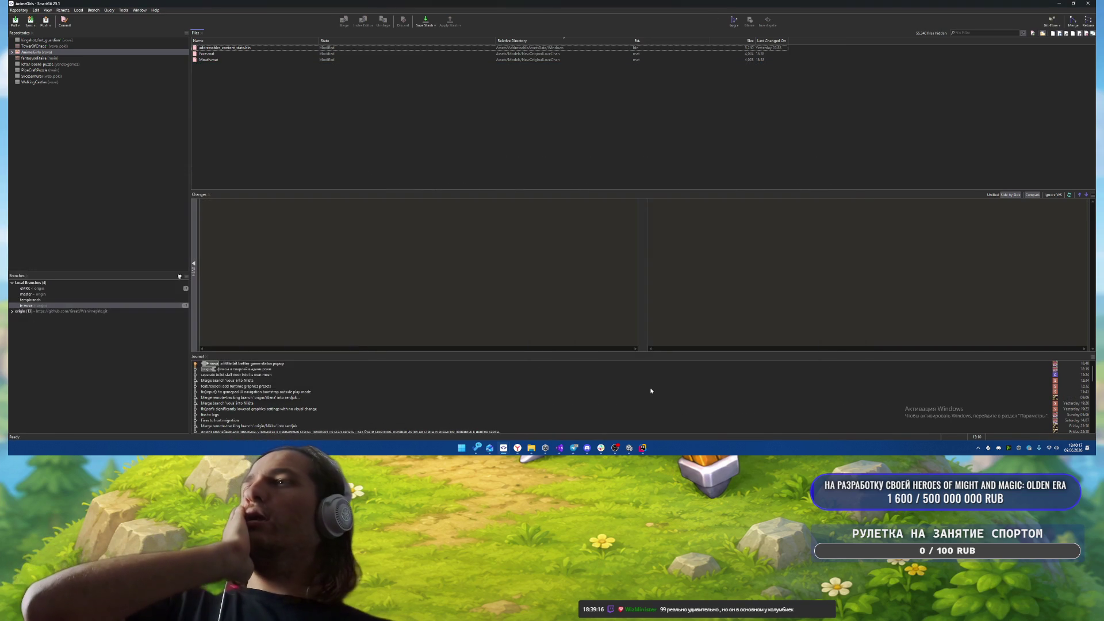
- Reopen the GameStatusPopup prefab in Unity to check VictimsContent's layout settings
{"action": "left_click", "coordinate": [630, 448]}
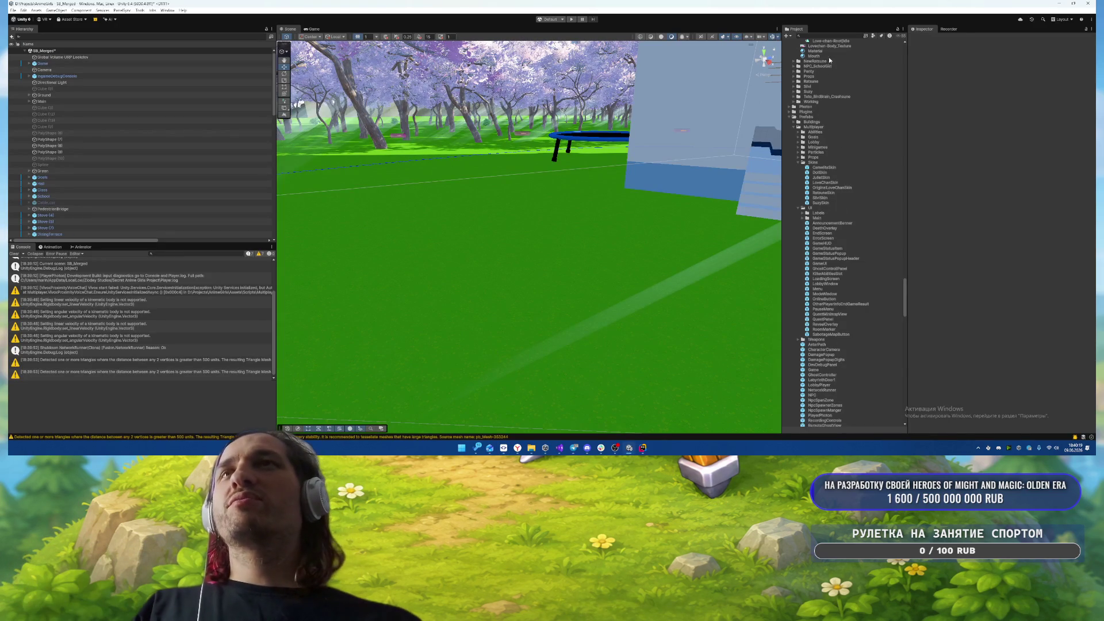
{"action": "double_click", "coordinate": [831, 254]}
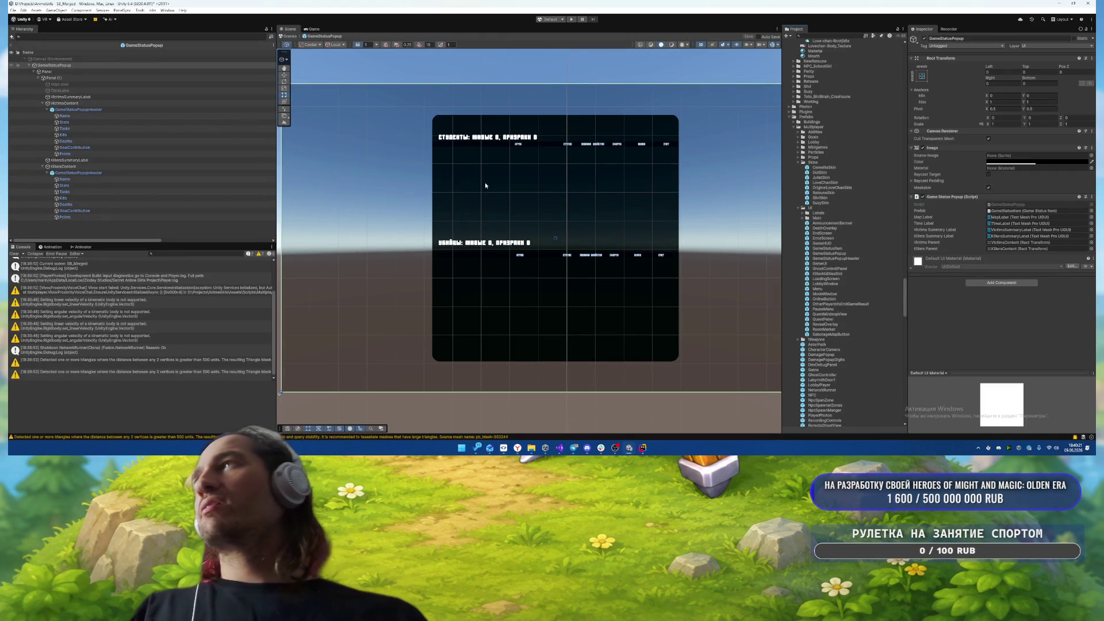
{"action": "left_click", "coordinate": [106, 104]}
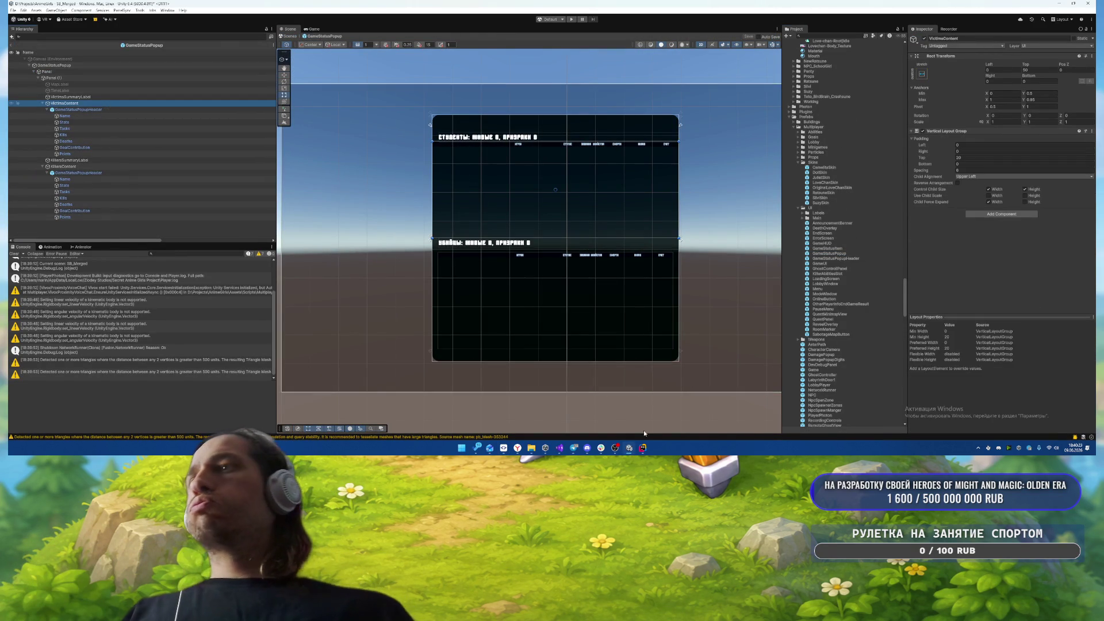
{"action": "left_click", "coordinate": [643, 448]}
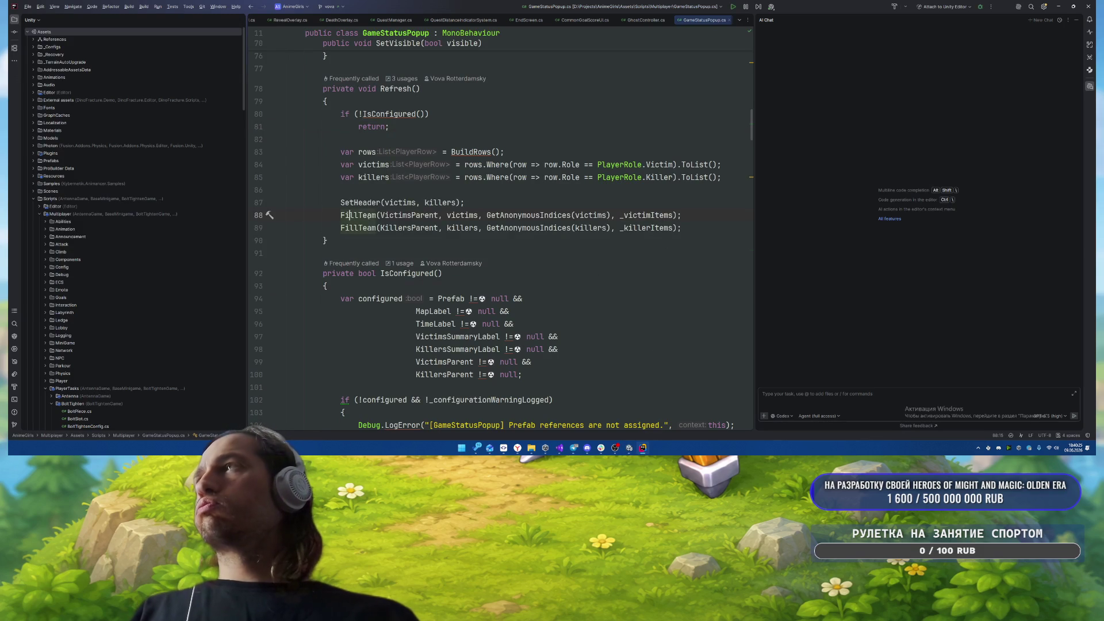
- Write an AI Chat request to localize GameStatusPopup and its prefab, referencing the class
{"action": "left_click", "coordinate": [360, 167], "text": "ctrl"}
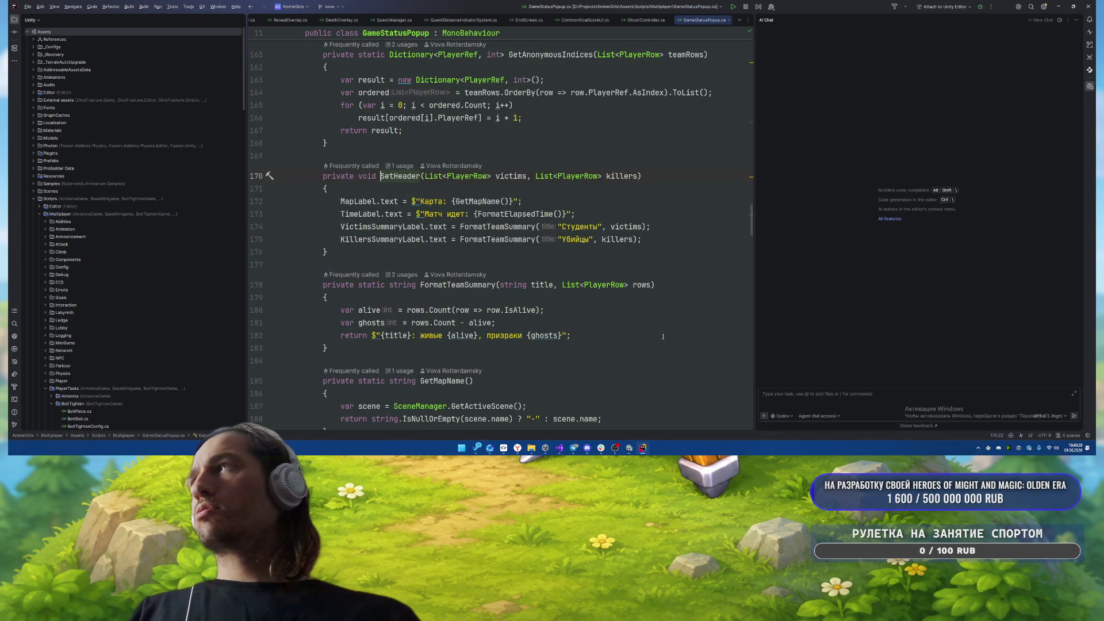
{"action": "left_click", "coordinate": [679, 217]}
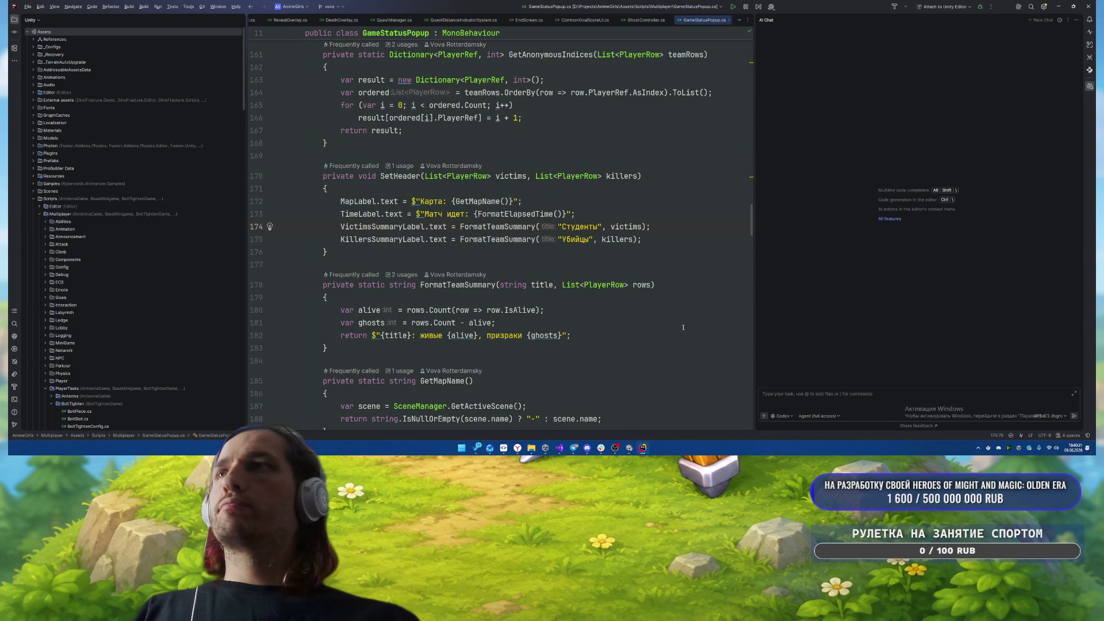
{"action": "left_click", "coordinate": [822, 394]}
{"action": "type", "text": "kir"}
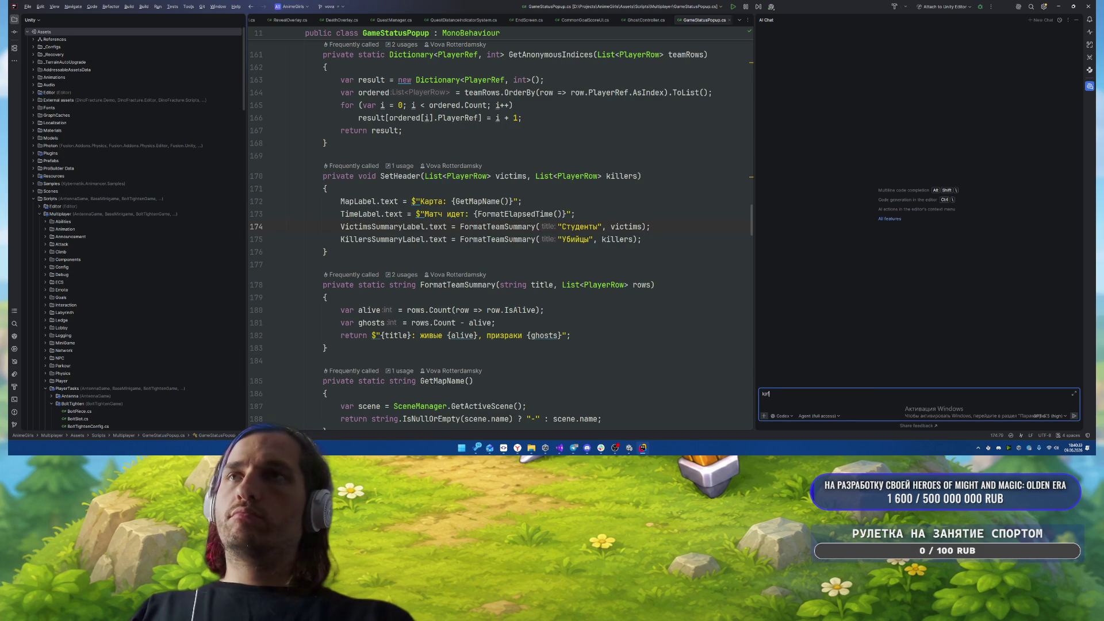
{"action": "key", "text": "BackSpace"}
{"action": "key", "text": "BackSpace"}
{"action": "key", "text": "BackSpace"}
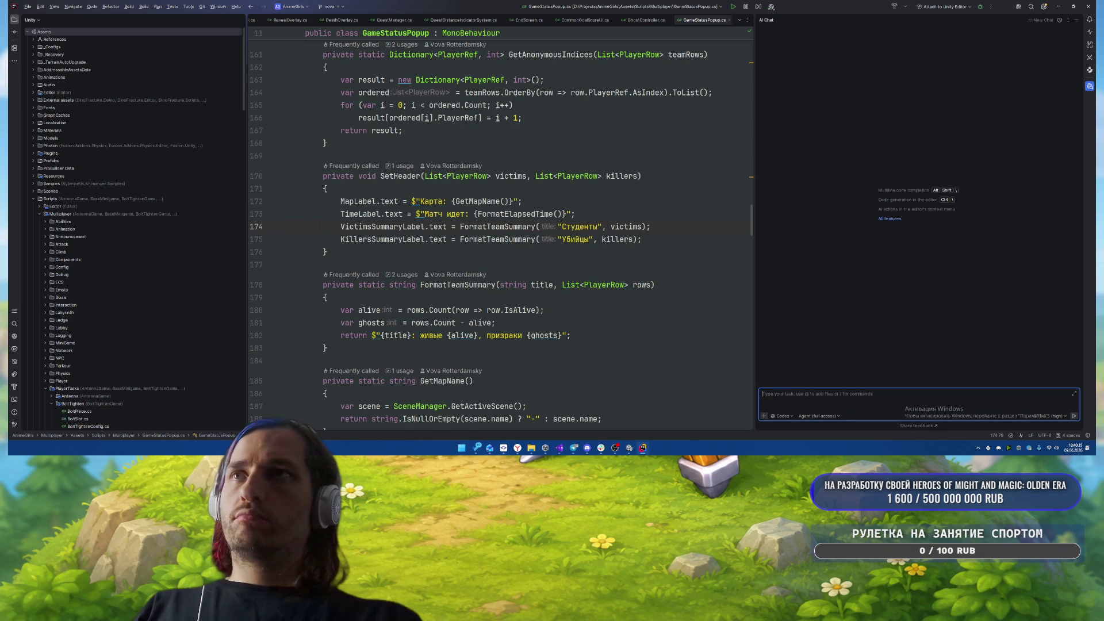
{"action": "type", "text": "лко"}
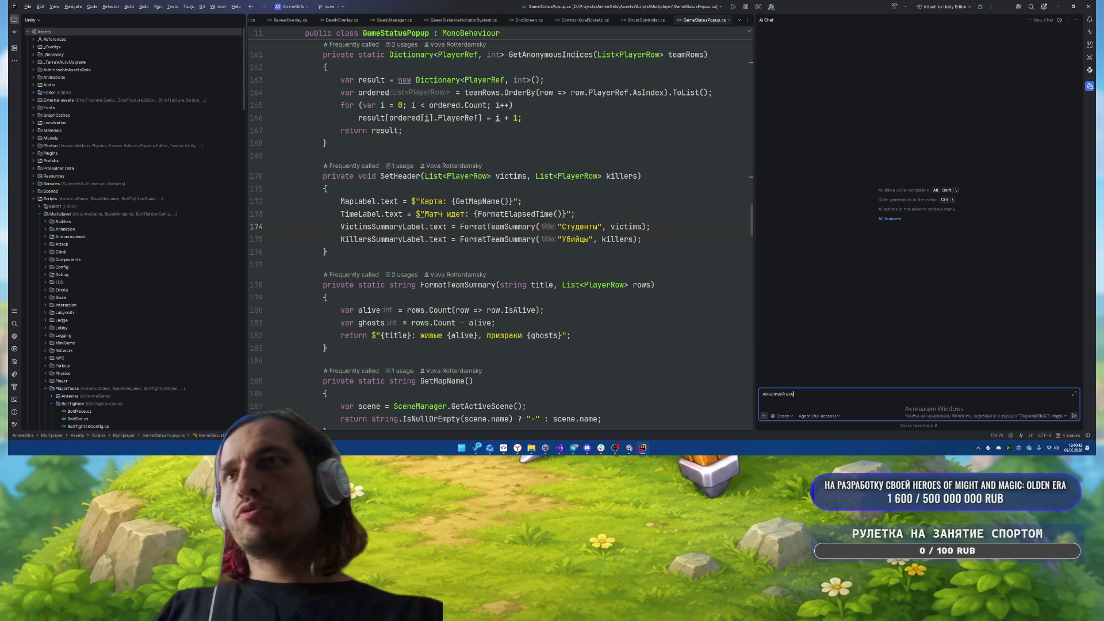
{"action": "scroll", "coordinate": [676, 326], "scroll_direction": "up", "scroll_amount": 20}
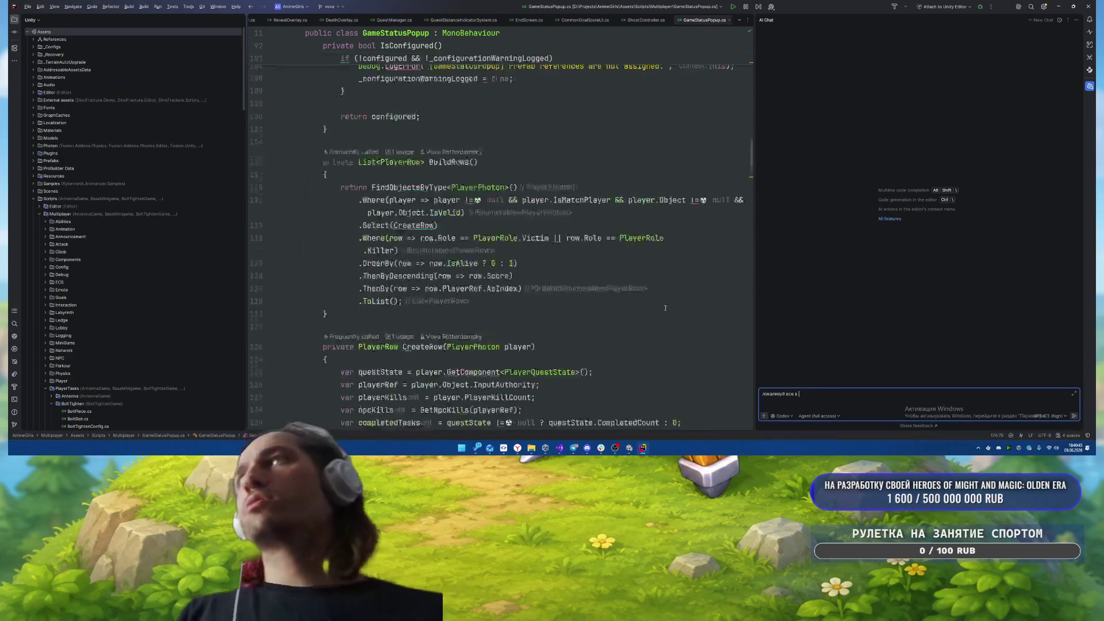
{"action": "scroll", "coordinate": [575, 259], "scroll_direction": "up", "scroll_amount": 8}
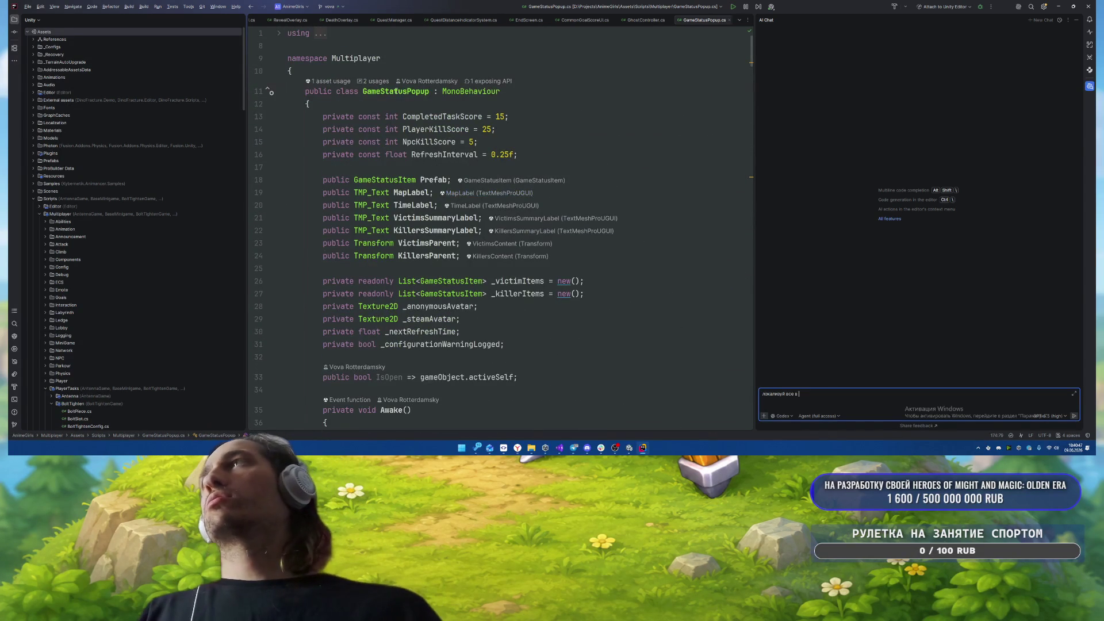
{"action": "double_click", "coordinate": [395, 91]}
{"action": "left_click", "coordinate": [831, 399]}
{"action": "type", "text": "еще пройди префаб и туда локализацию доба"}
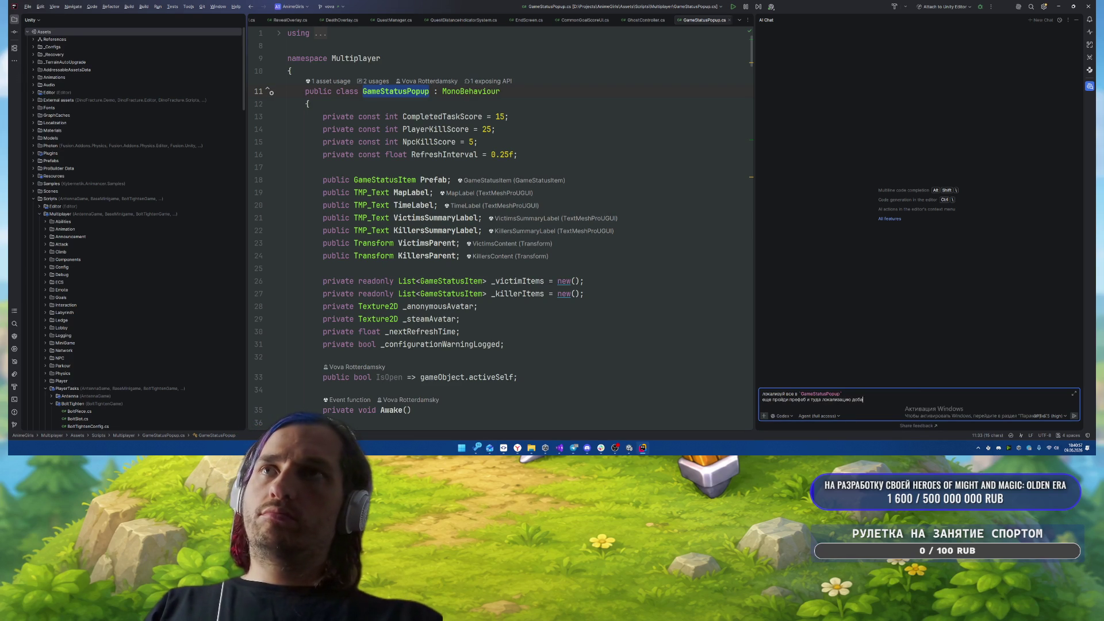
- Send the localization request to Codex, then switch to the game design document
{"action": "key", "text": "Return"}
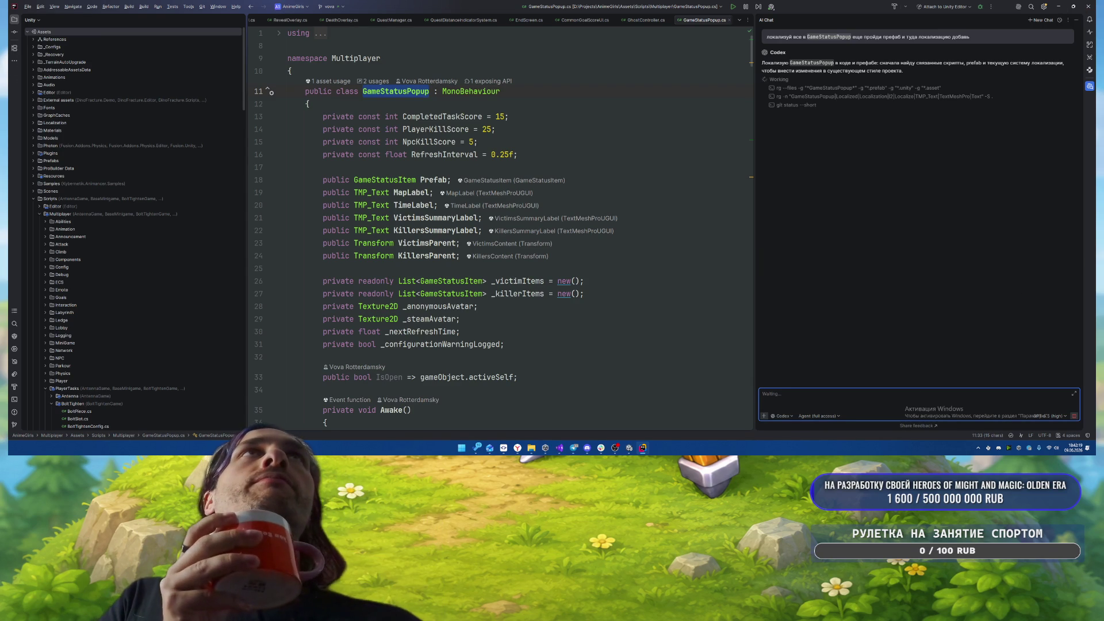
{"action": "key", "text": "alt+Tab"}
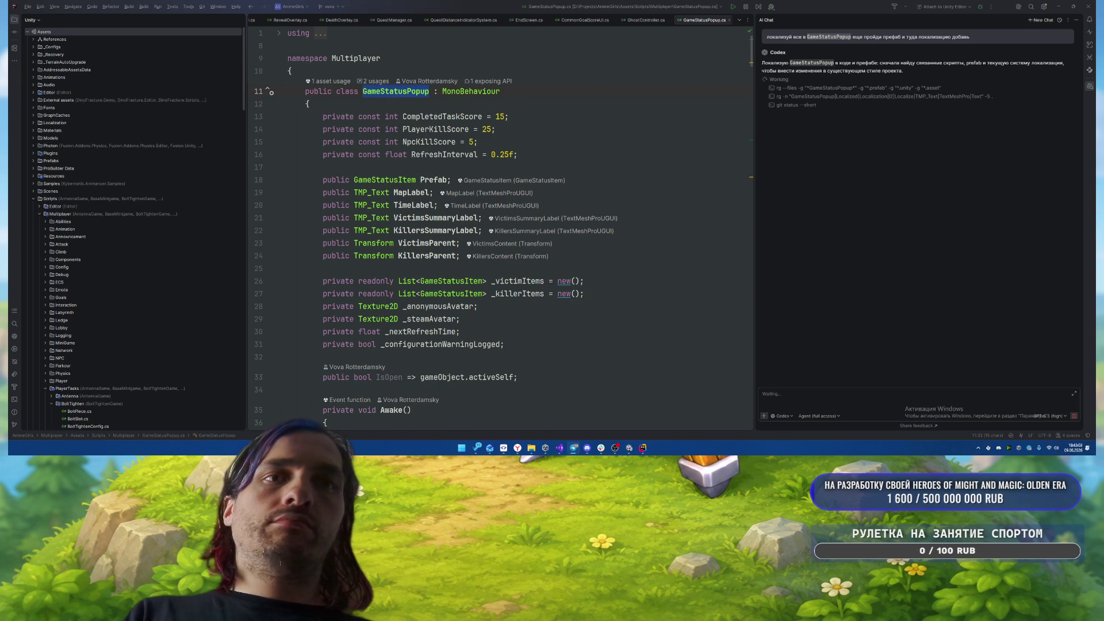
{"action": "key", "text": "alt+Tab"}
- Scroll to the Статус матча section, check its Yougile task, and return to Rider
{"action": "scroll", "coordinate": [536, 285], "scroll_direction": "up", "scroll_amount": 3}
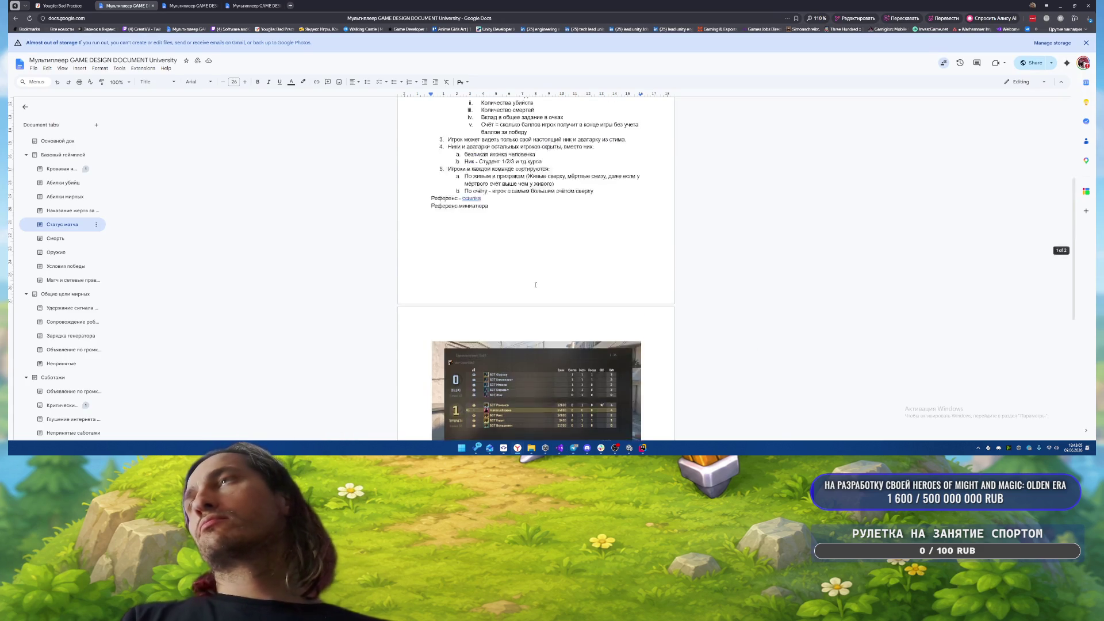
{"action": "scroll", "coordinate": [535, 284], "scroll_direction": "up", "scroll_amount": 3}
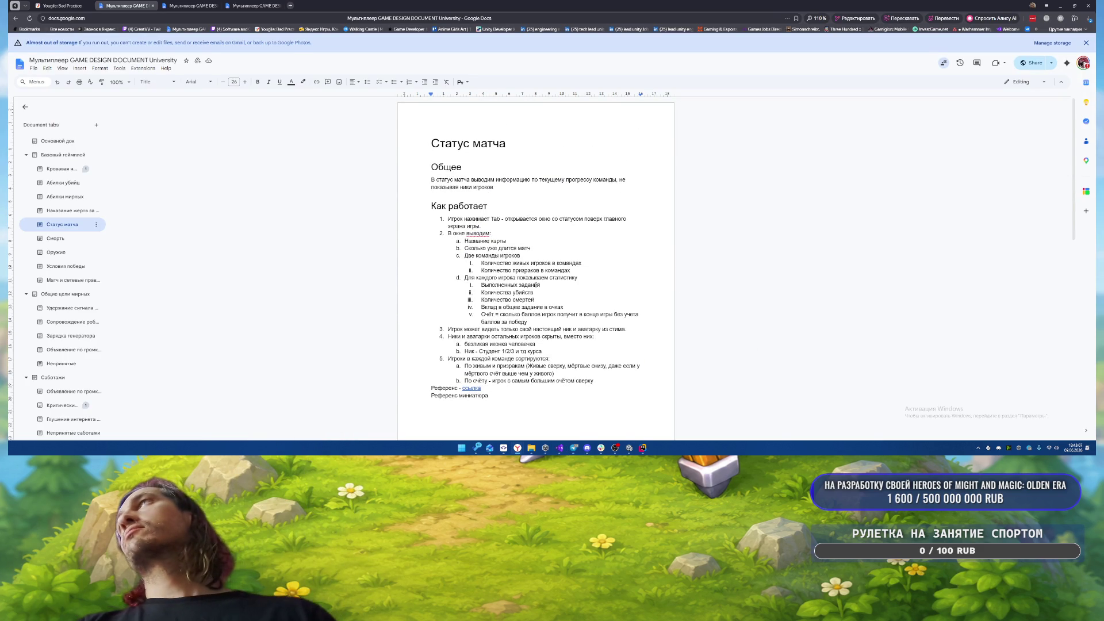
{"action": "key", "text": "ctrl+shift+Tab"}
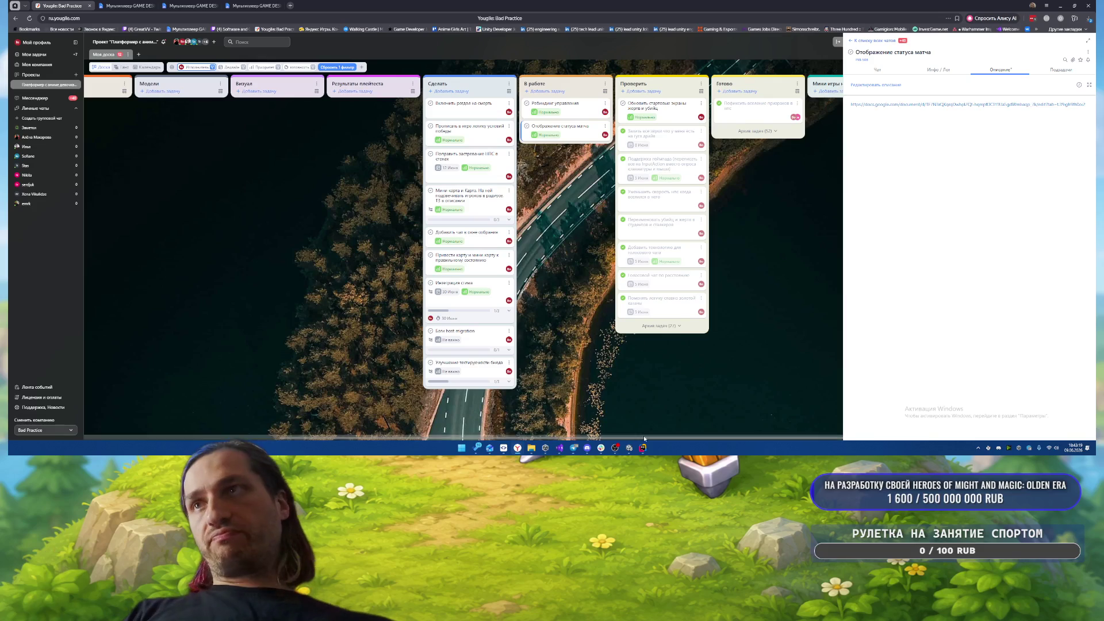
{"action": "key", "text": "alt+Tab"}
- Review Codex's working steps, then open Task Manager sorted by memory use
{"action": "left_click", "coordinate": [806, 284]}
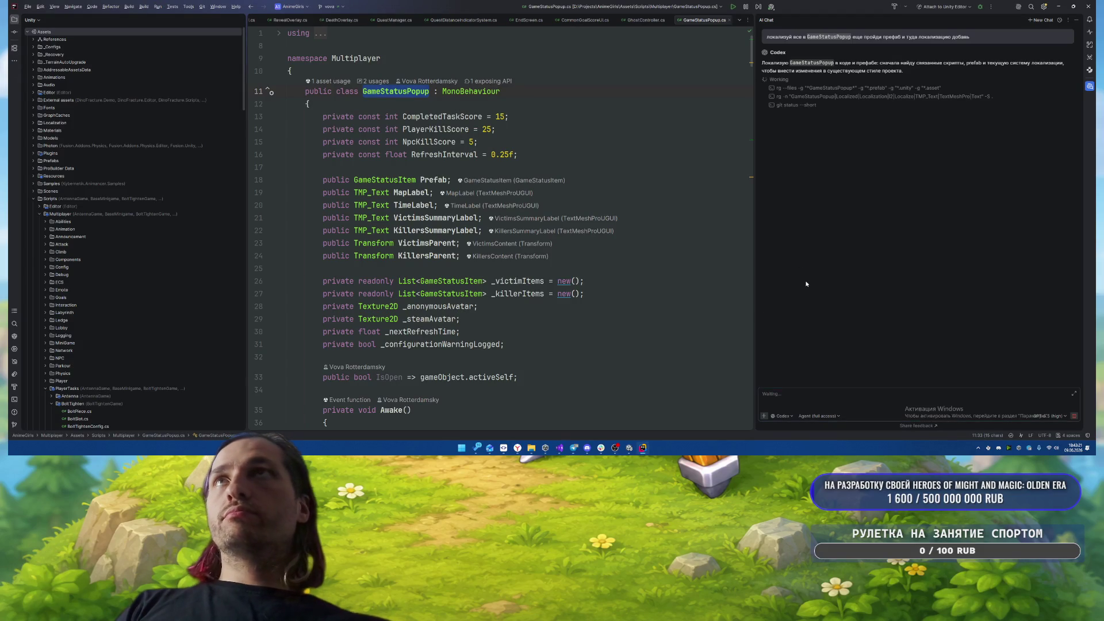
{"action": "left_click", "coordinate": [764, 80]}
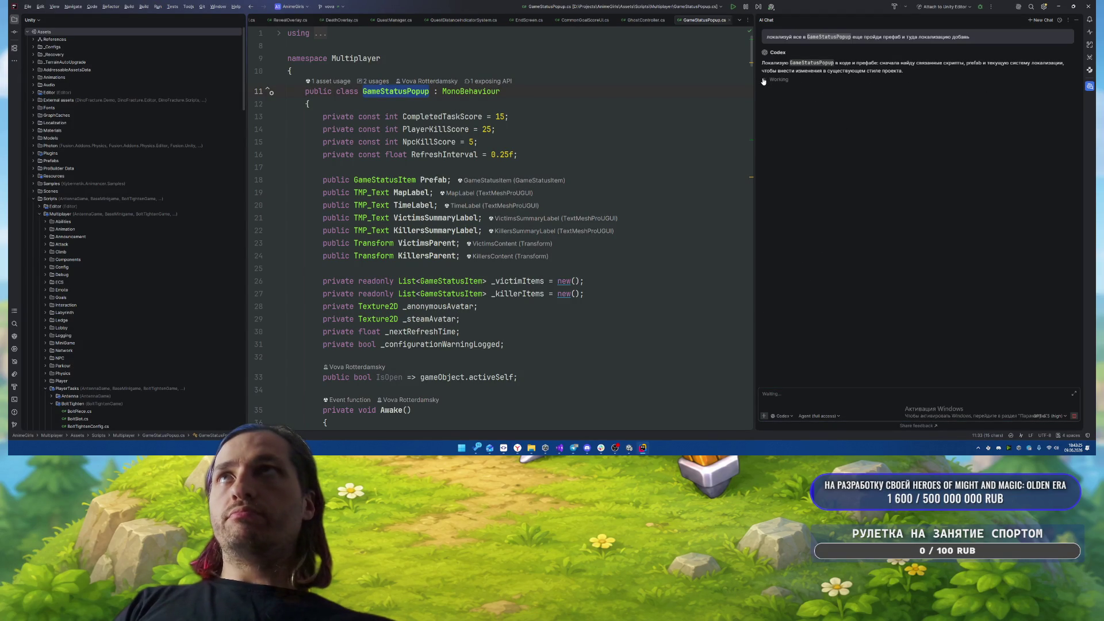
{"action": "left_click", "coordinate": [764, 80]}
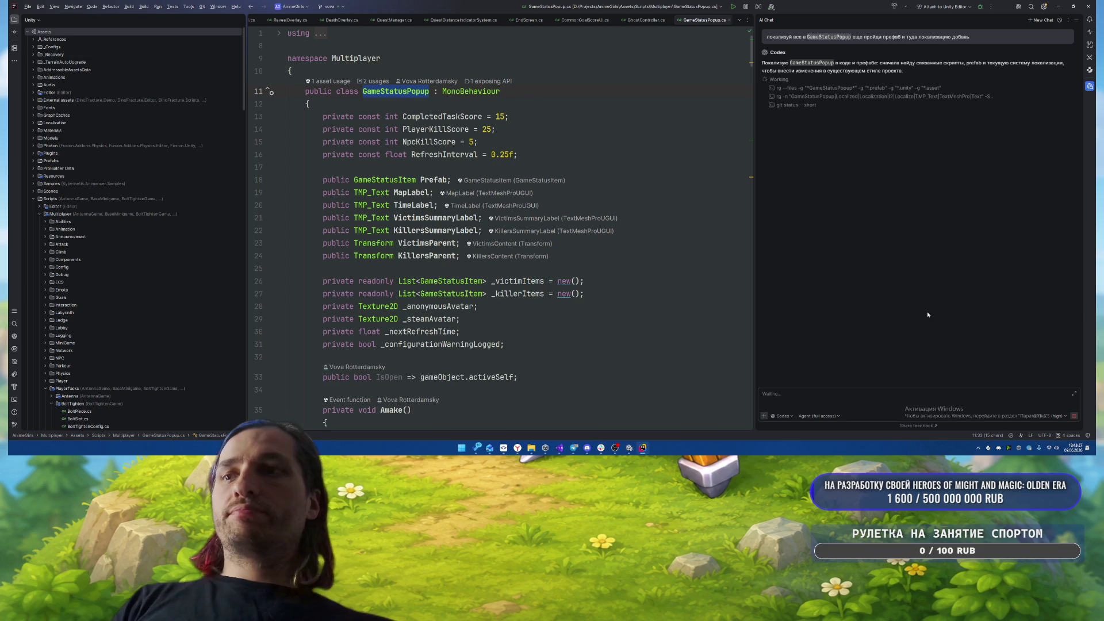
{"action": "key", "text": "ctrl+shift+Escape"}
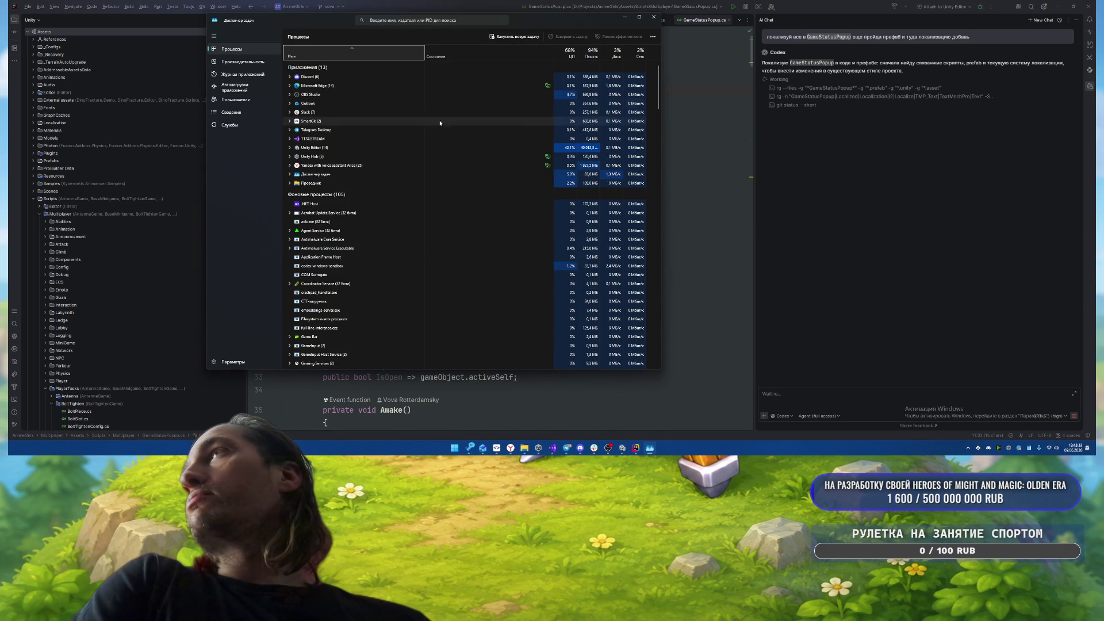
{"action": "left_click", "coordinate": [579, 158]}
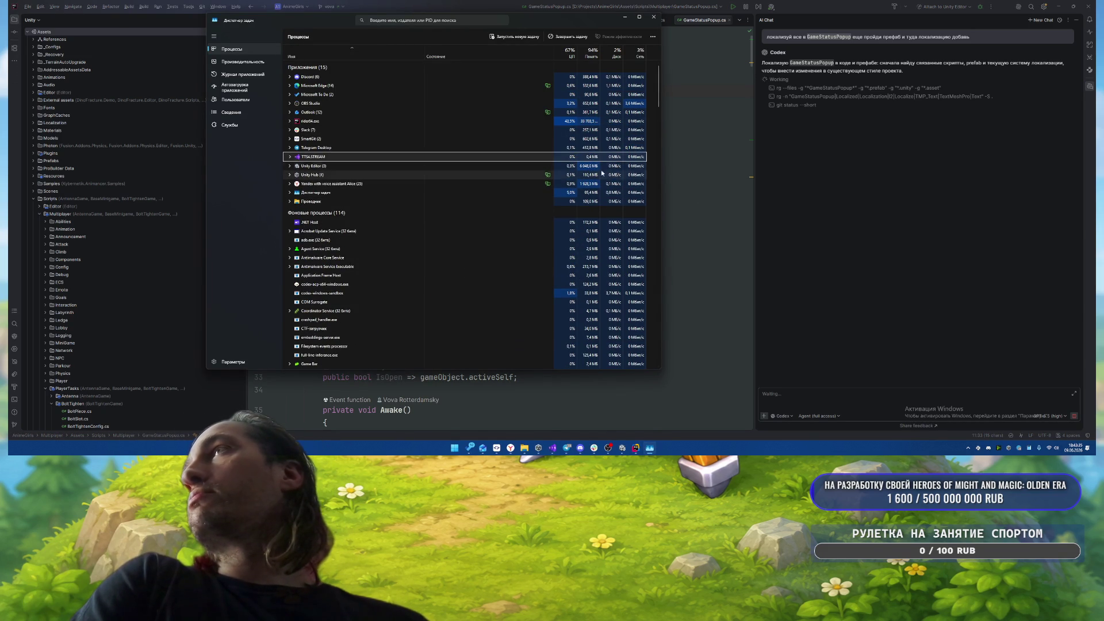
{"action": "left_click", "coordinate": [591, 52]}
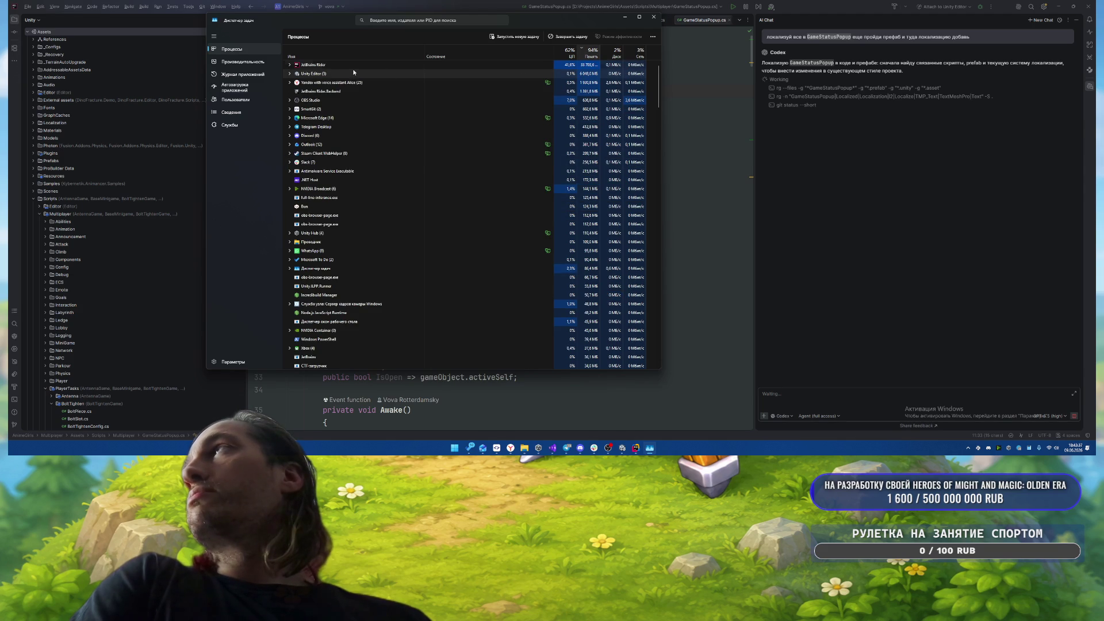
- Exit Rider, re-sort the process list by memory, and minimize Task Manager
{"action": "left_click", "coordinate": [895, 205]}
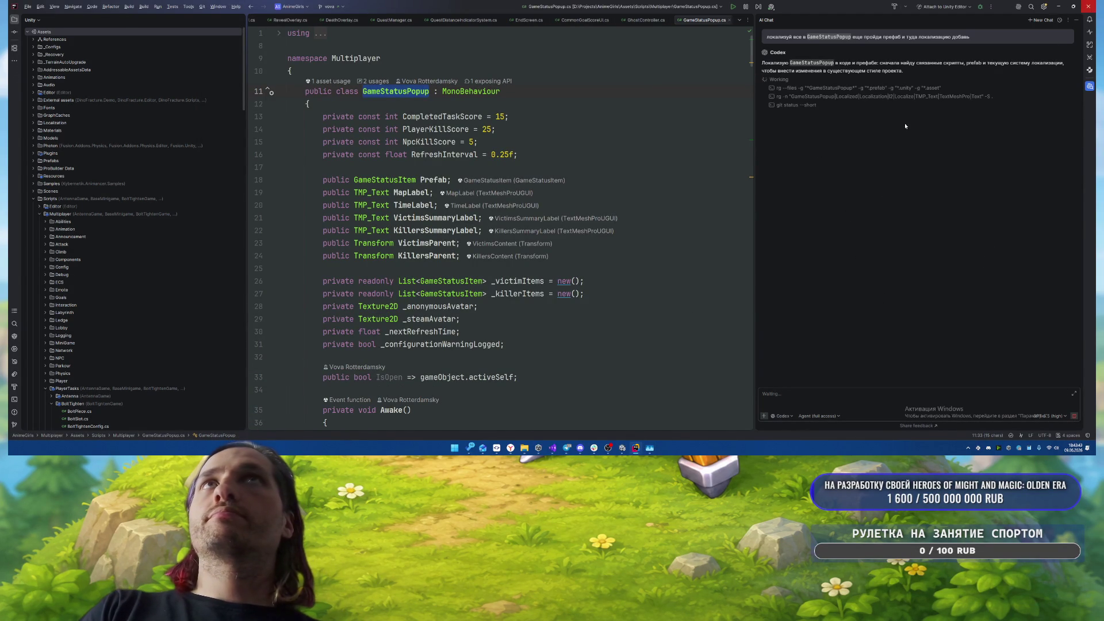
{"action": "left_click", "coordinate": [1088, 6]}
{"action": "left_click", "coordinate": [561, 236]}
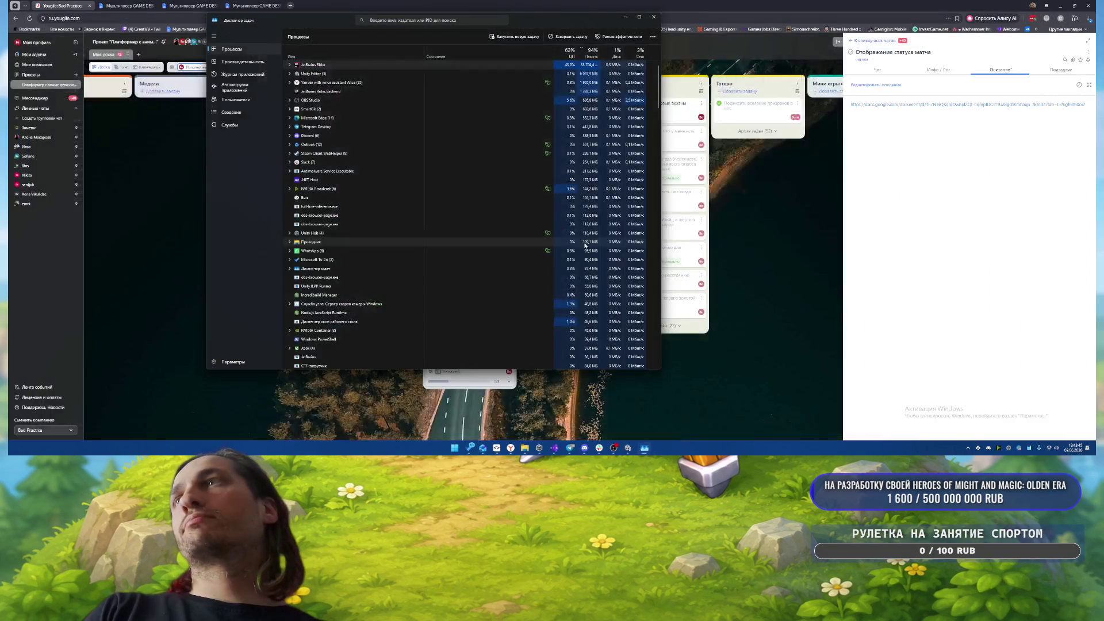
{"action": "mouse_move", "coordinate": [504, 448]}
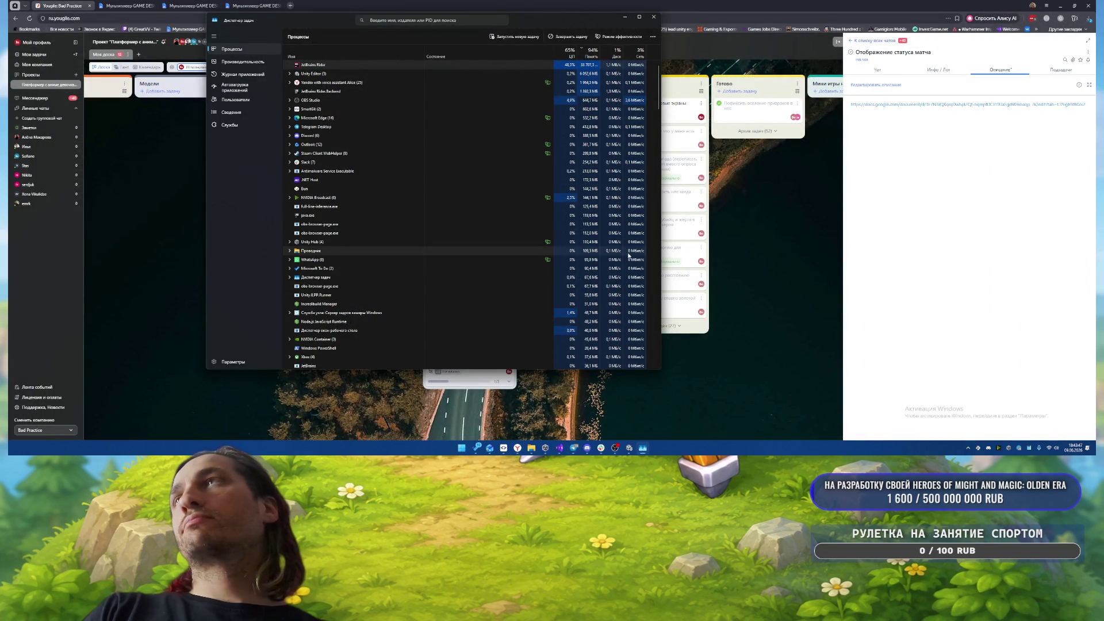
{"action": "left_click", "coordinate": [345, 56]}
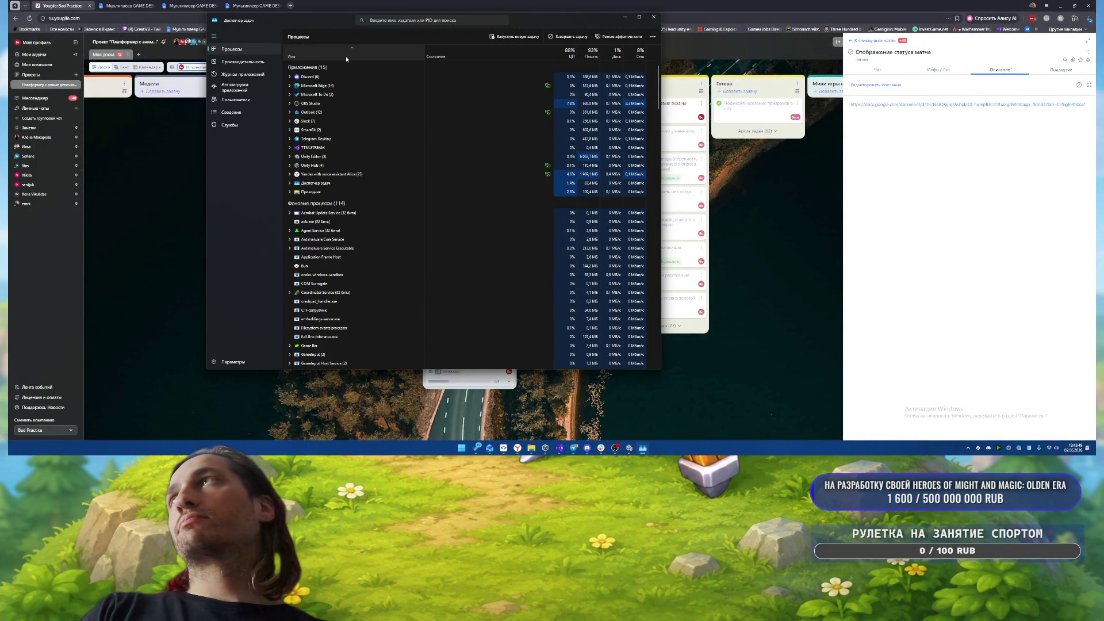
{"action": "left_click", "coordinate": [579, 56]}
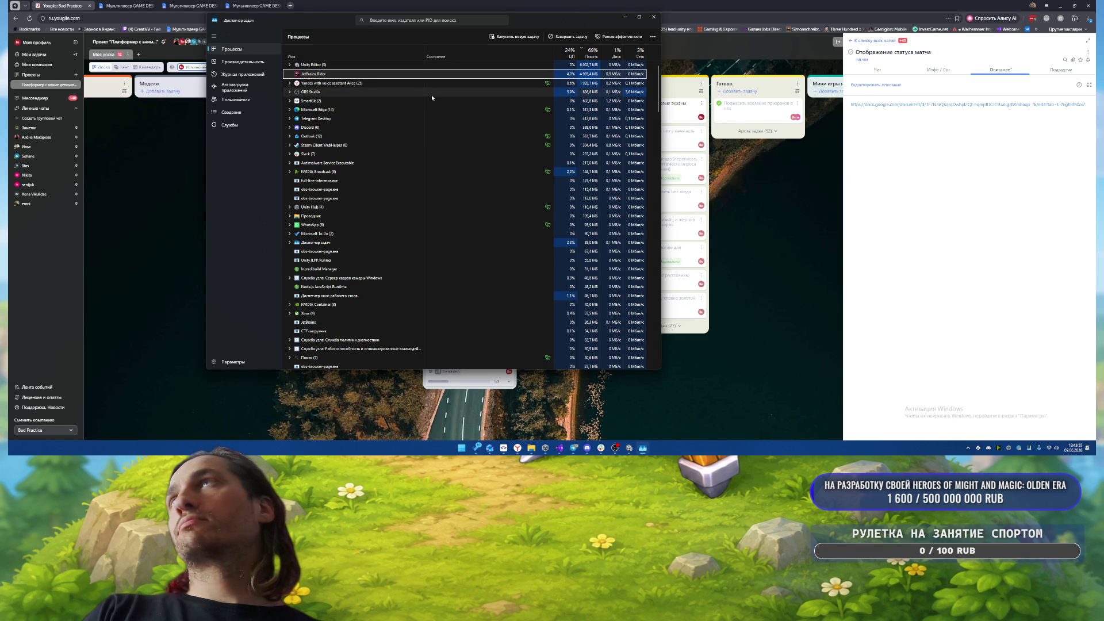
{"action": "left_click", "coordinate": [624, 18]}
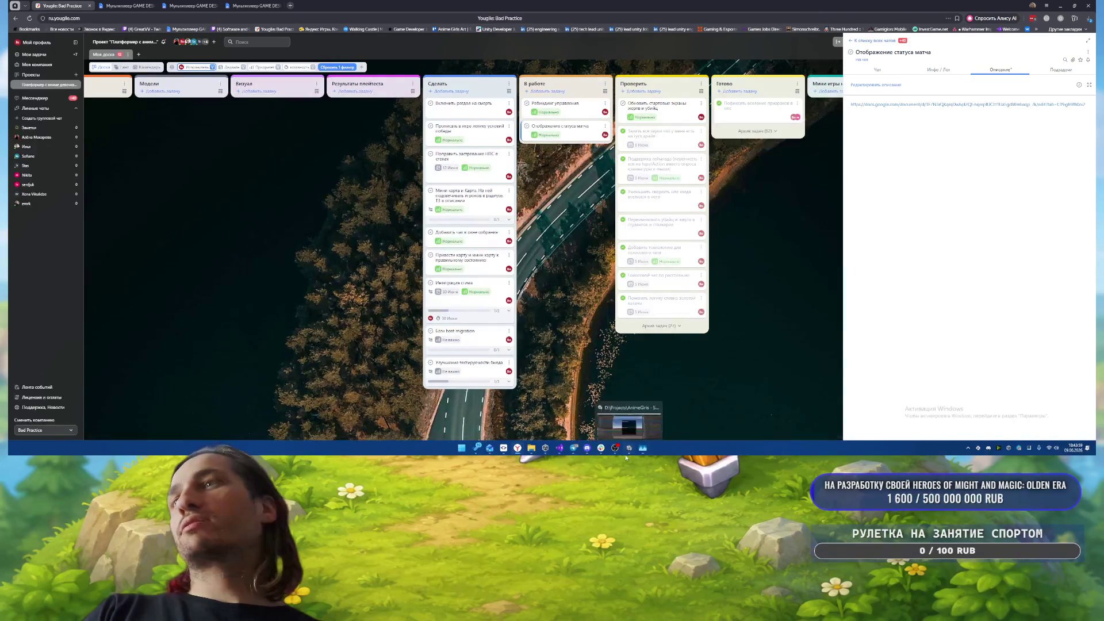
- Review the modified files' diffs in SmartGit, including GameStatusItem.prefab and Face.mat
{"action": "left_click", "coordinate": [630, 448]}
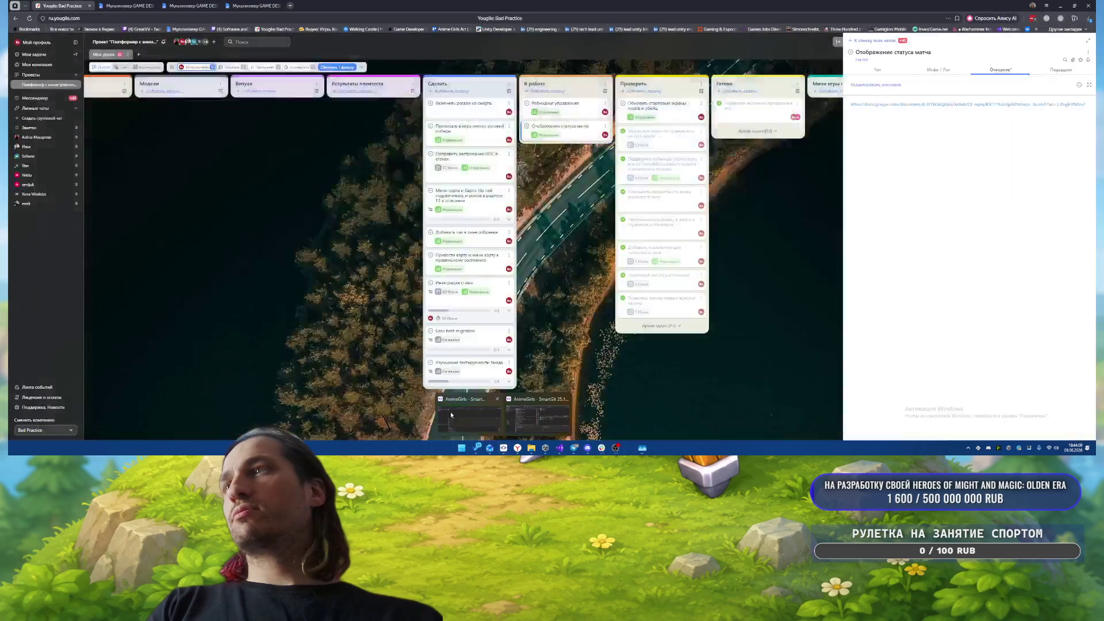
{"action": "mouse_move", "coordinate": [527, 426]}
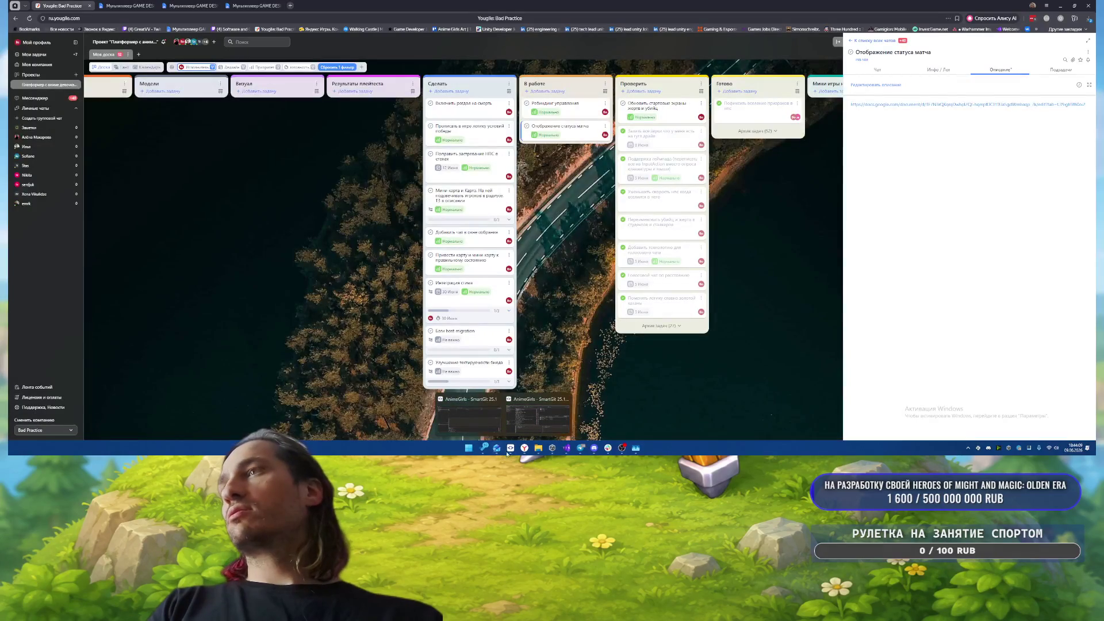
{"action": "left_click", "coordinate": [468, 415]}
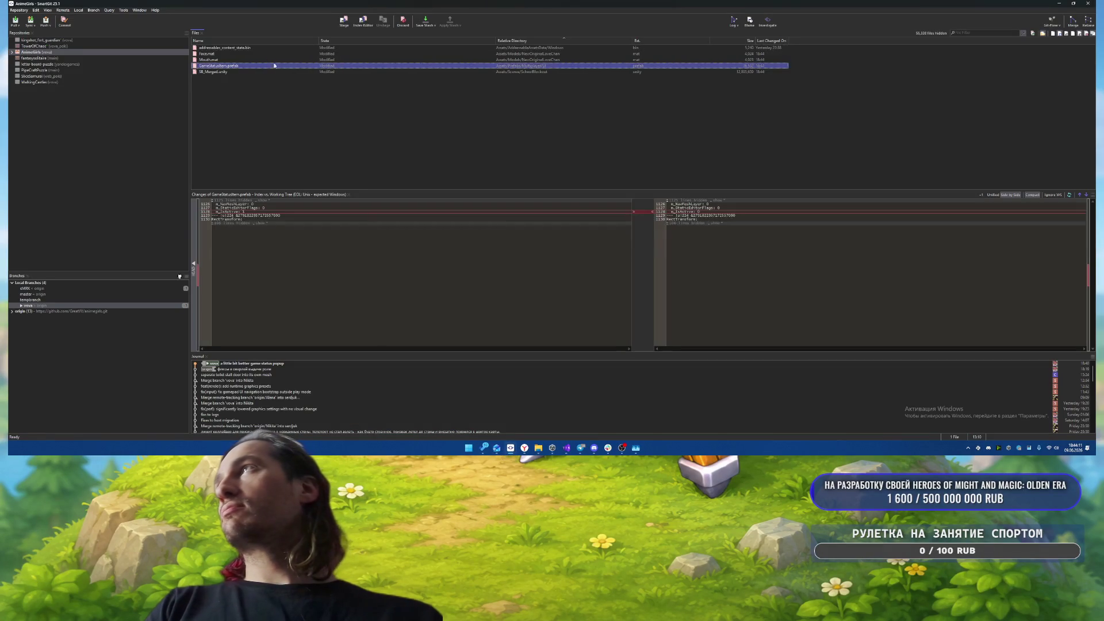
{"action": "left_click", "coordinate": [278, 72]}
{"action": "left_click", "coordinate": [286, 66]}
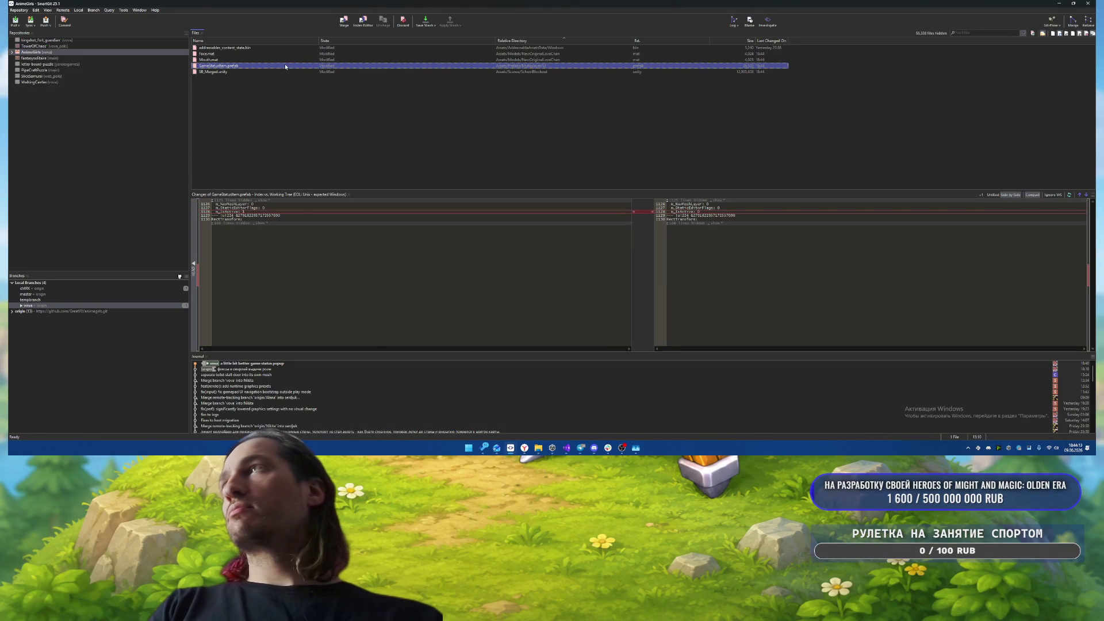
{"action": "left_click", "coordinate": [291, 54]}
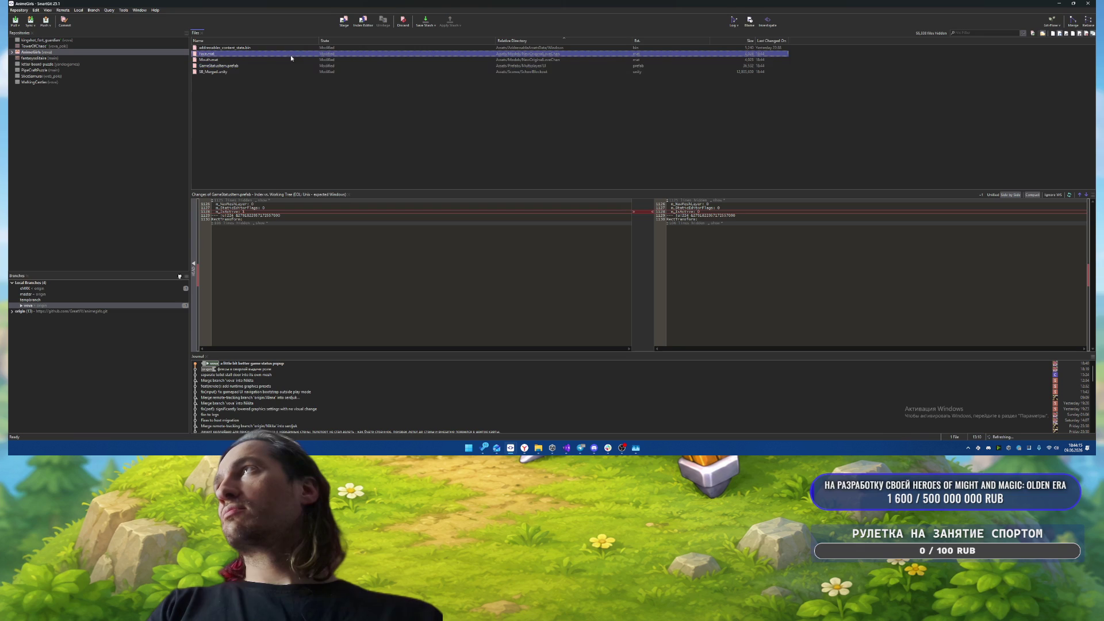
{"action": "left_click", "coordinate": [305, 59]}
{"action": "left_click", "coordinate": [324, 54]}
- Discard the changes in all five modified files and go back to Unity
{"action": "key", "text": "Up"}
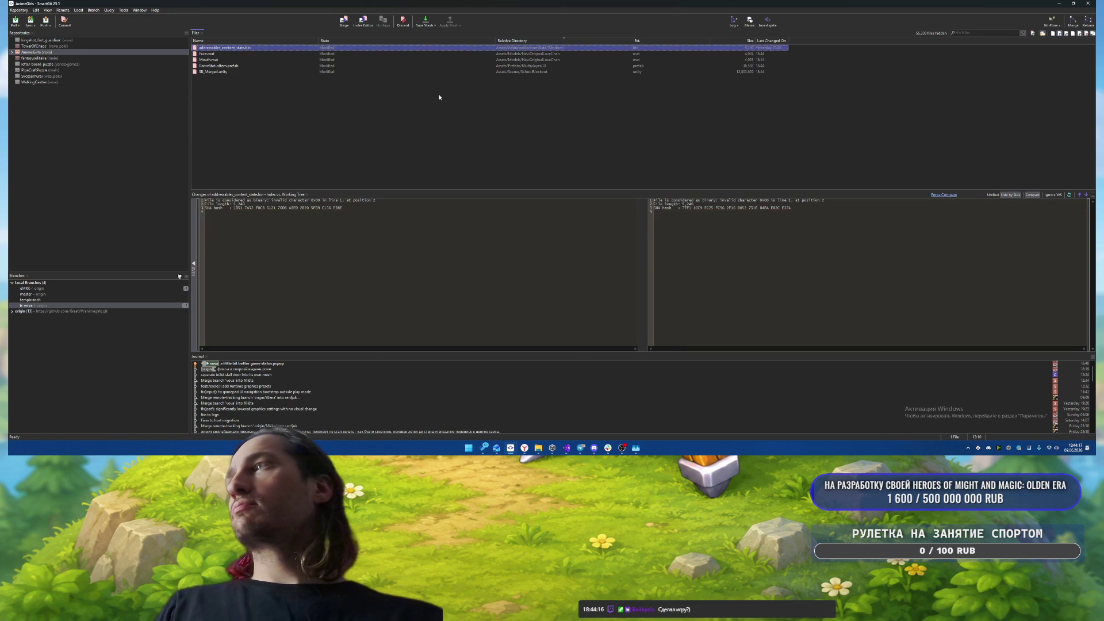
{"action": "key", "text": "ctrl+a"}
{"action": "key", "text": "ctrl+z"}
{"action": "key", "text": "Return"}
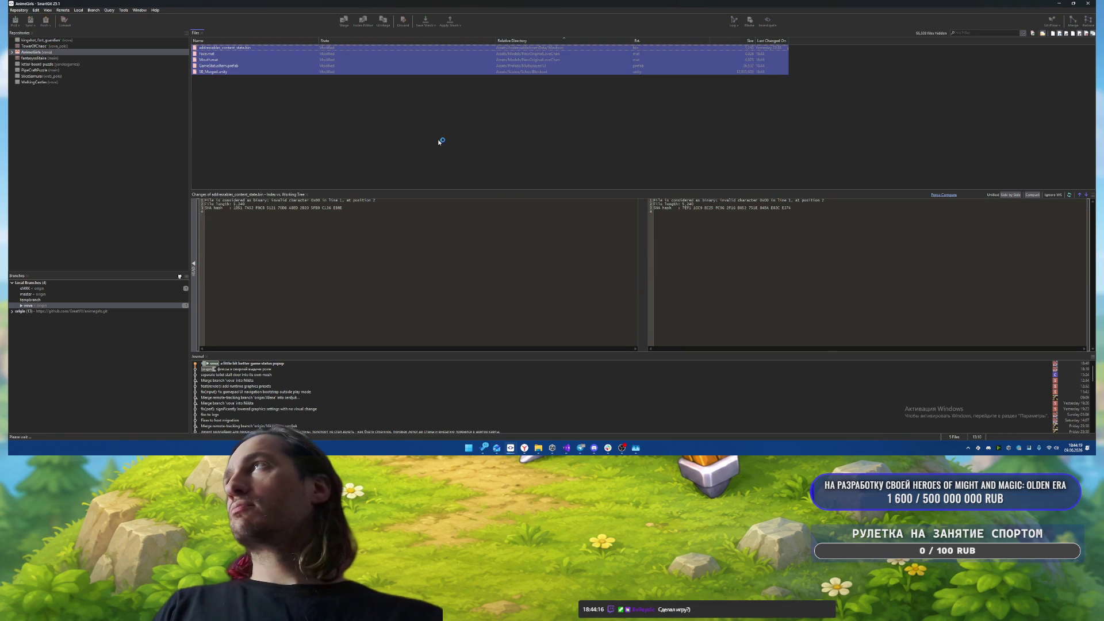
{"action": "left_click", "coordinate": [552, 447]}
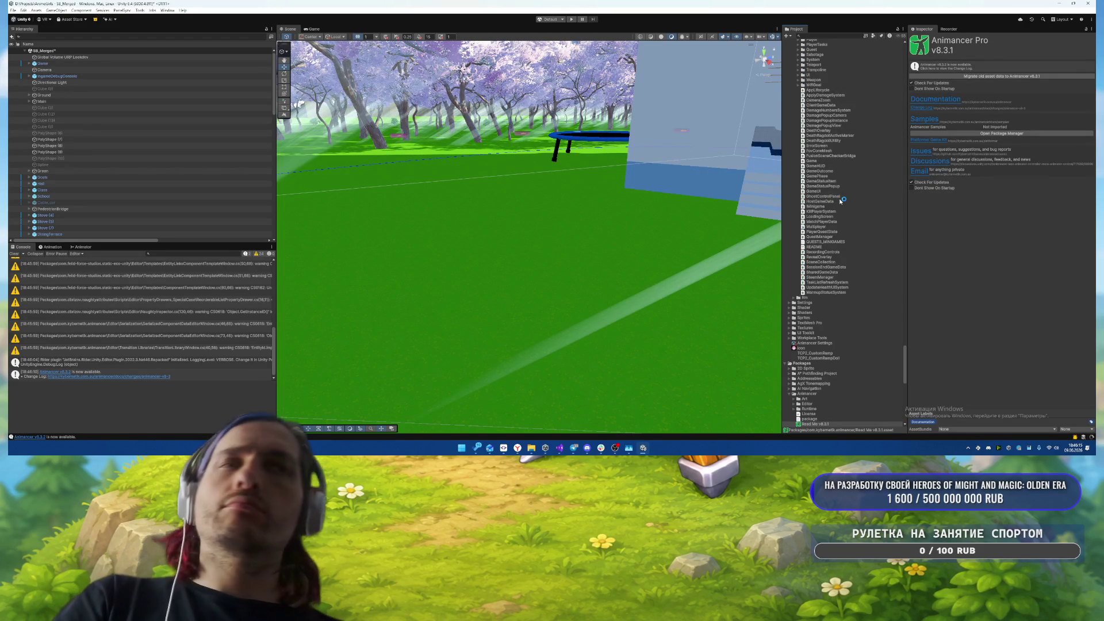
- Open the HostGameData script from Unity's Project window in Rider
{"action": "left_click", "coordinate": [841, 201]}
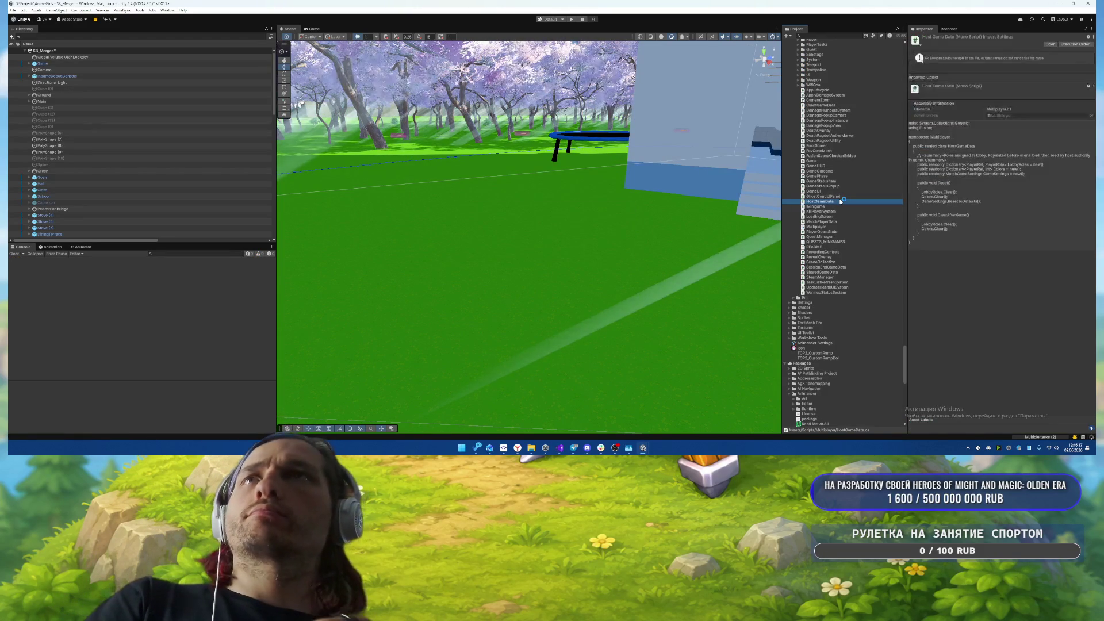
{"action": "double_click", "coordinate": [839, 200]}
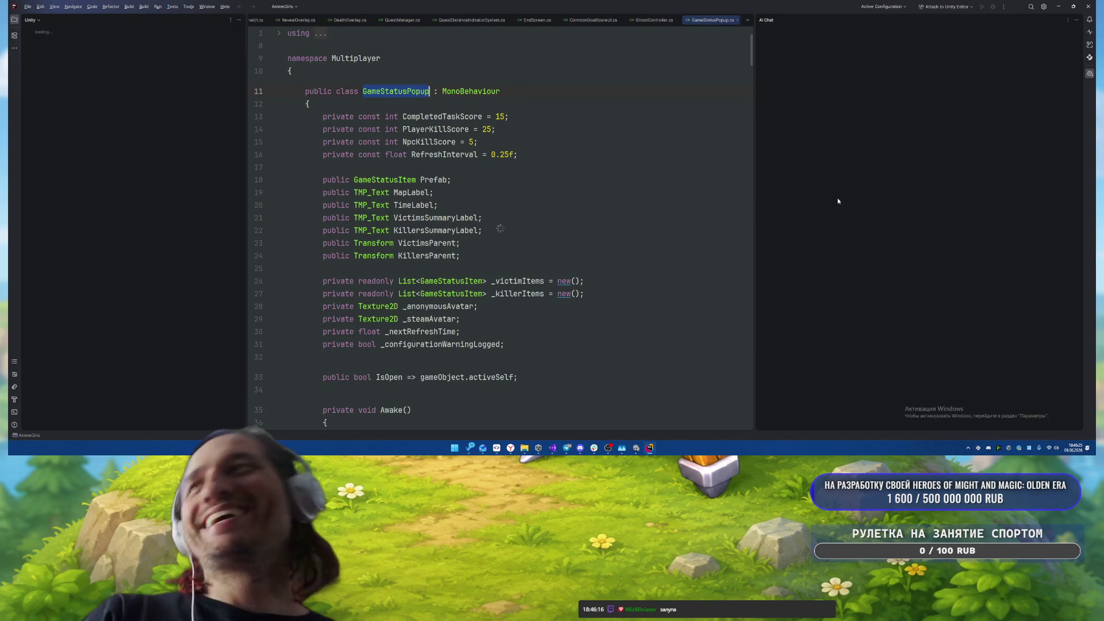
- Once Rider has loaded, put the cursor in the GameStatusPopup code, then in HostGameData's Reset method
{"action": "left_click", "coordinate": [557, 197]}
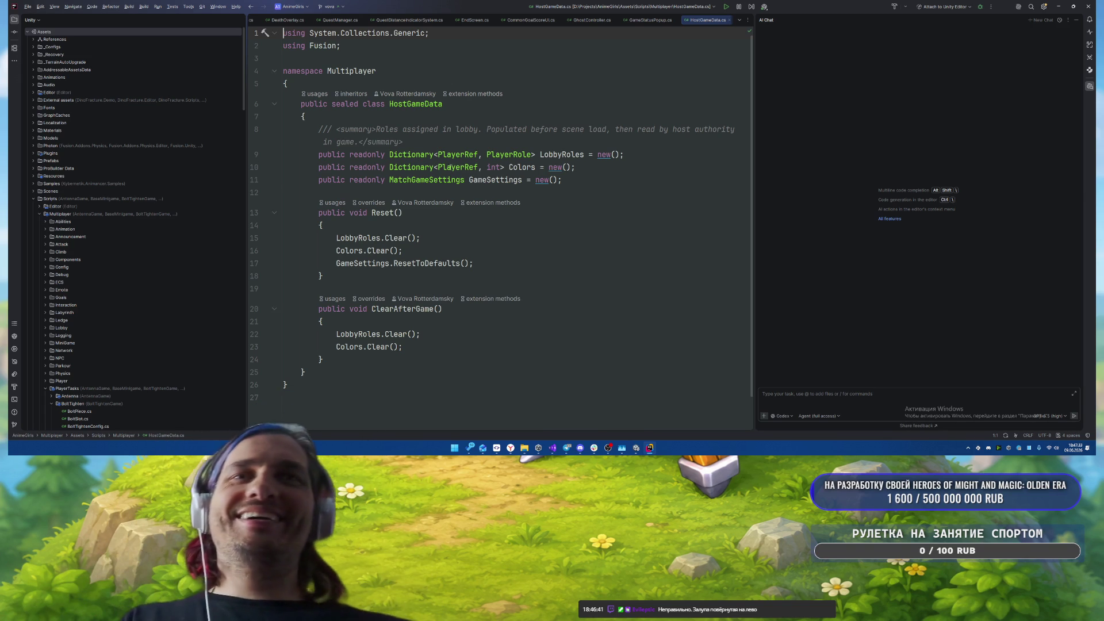
{"action": "left_click", "coordinate": [575, 225]}
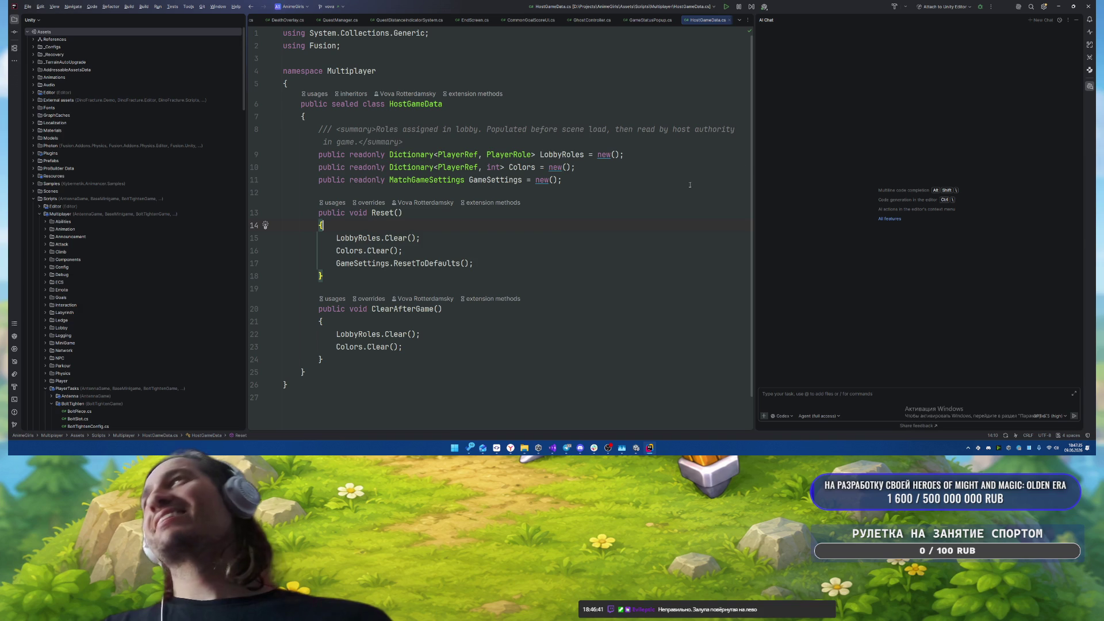
- Reopen the latest Codex chat from AI Chat history and select the earlier localization request
{"action": "left_click", "coordinate": [1060, 20]}
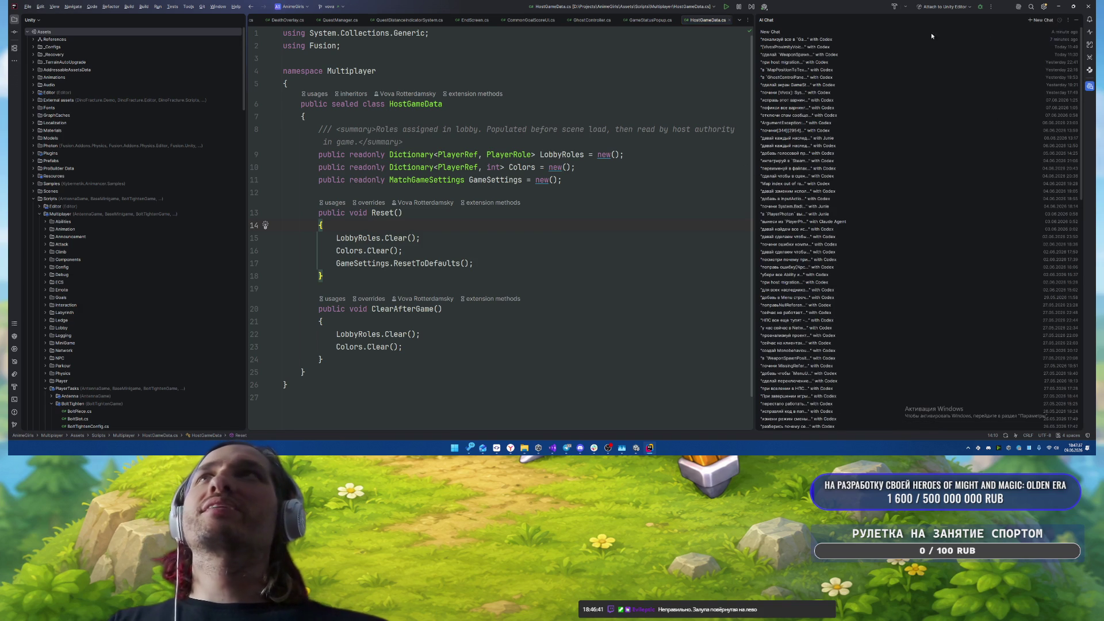
{"action": "left_click", "coordinate": [791, 41]}
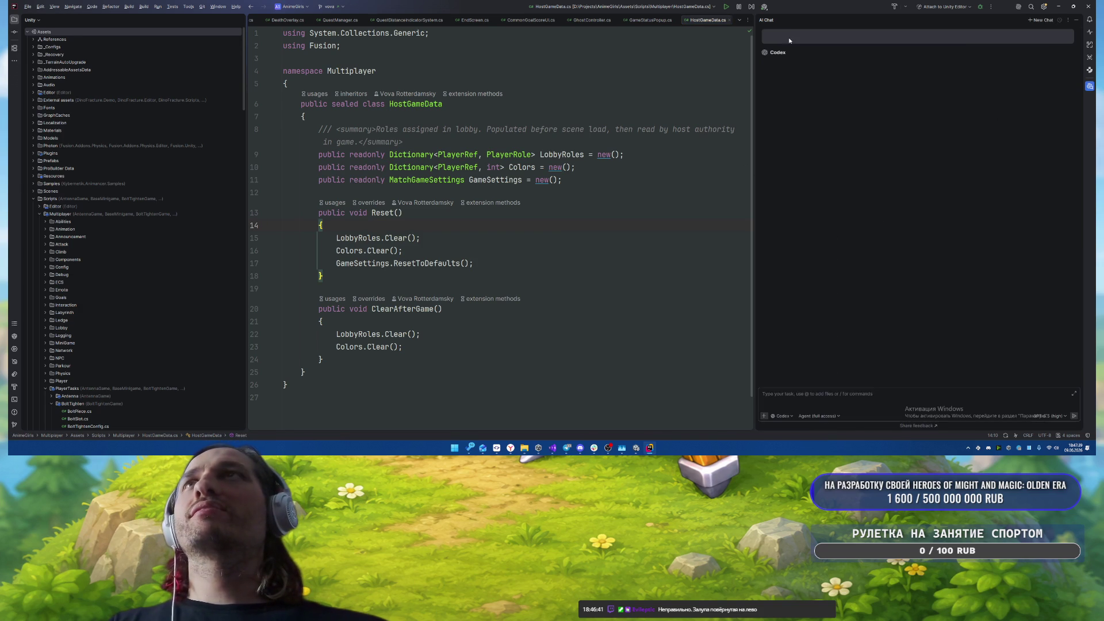
{"action": "left_click", "coordinate": [927, 38]}
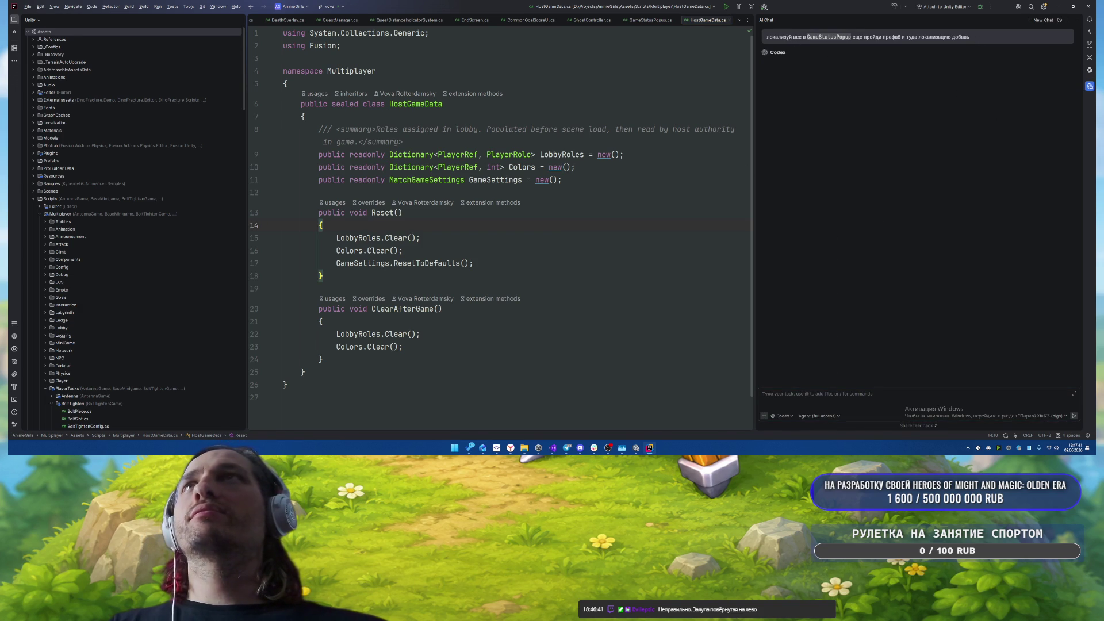
{"action": "triple_click", "coordinate": [930, 41]}
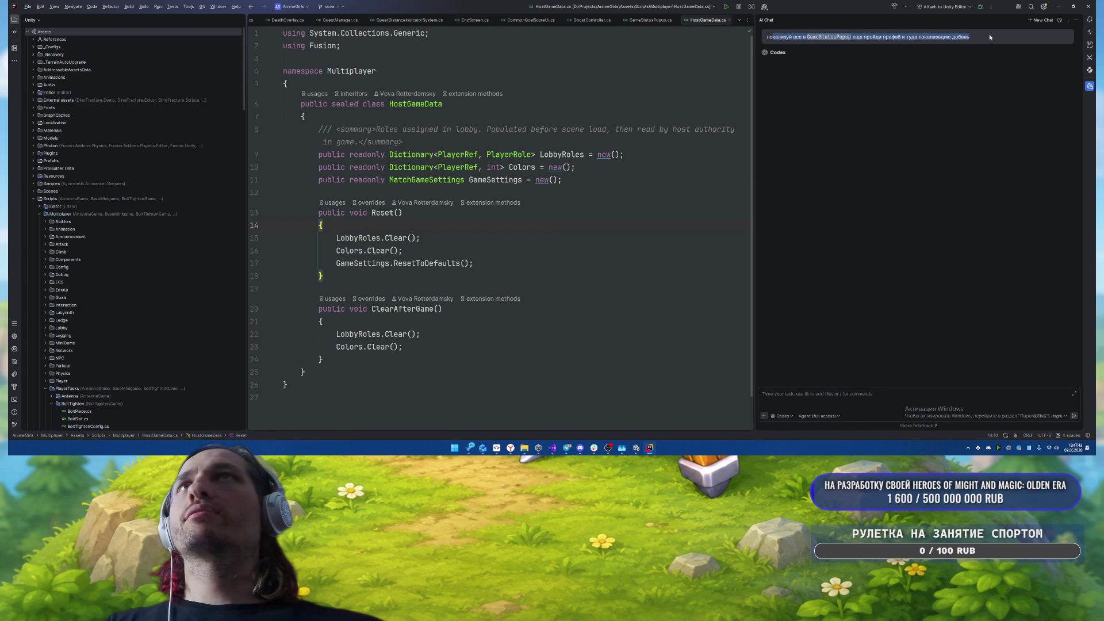
{"action": "left_click", "coordinate": [971, 37]}
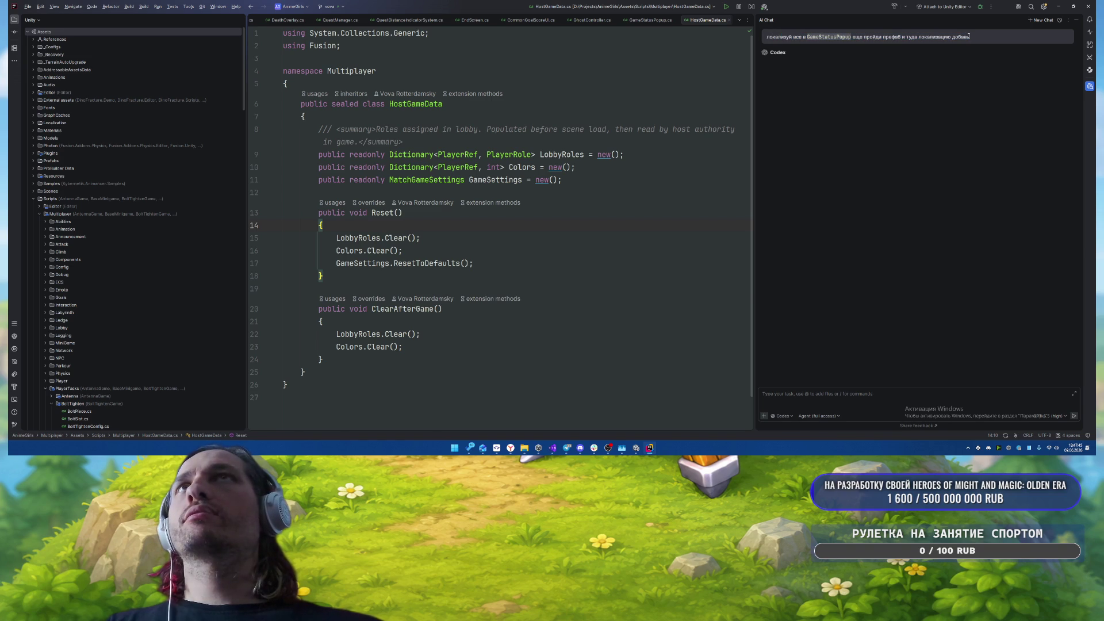
{"action": "left_click_drag", "start_coordinate": [970, 37], "coordinate": [776, 35]}
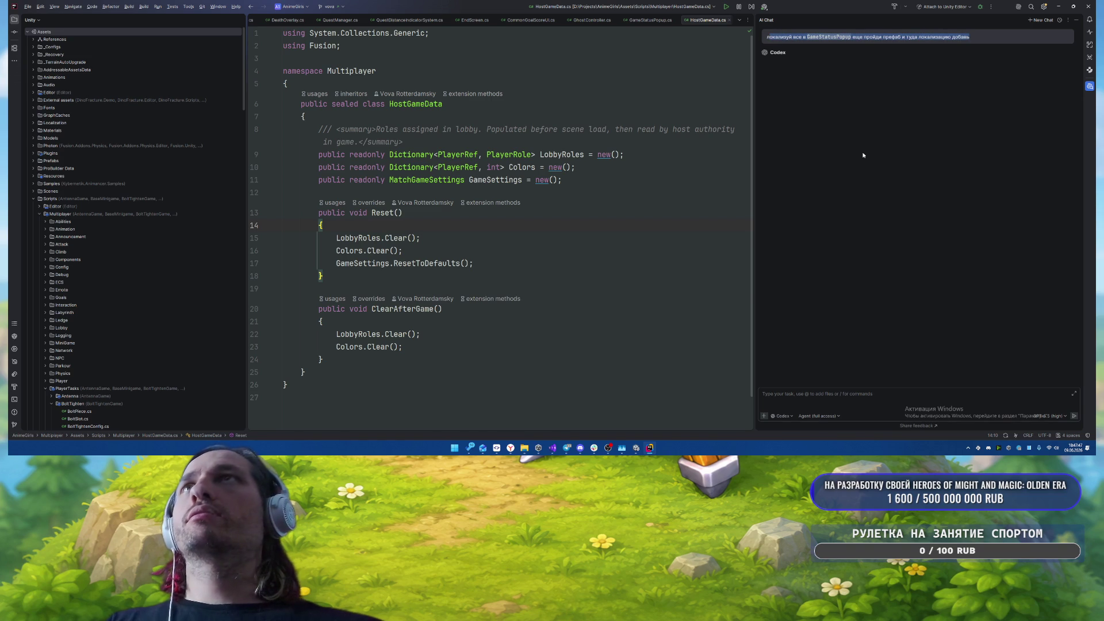
{"action": "left_click", "coordinate": [767, 39]}
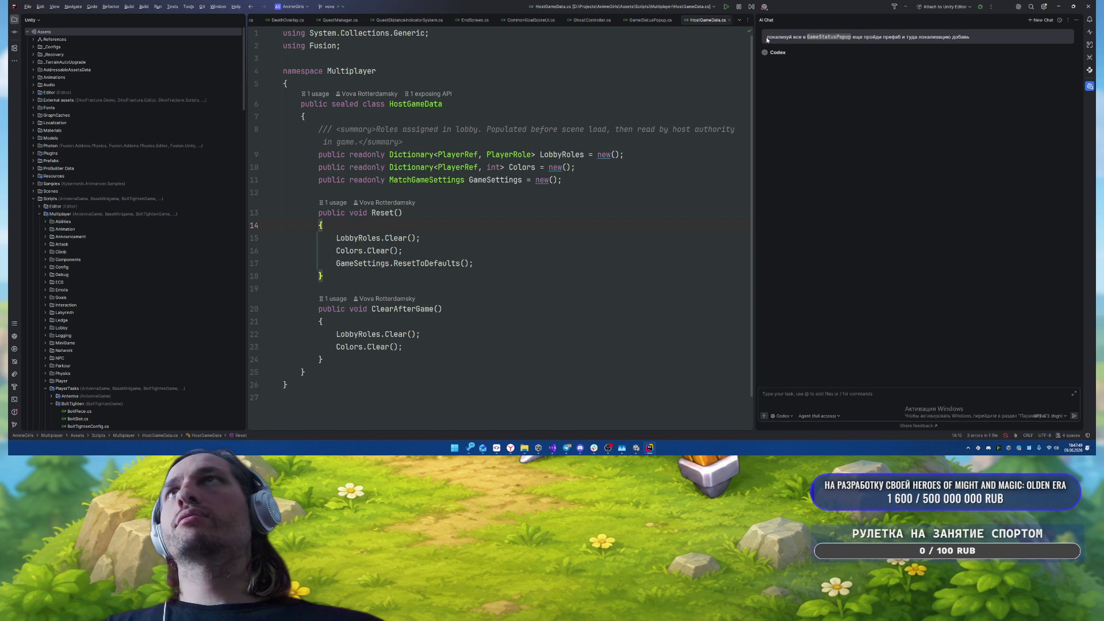
{"action": "left_click_drag", "start_coordinate": [768, 37], "coordinate": [982, 41]}
- Resend the GameStatusPopup localization request to Codex, keeping the current model settings
{"action": "left_click", "coordinate": [834, 394]}
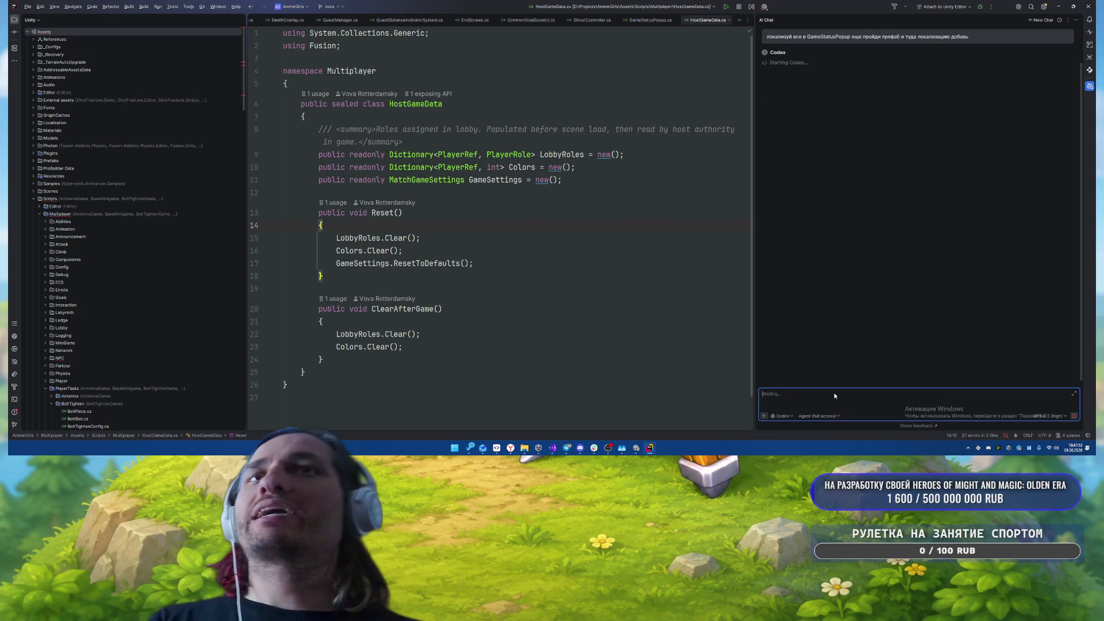
{"action": "left_click", "coordinate": [1056, 417]}
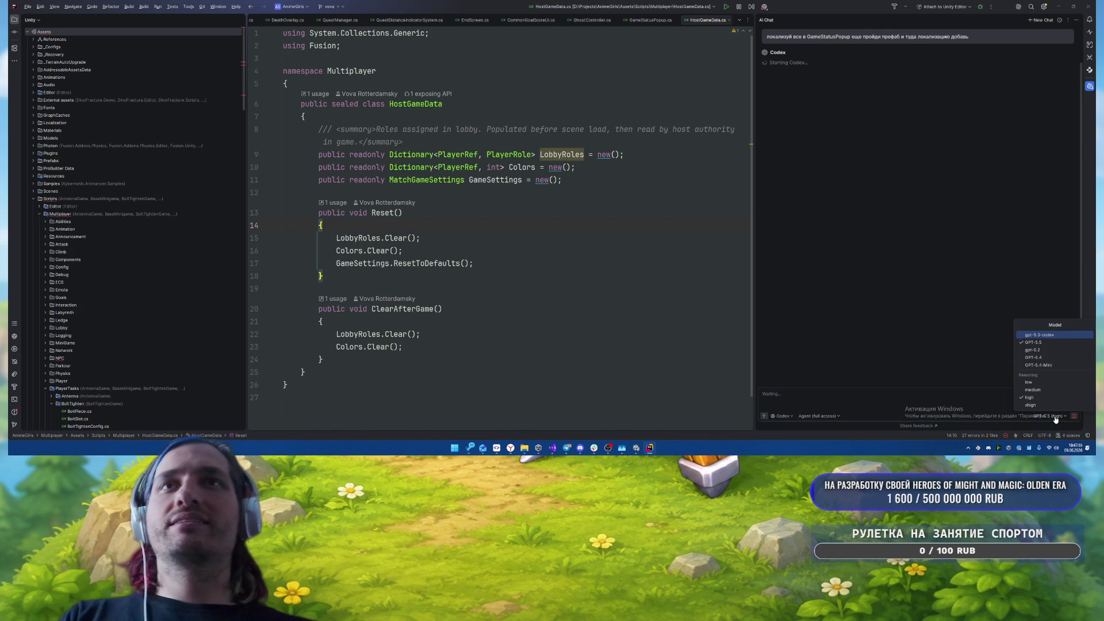
{"action": "left_click", "coordinate": [925, 398]}
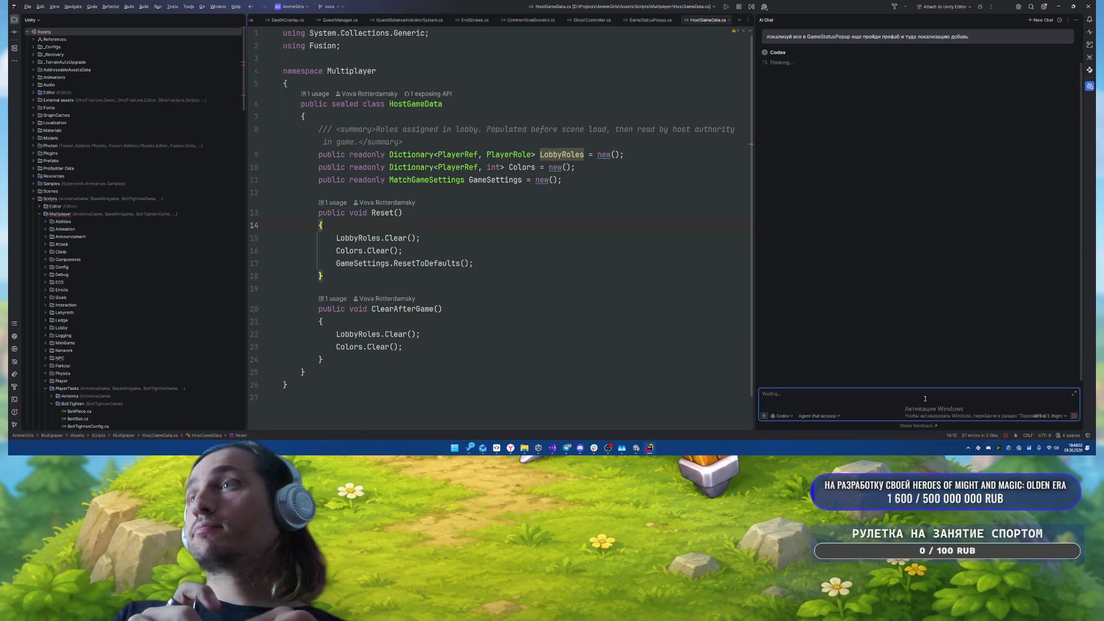
- Glance at a browser window from the taskbar, then return to Rider's AI Chat
{"action": "mouse_move", "coordinate": [511, 448]}
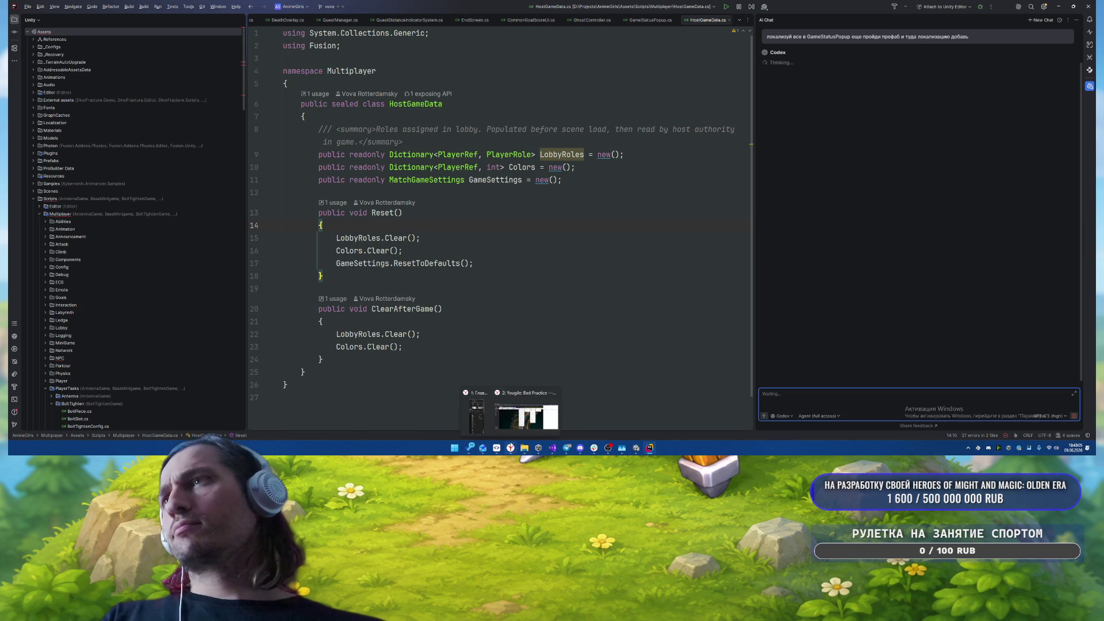
{"action": "left_click", "coordinate": [492, 414]}
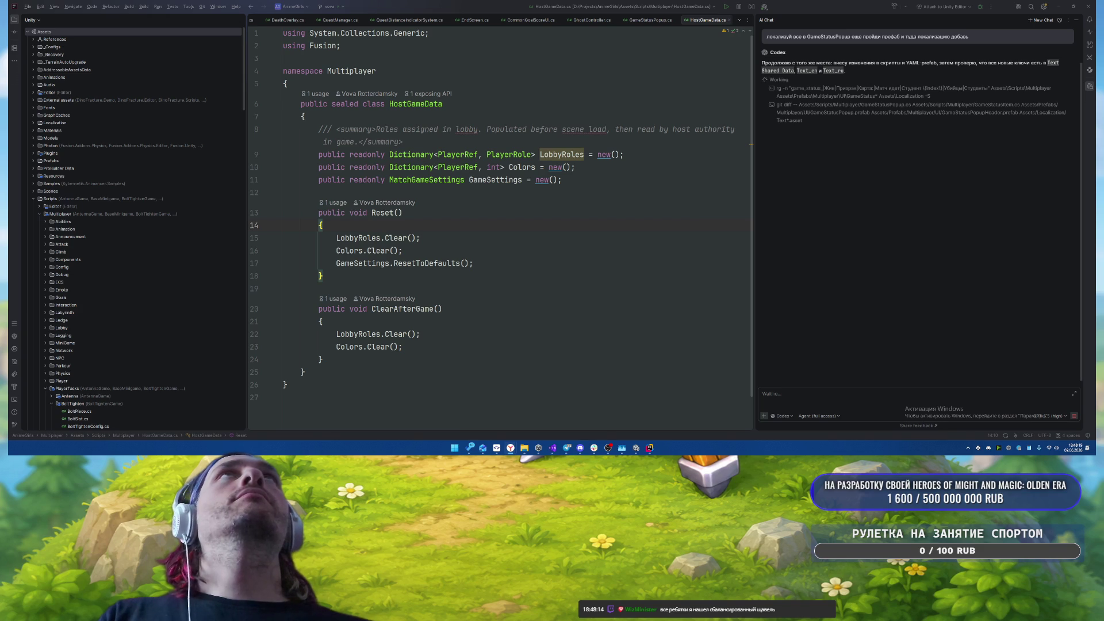
{"action": "left_click", "coordinate": [763, 394]}
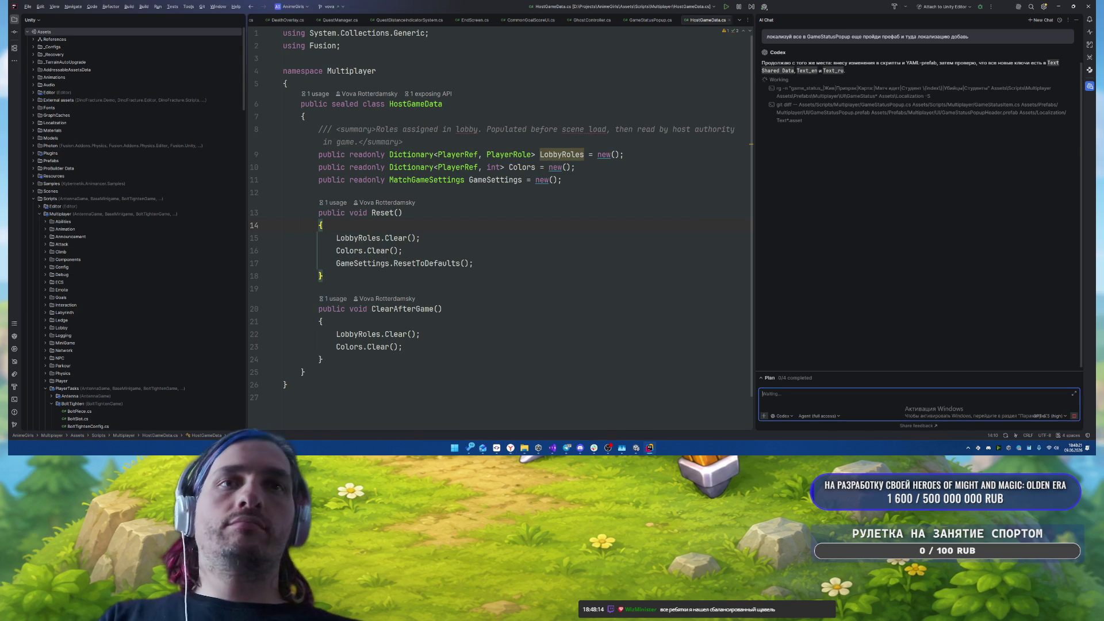